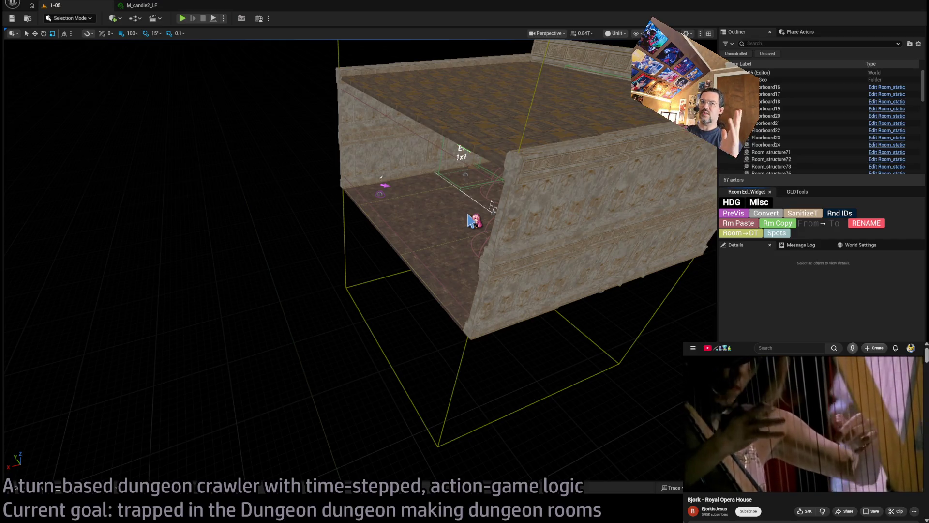
Step: Frame the whole room and test-move the wall piece Room_wall_jank1, then put it back
key("1")
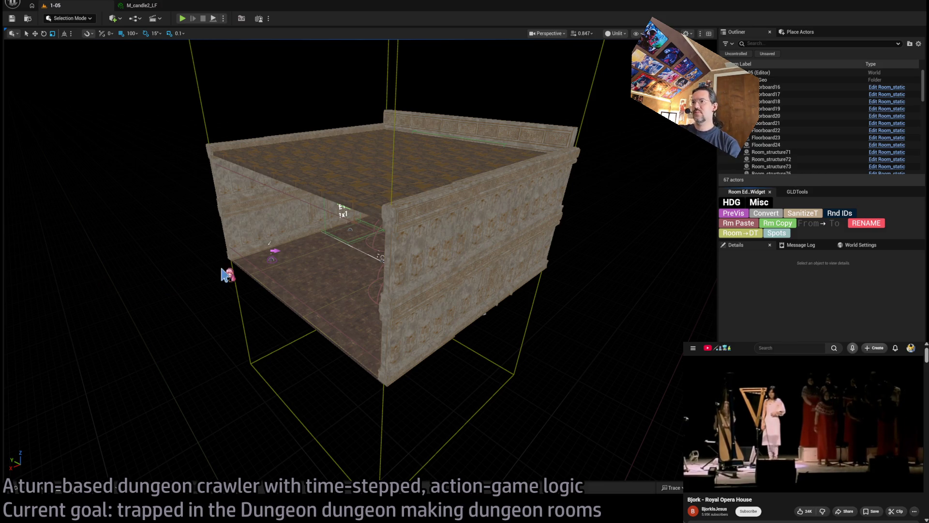
left_click(408, 235)
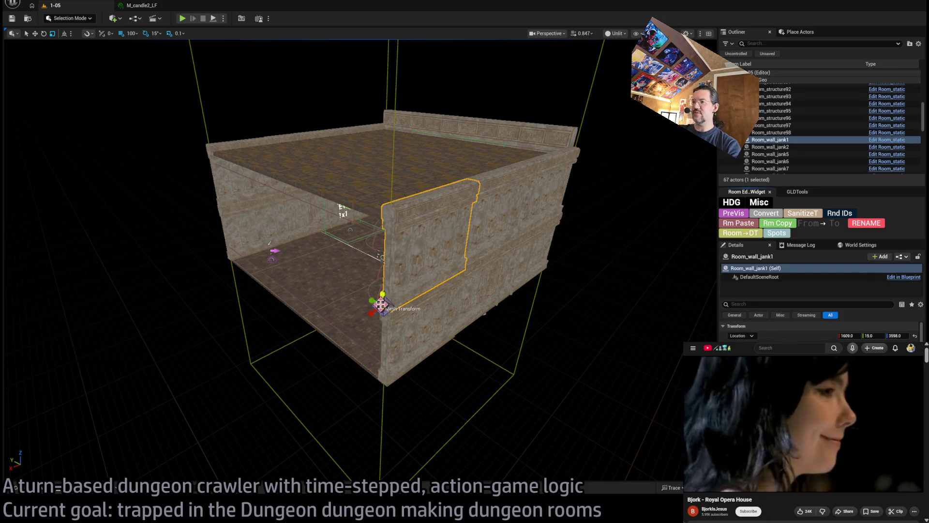
mouse_move(371, 300)
left_mouse_down()
mouse_move(363, 307)
mouse_move(465, 360)
mouse_move(374, 309)
left_mouse_up()
mouse_move(376, 261)
left_mouse_down()
mouse_move(349, 276)
mouse_move(387, 261)
mouse_move(382, 251)
mouse_move(362, 232)
mouse_move(326, 242)
mouse_move(319, 228)
mouse_move(410, 248)
left_mouse_up()
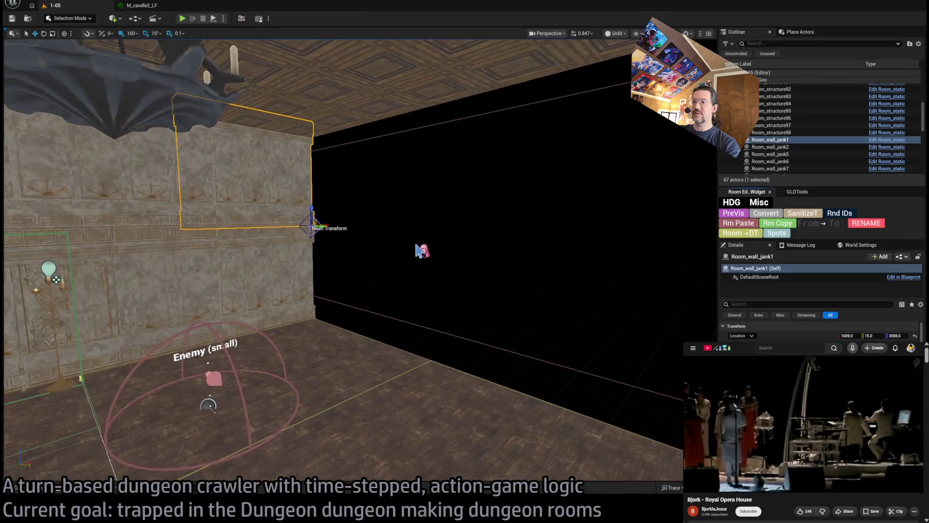
Step: Select Floorboard20 and check which overlapping floor pieces sit beneath that spot
left_click(347, 327)
mouse_move(460, 305)
left_mouse_down()
mouse_move(416, 314)
mouse_move(525, 323)
left_mouse_up()
left_click(513, 322)
left_click(290, 304)
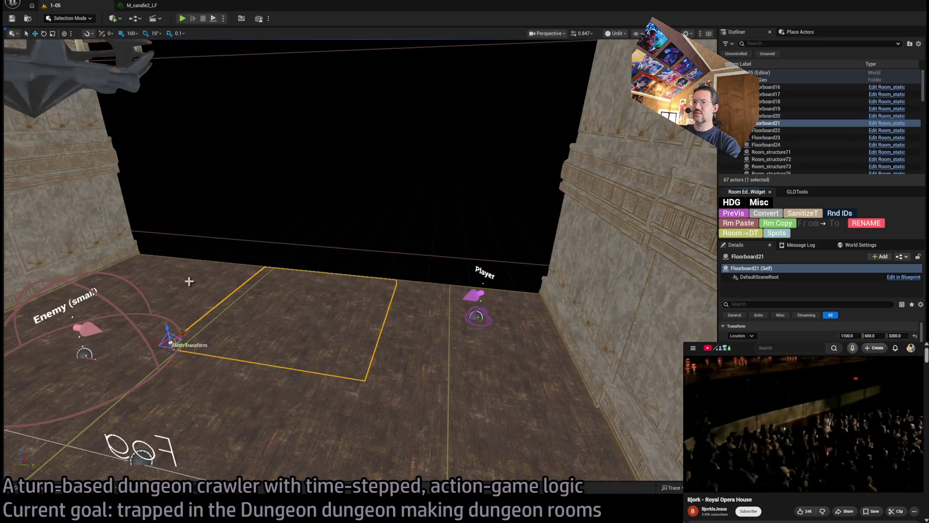
left_click(189, 280)
left_click(264, 308)
left_click(436, 339)
left_click(263, 308)
left_click(145, 299)
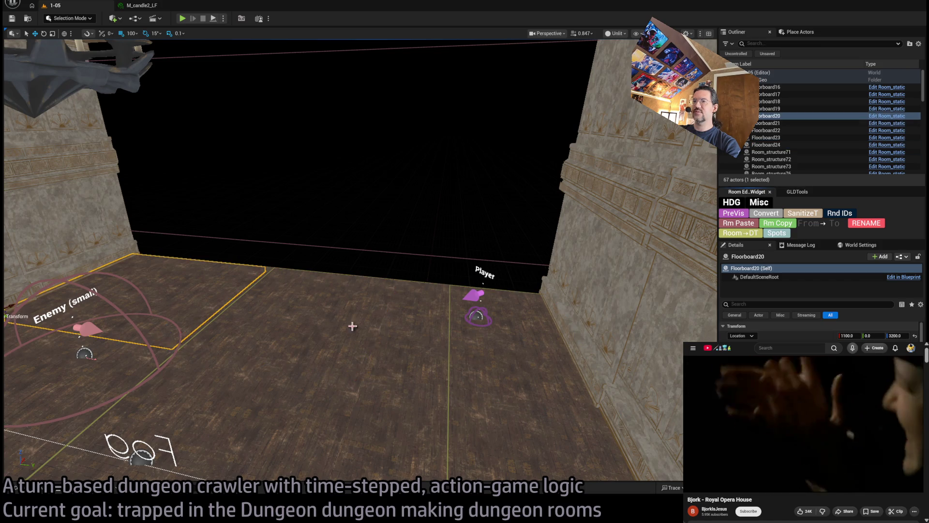
Step: Compare floor pieces Floorboard24, Floorboard21 and Floorboard20, ending on Floorboard20
left_click(378, 335)
left_click(291, 329)
left_click(188, 310)
left_click(493, 359)
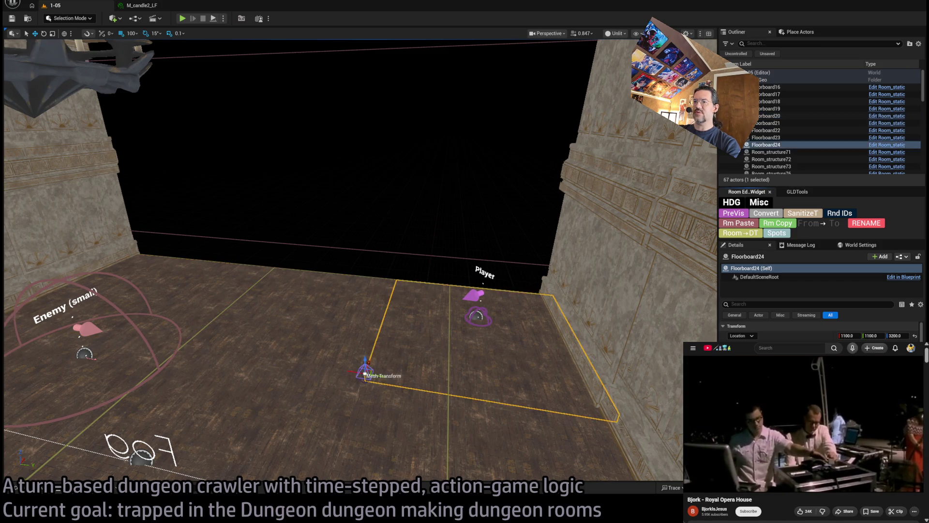
left_click(314, 349)
left_click(194, 303)
left_click(172, 338)
left_click(364, 338)
left_click(173, 337)
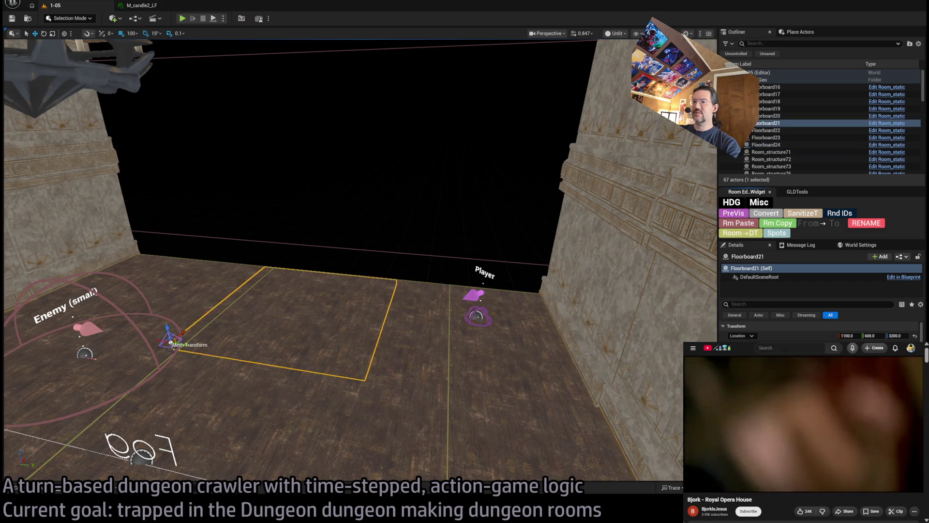
left_click(194, 303)
Step: Select the chandelier, then turn the view toward the Exit W1 sign
left_click_drag(194, 303, 165, 361)
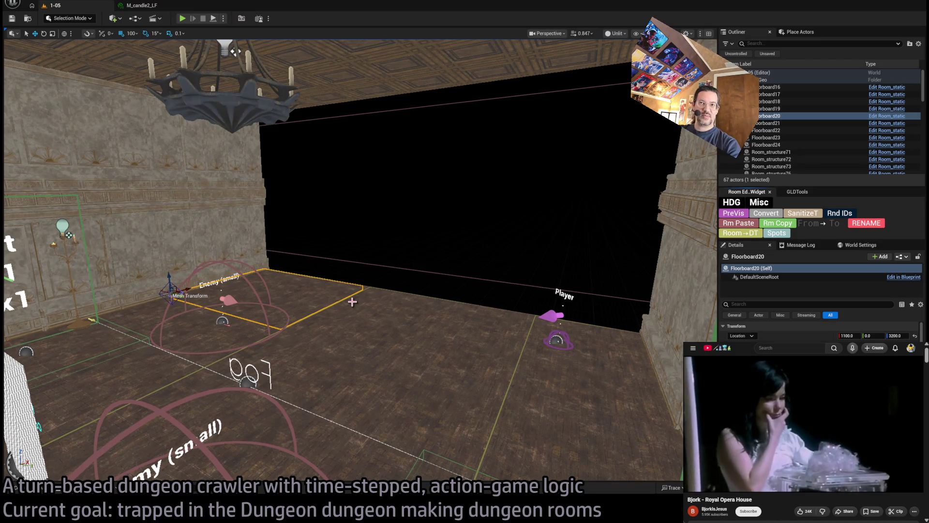
scroll(339, 261, "up", 1)
left_click_drag(360, 314, 360, 297)
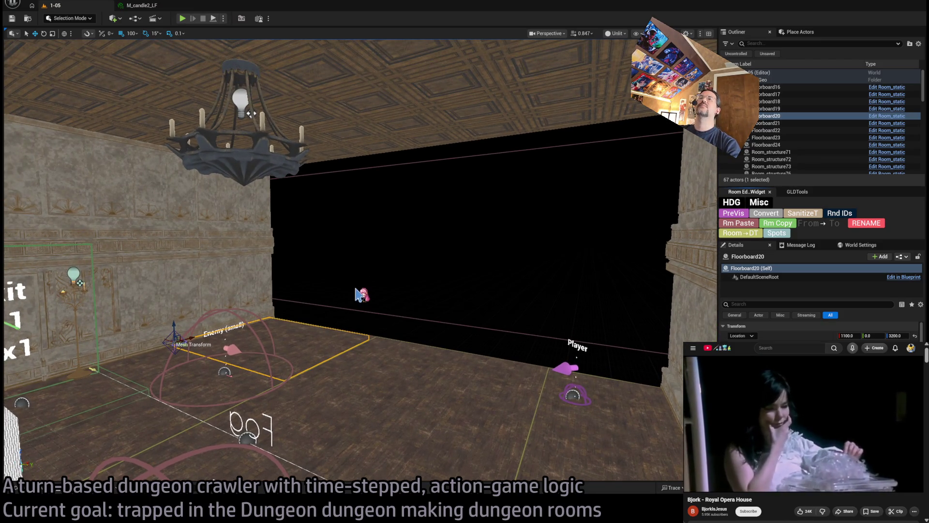
left_click(271, 178)
left_click_drag(271, 178, 329, 170)
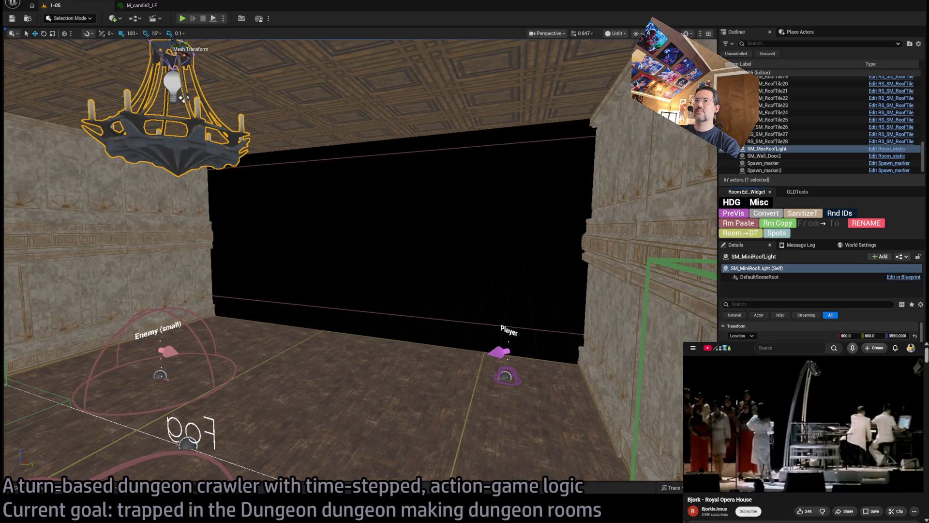
left_click_drag(183, 97, 372, 241)
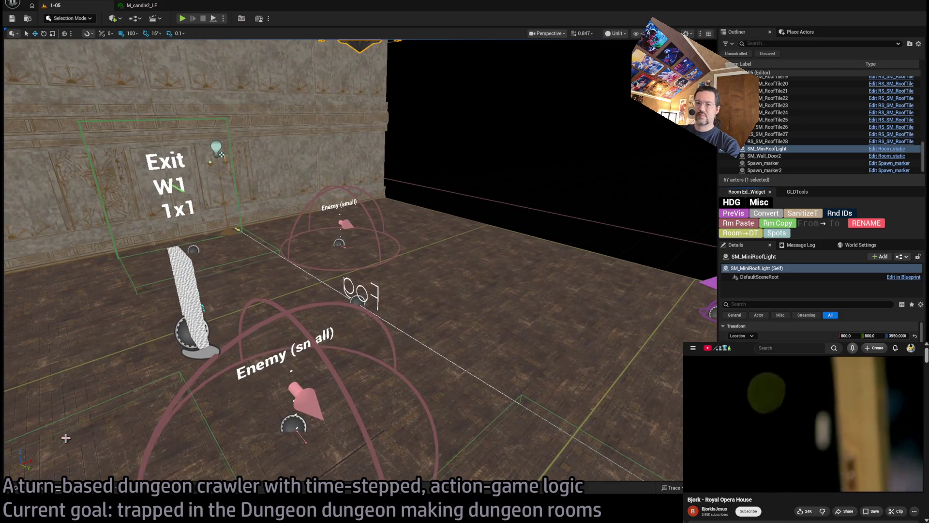
Step: Glance at the Mansion level assets, then move toward the Player marker by the Exit S1 wall
left_click(41, 489)
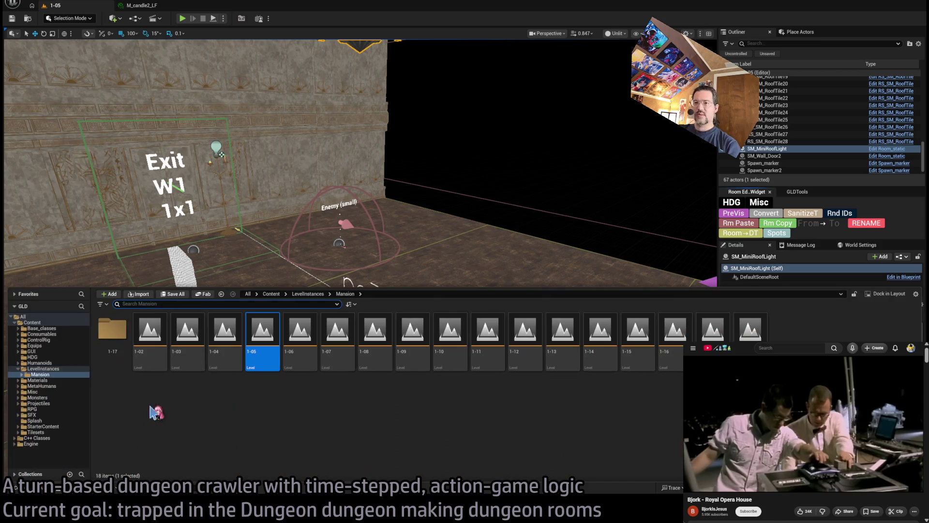
scroll(261, 241, "up", 3)
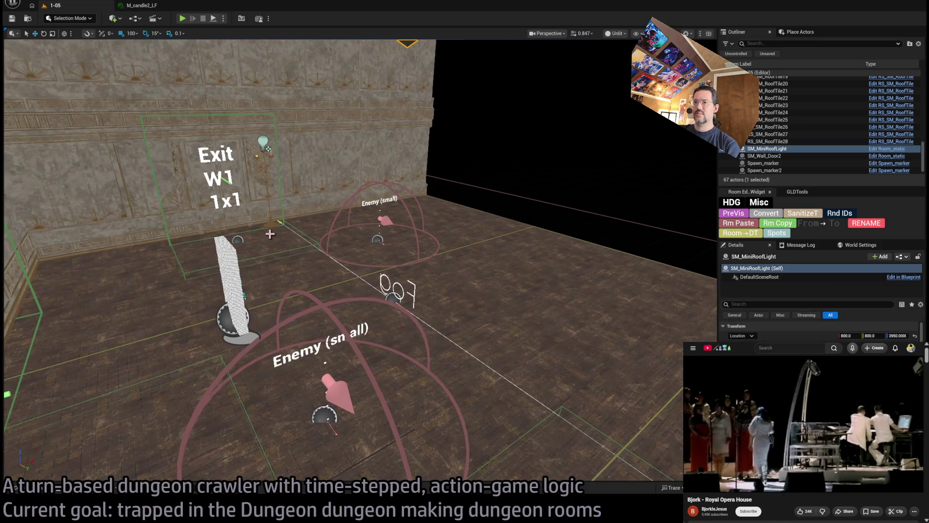
left_click_drag(262, 240, 194, 239)
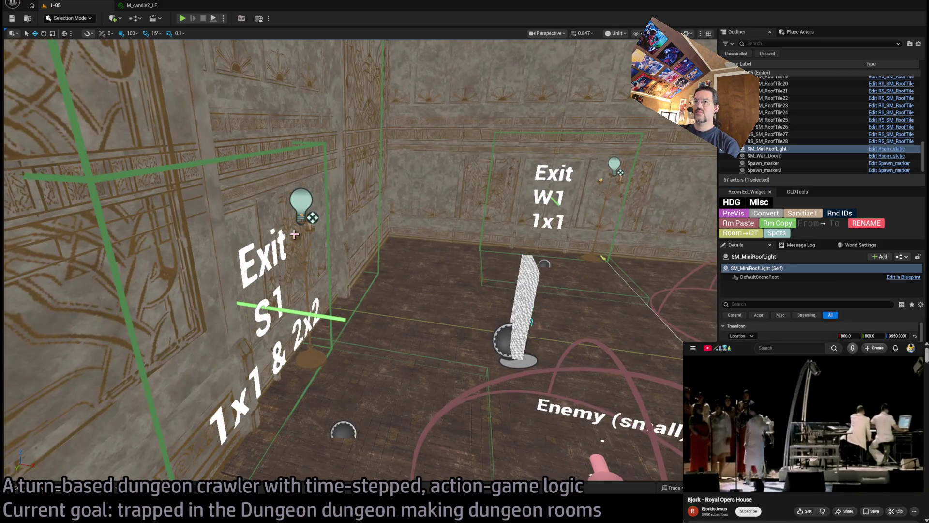
mouse_move(294, 234)
left_mouse_down()
mouse_move(397, 227)
mouse_move(251, 229)
mouse_move(367, 230)
mouse_move(320, 229)
left_mouse_up()
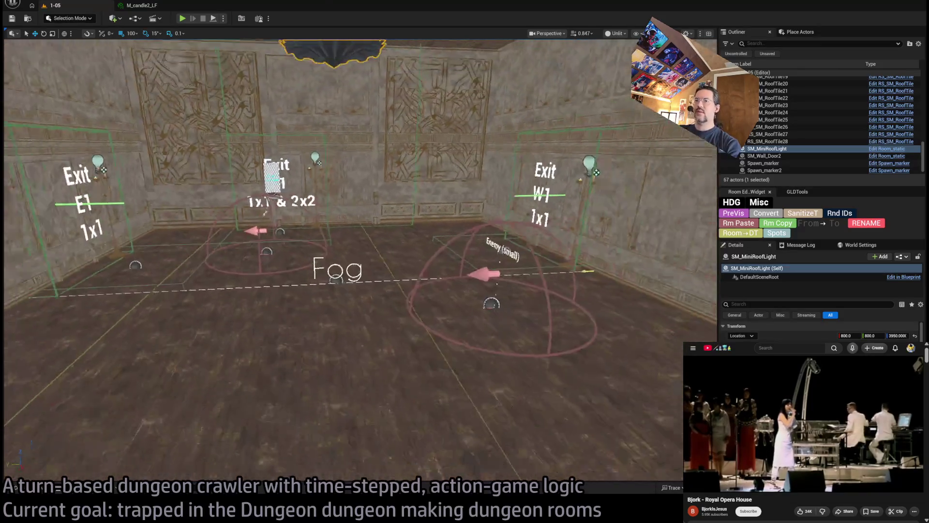
left_click_drag(384, 296, 373, 353)
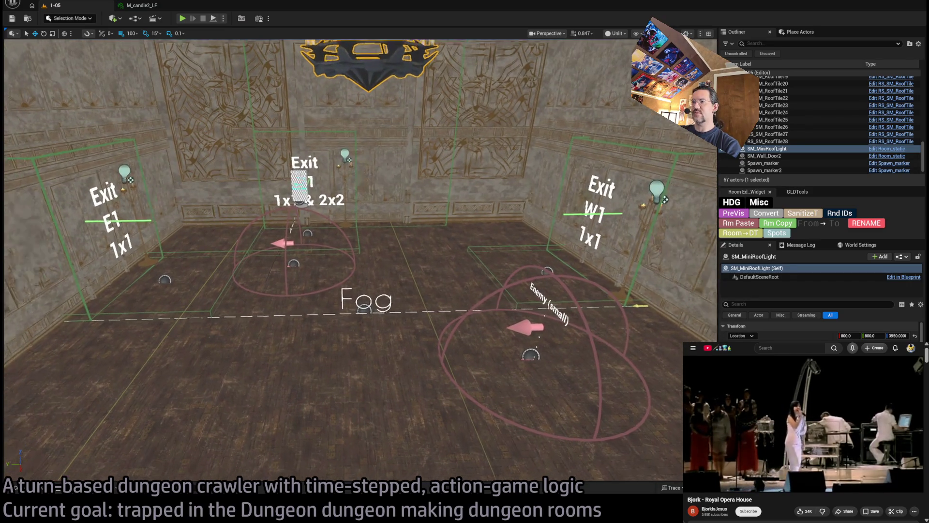
Step: Fly in and out of the room to view the chandelier and the room from outside
key("s")
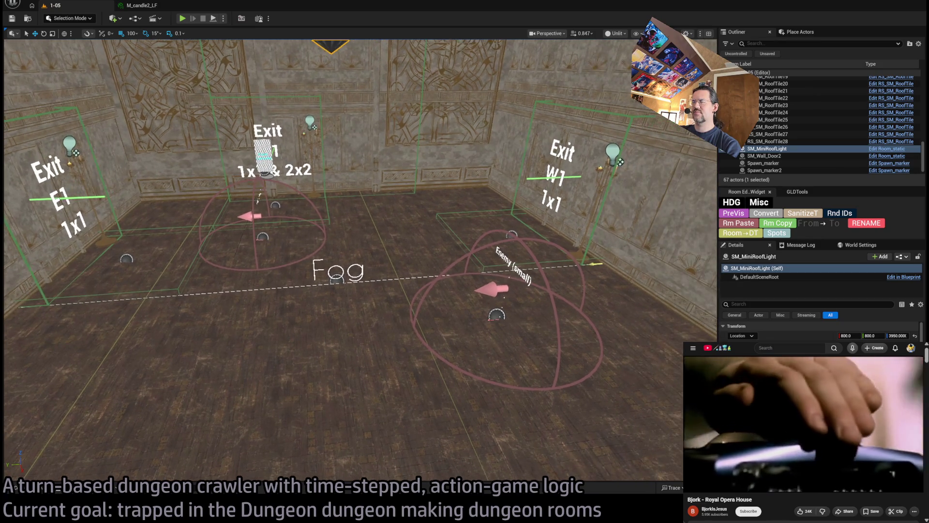
key("s")
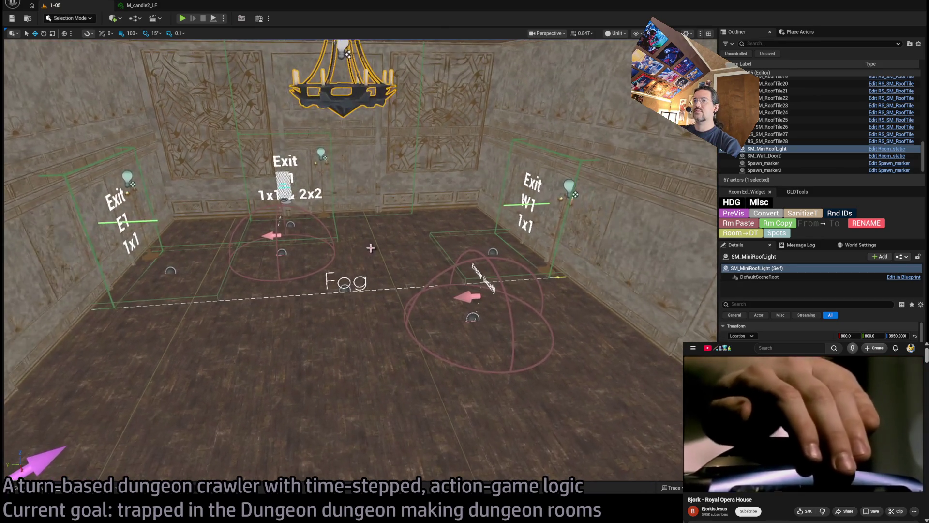
key("w")
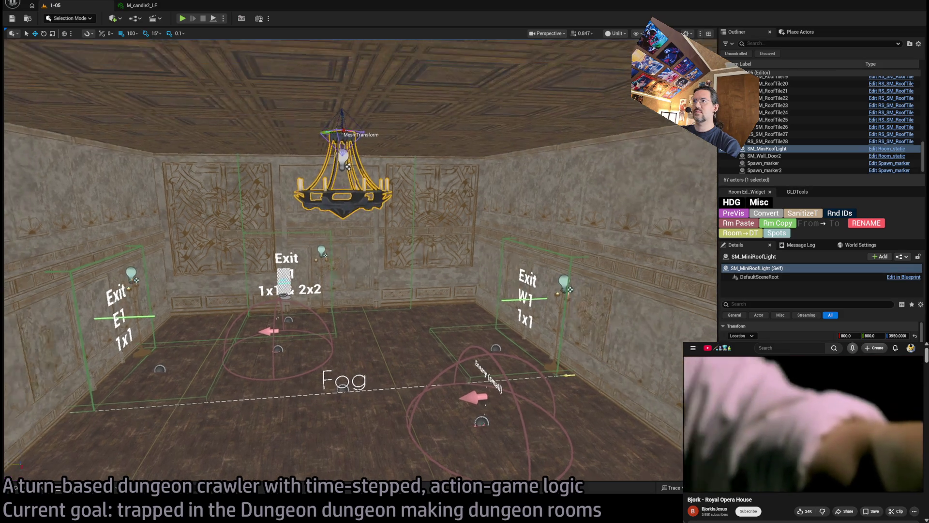
key("w")
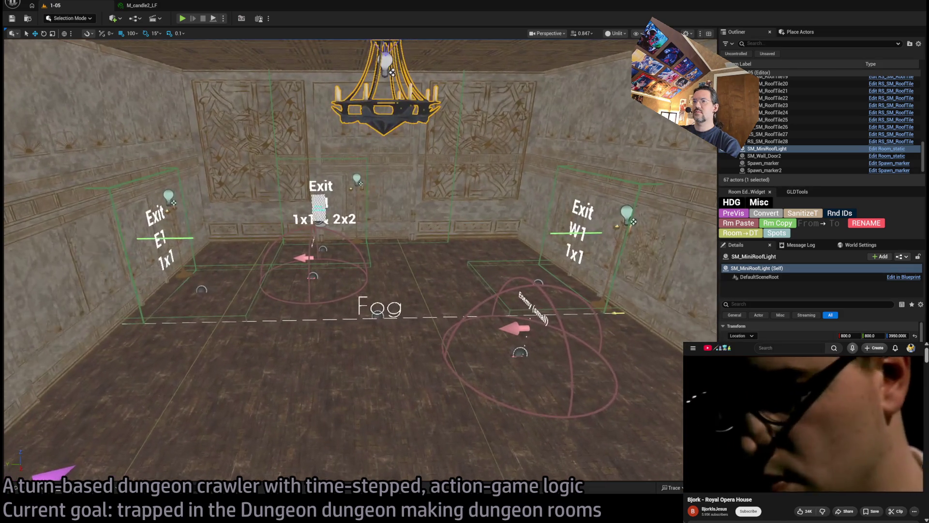
key("s")
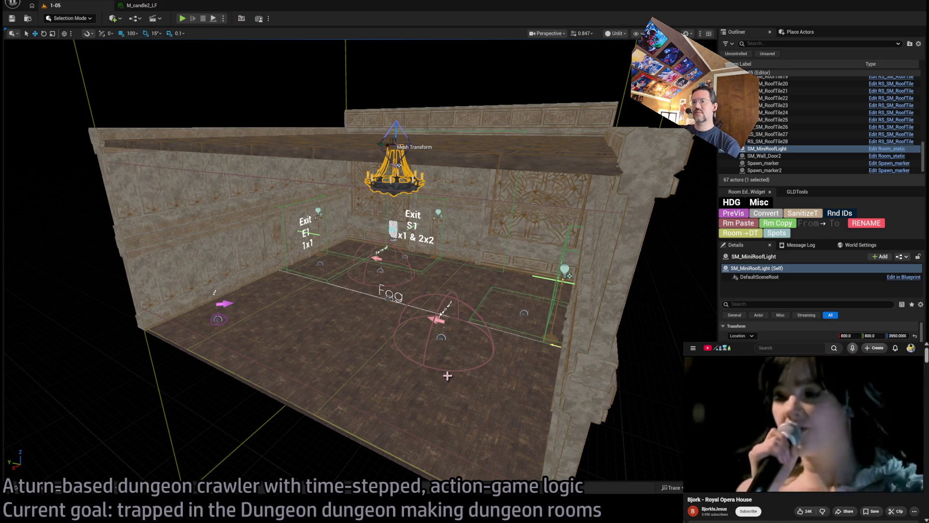
Step: Compare floor tiles Floorboard20 and Floorboard17, then orbit to another angle of the room
left_click(489, 382)
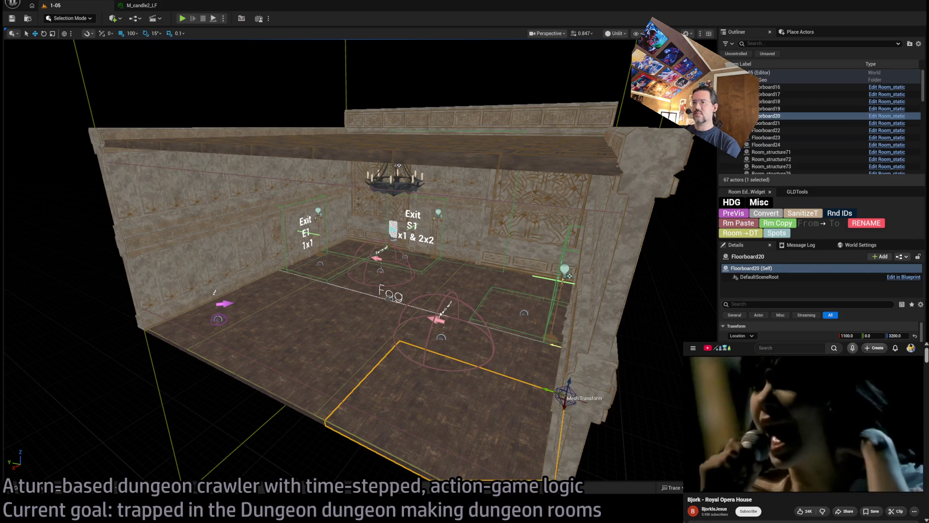
left_click(457, 411)
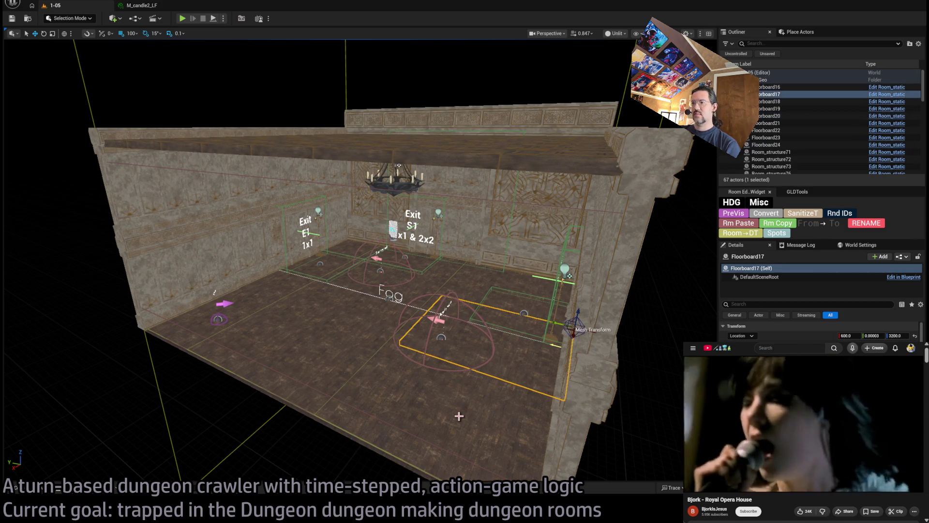
left_click(433, 413)
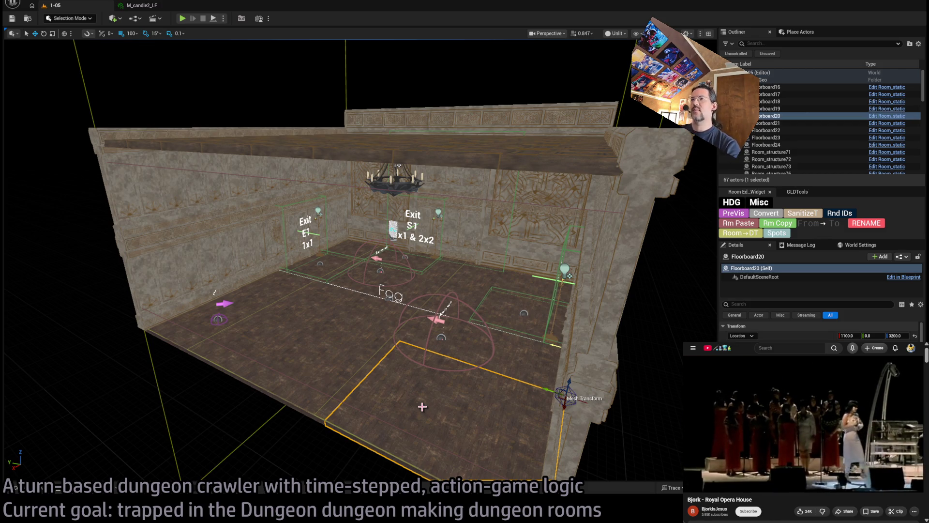
scroll(500, 348, "down", 5)
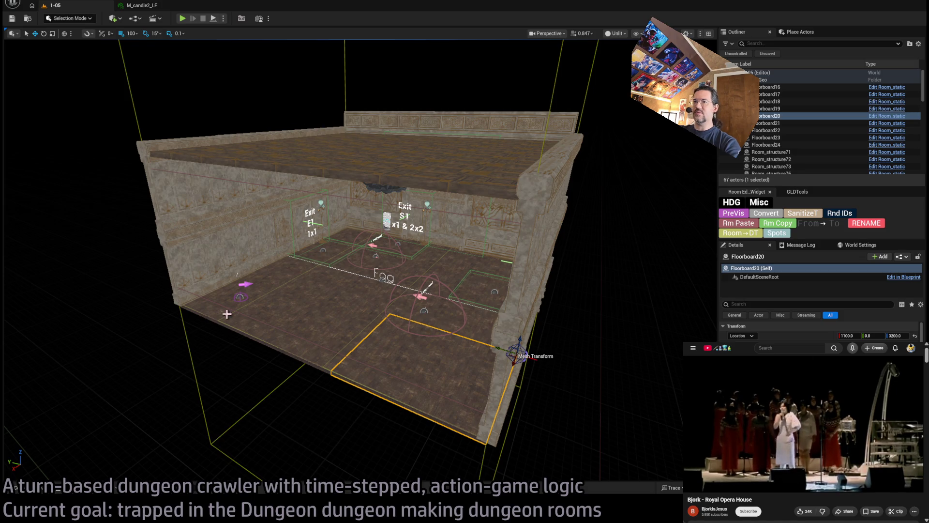
scroll(345, 298, "up", 6)
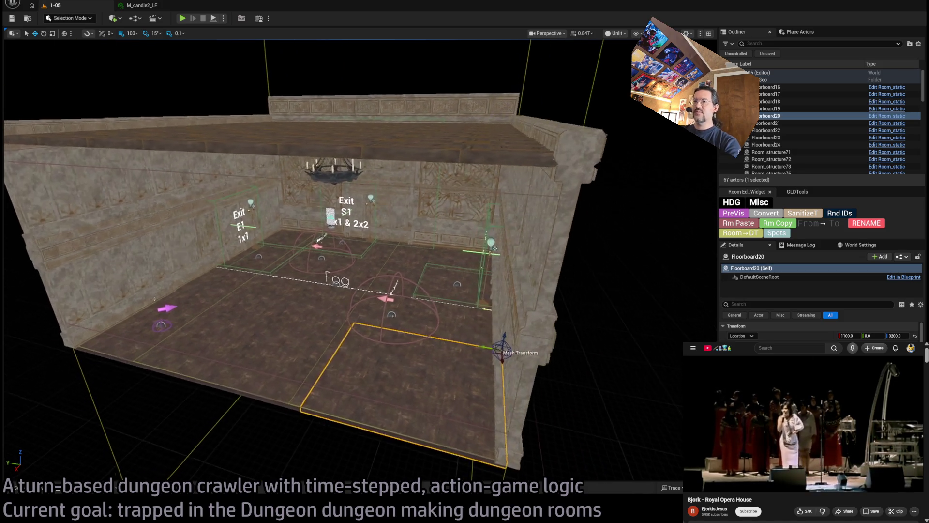
left_click_drag(411, 390, 438, 389)
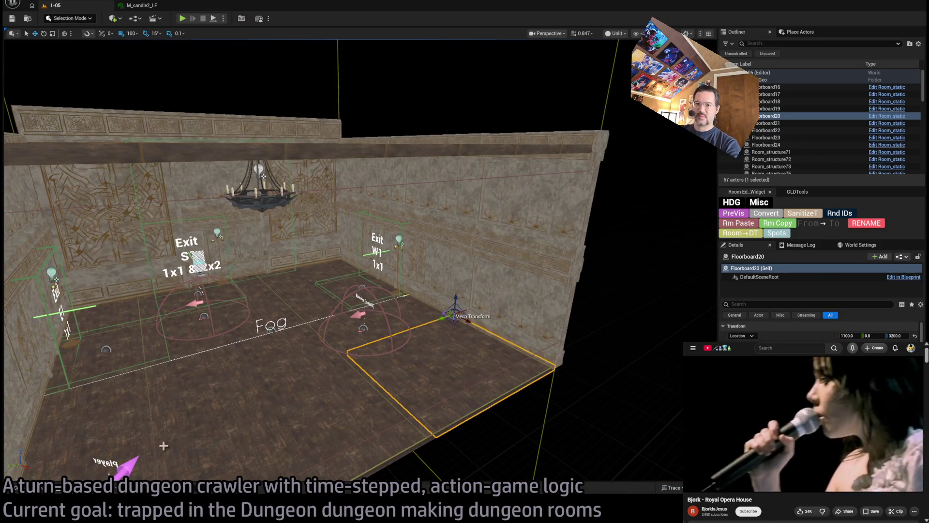
Step: Show the Mansion level instances, listing rooms 1-02 through 1-17
left_click(16, 487)
scroll(197, 394, "up", 5)
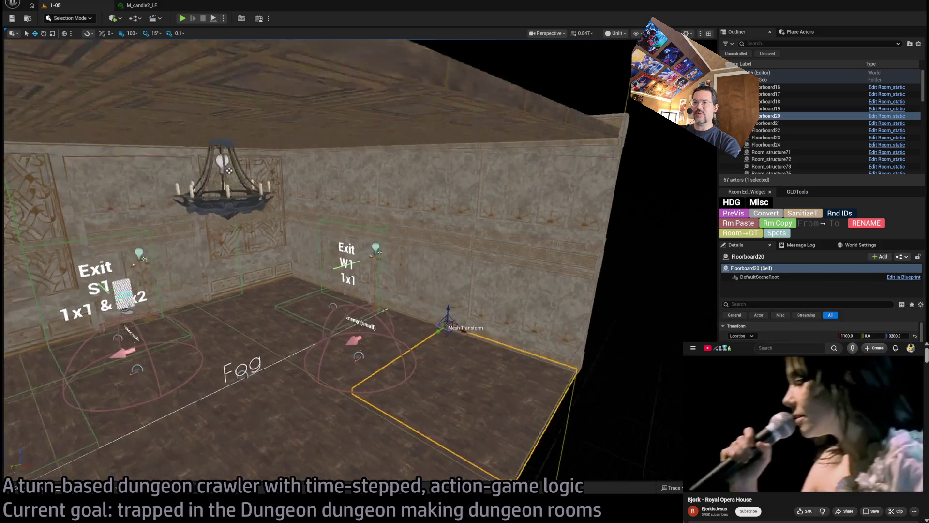
scroll(197, 394, "down", 5)
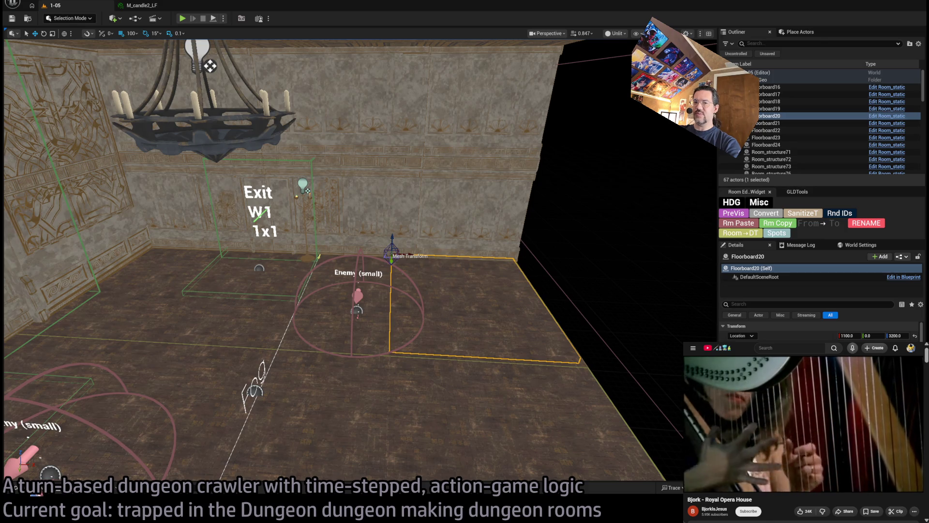
left_click(15, 487)
scroll(251, 292, "up", 5)
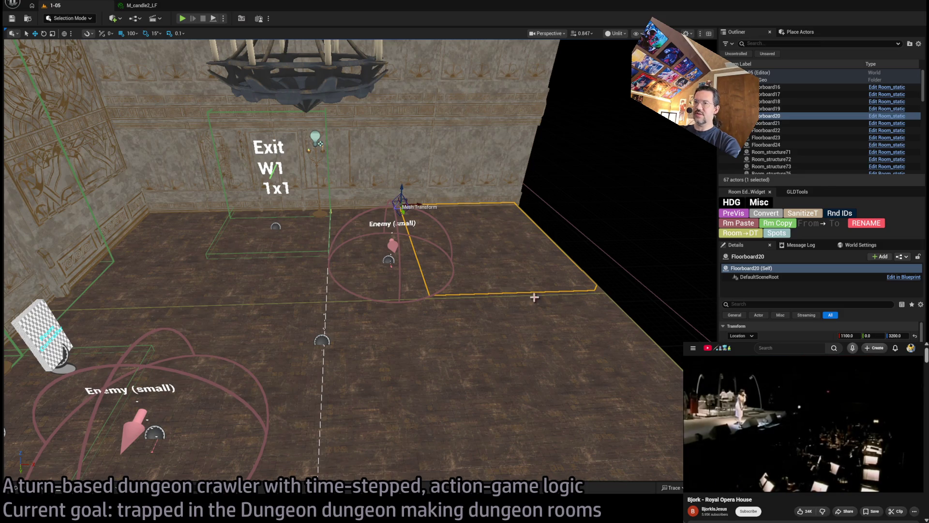
left_click(16, 487)
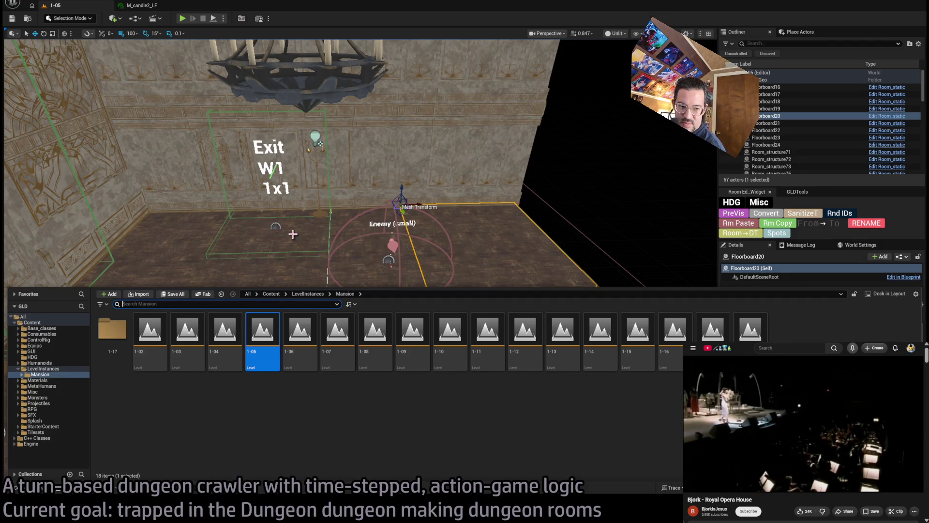
Step: Return to room 1-05, frame a floorboard, and select the pasted Room_SplineMesh3 staircase
mouse_move(397, 219)
left_mouse_down()
mouse_move(393, 159)
mouse_move(329, 164)
left_mouse_up()
left_click(16, 487)
left_click(372, 275)
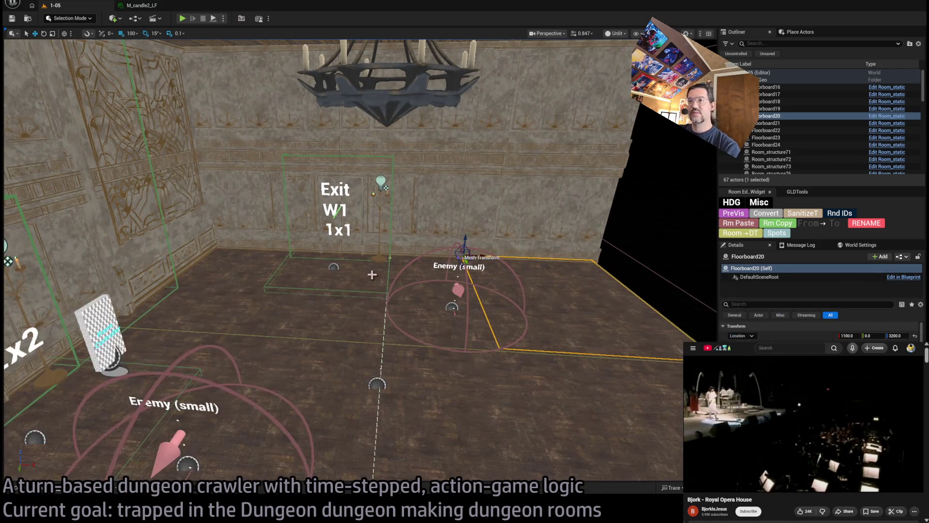
left_click_drag(373, 275, 171, 385)
key("f")
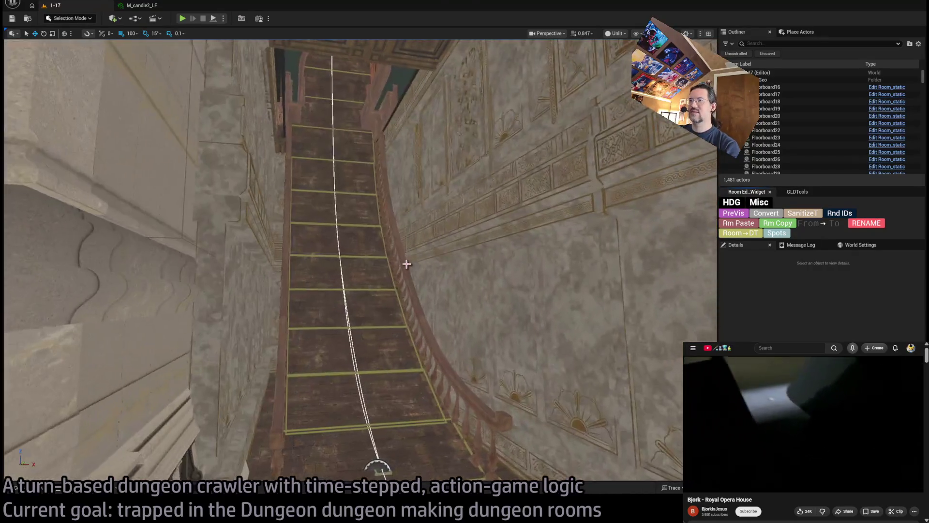
left_click(349, 219)
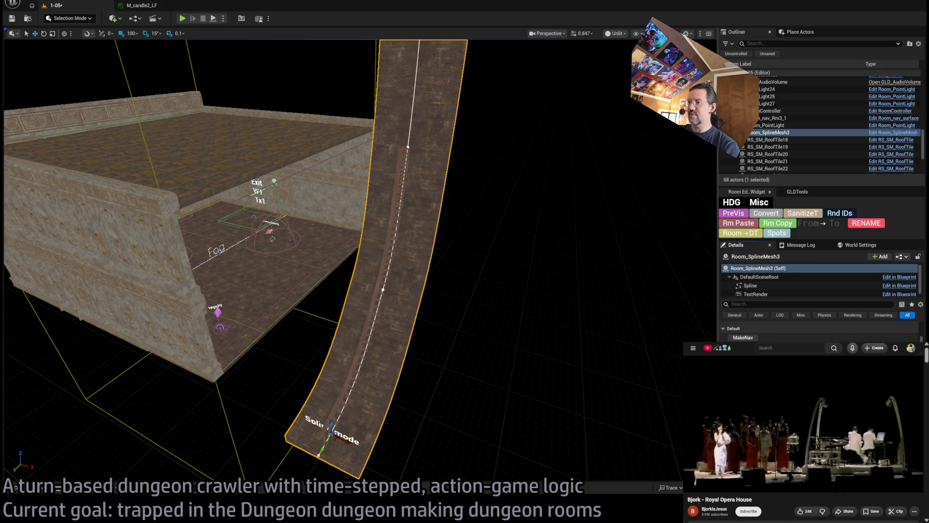
Step: Rotate the staircase's end spline point about 90° so it curves, and stand it upright
key("e")
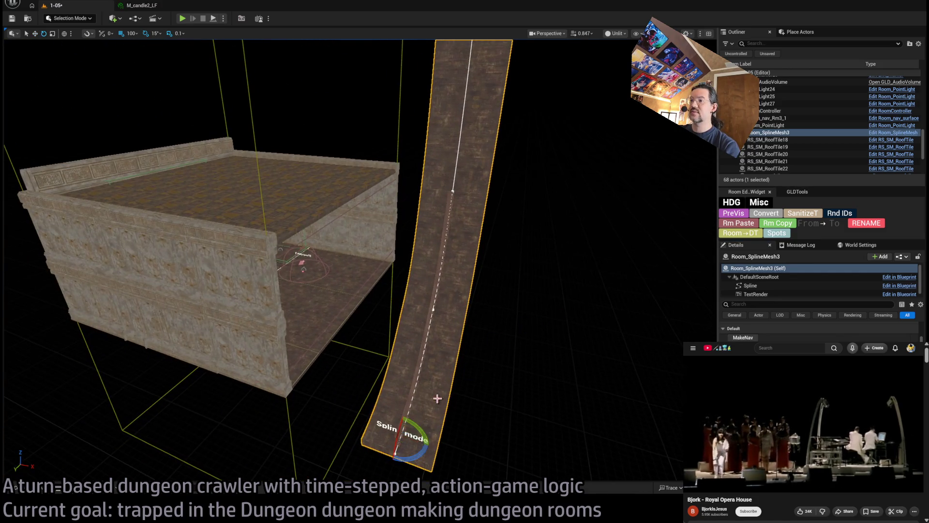
left_click_drag(419, 450, 411, 462)
key("w")
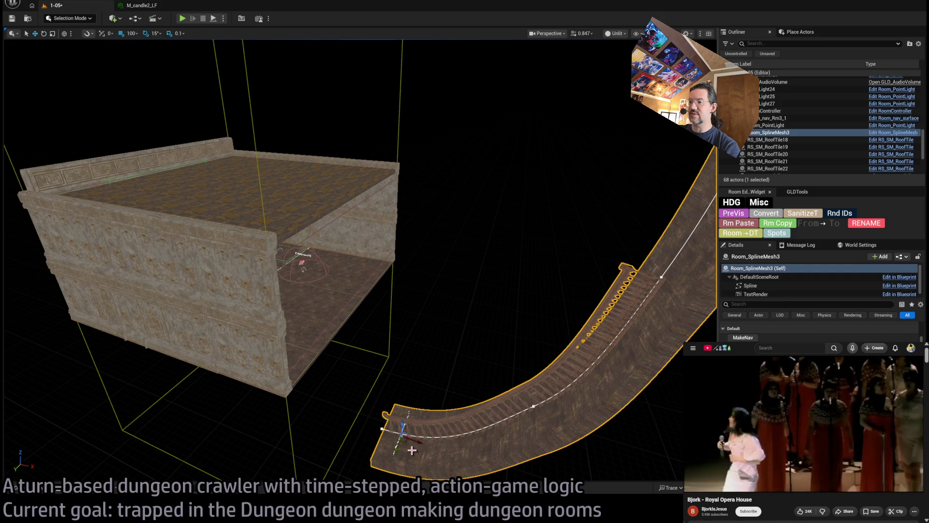
key("ctrl+z")
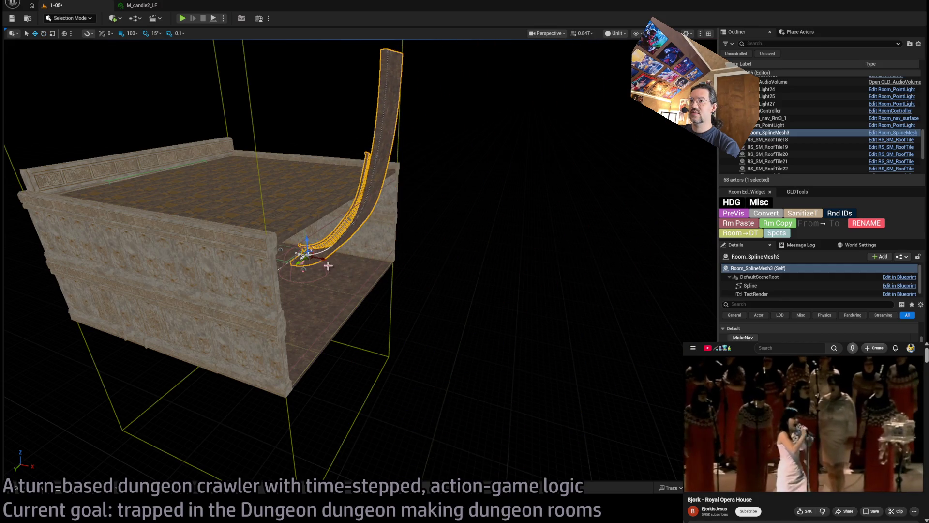
key("f")
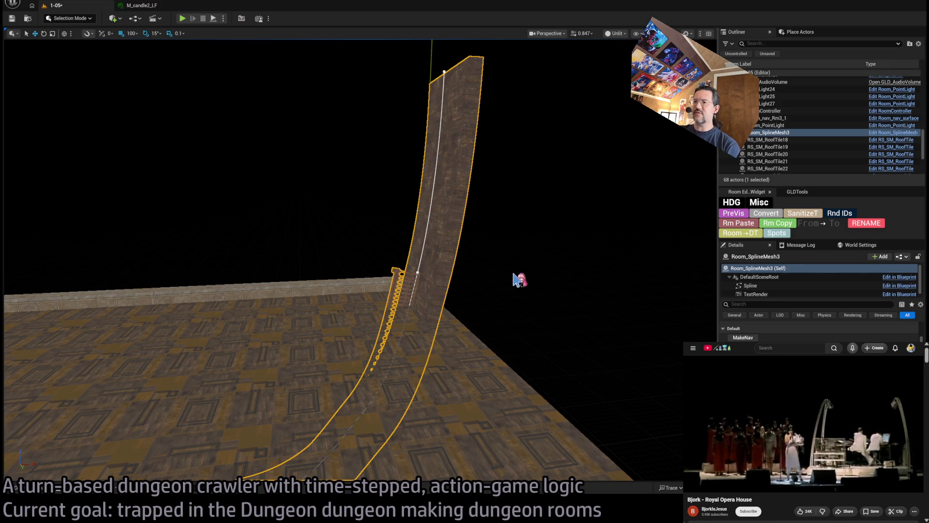
Step: Select the staircase's Spline component and frame the view on it
left_click_drag(519, 280, 527, 283)
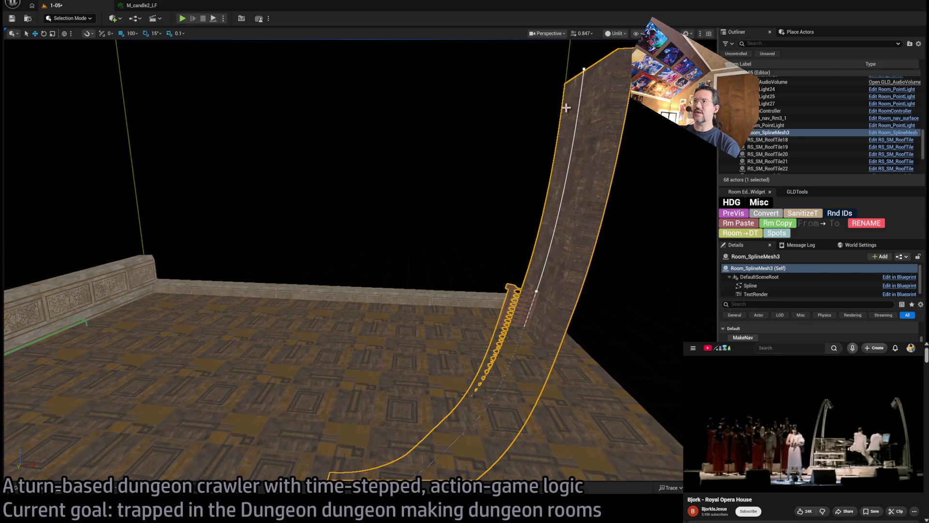
left_click(585, 68)
key("f")
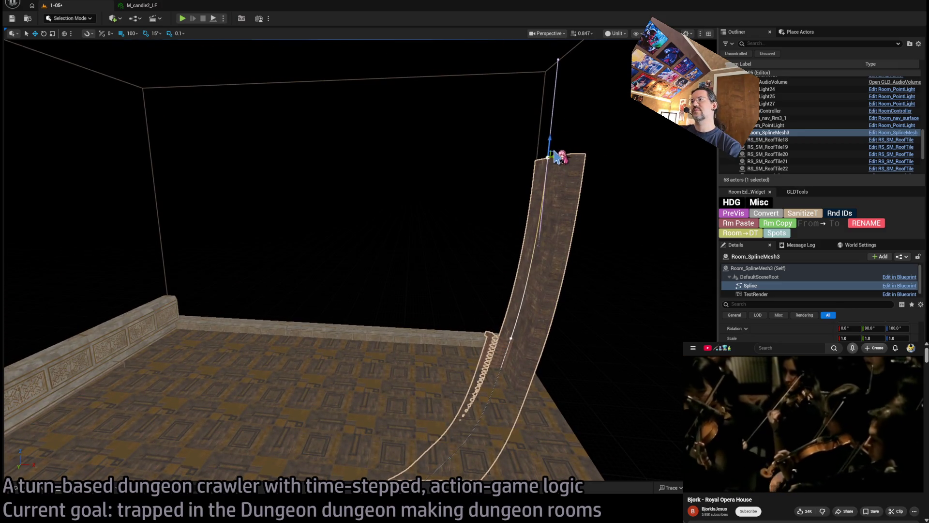
mouse_move(553, 152)
left_mouse_down()
mouse_move(518, 145)
mouse_move(391, 244)
left_mouse_up()
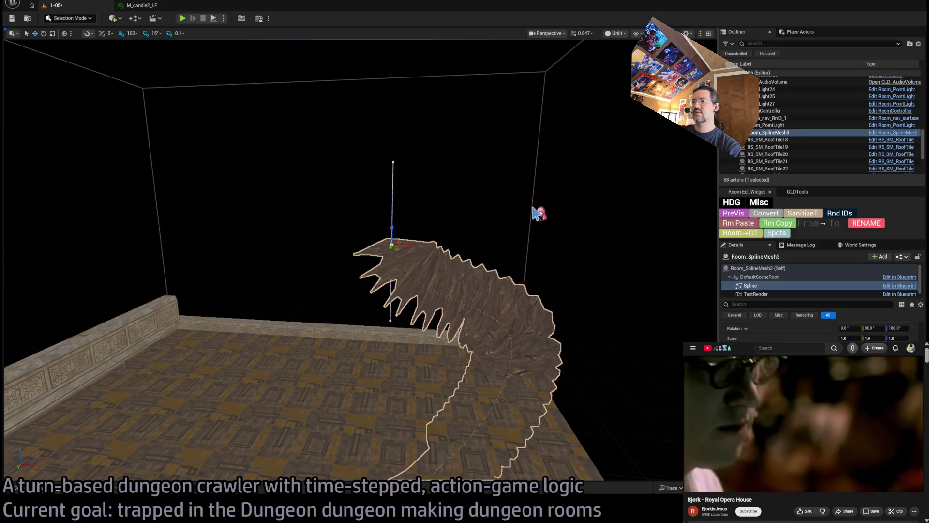
key("ctrl+z")
key("f")
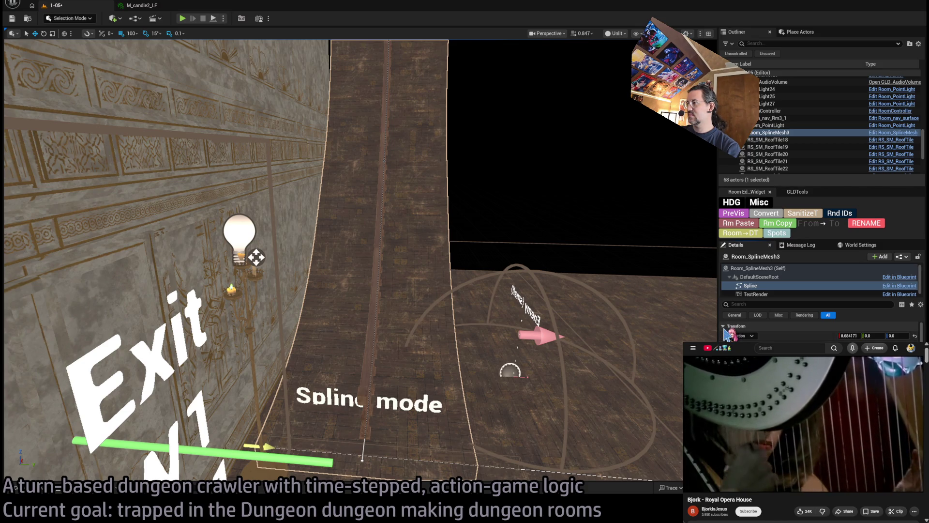
left_click(757, 268)
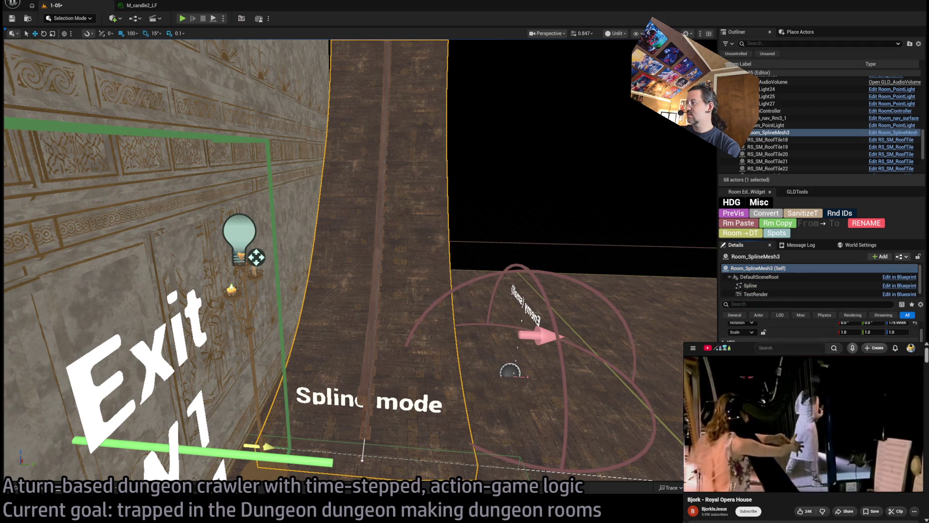
scroll(817, 329, "down", 2)
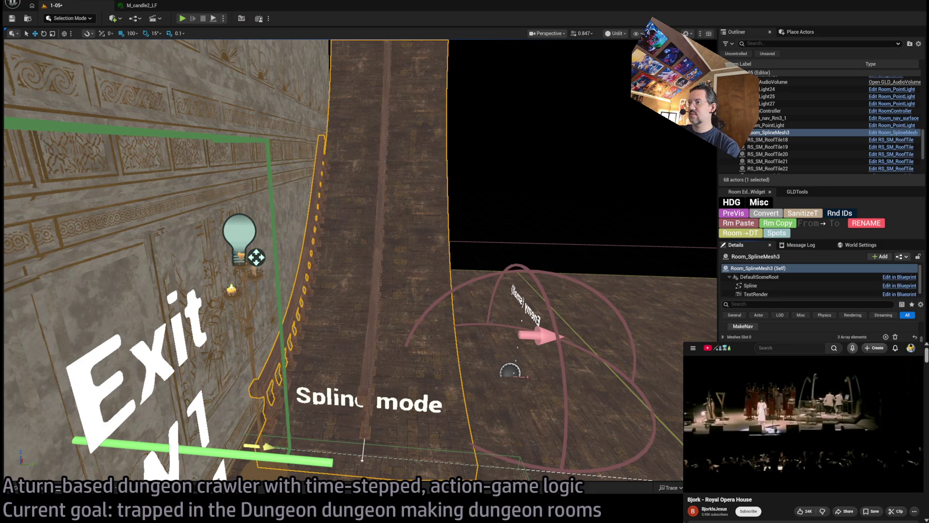
mouse_move(360, 260)
left_mouse_down()
mouse_move(367, 251)
mouse_move(339, 218)
mouse_move(358, 233)
mouse_move(353, 259)
mouse_move(315, 249)
mouse_move(327, 253)
left_mouse_up()
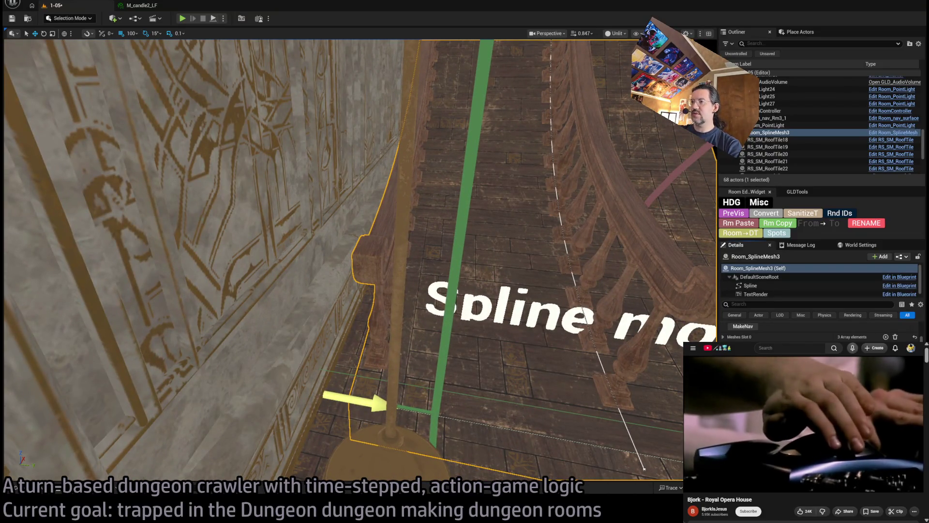
scroll(360, 260, "up", 1)
left_click_drag(360, 260, 339, 263)
scroll(360, 260, "up", 2)
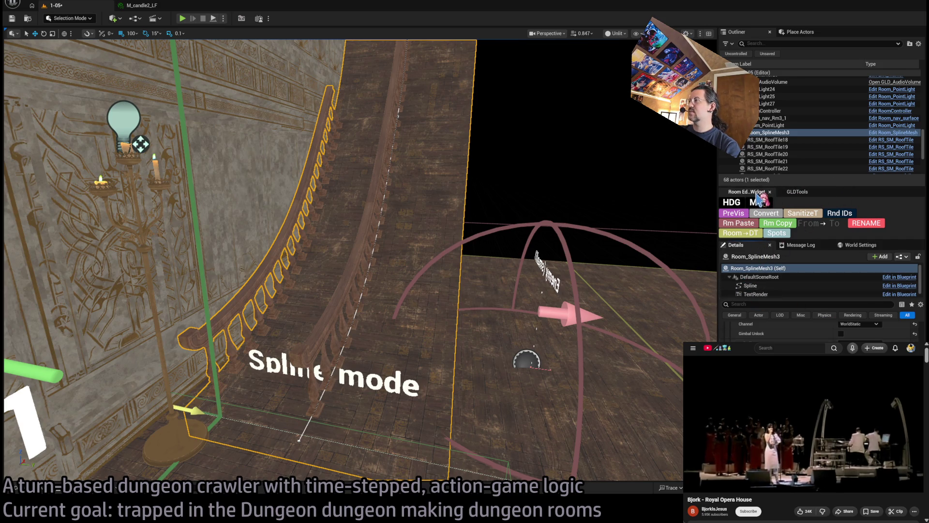
left_click(797, 194)
left_click(747, 192)
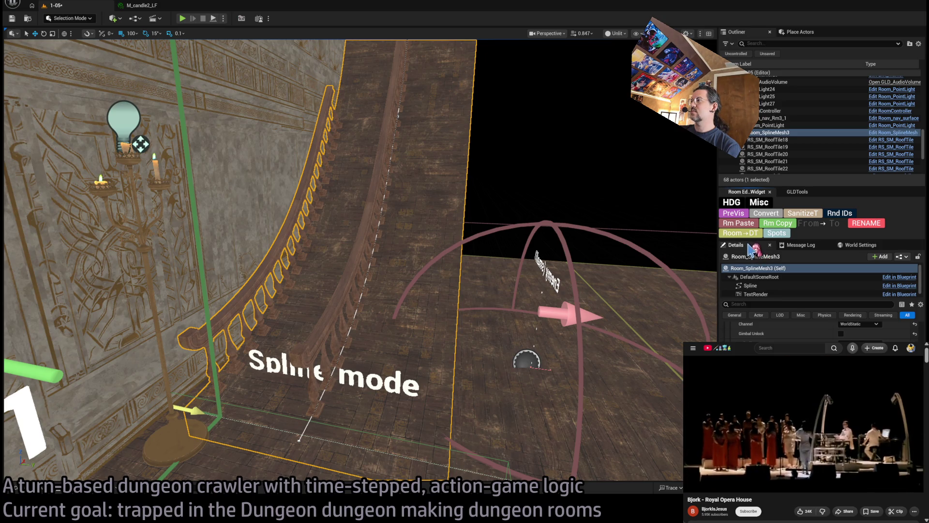
left_click_drag(751, 249, 303, 179)
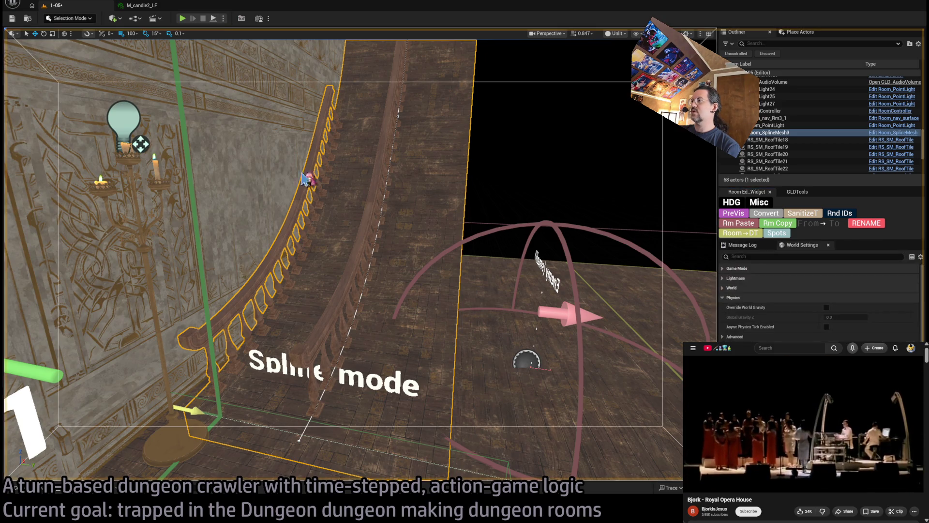
Step: Dock the Details panel as a left column and resize the panels around the viewport
left_click_drag(43, 130, 63, 119)
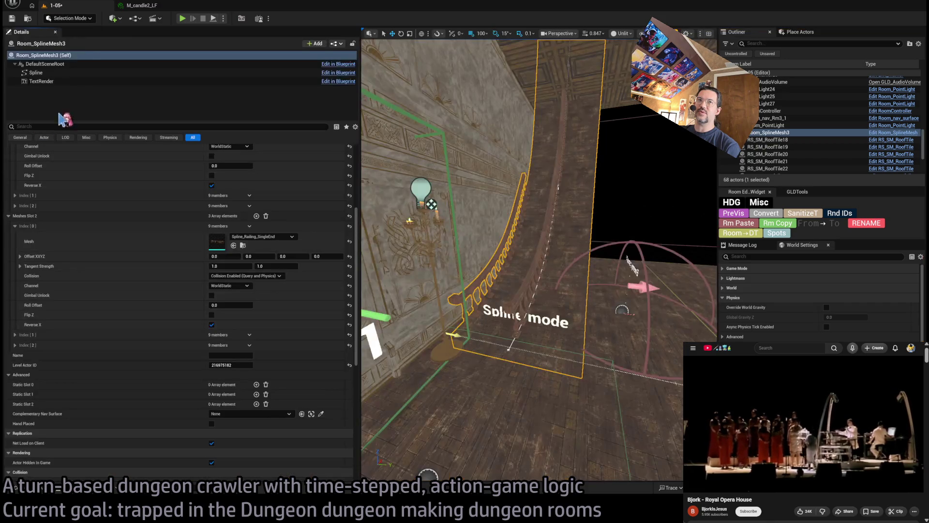
left_click_drag(361, 115, 131, 115)
mouse_move(717, 151)
left_mouse_down()
mouse_move(817, 160)
mouse_move(871, 208)
mouse_move(880, 484)
left_mouse_up()
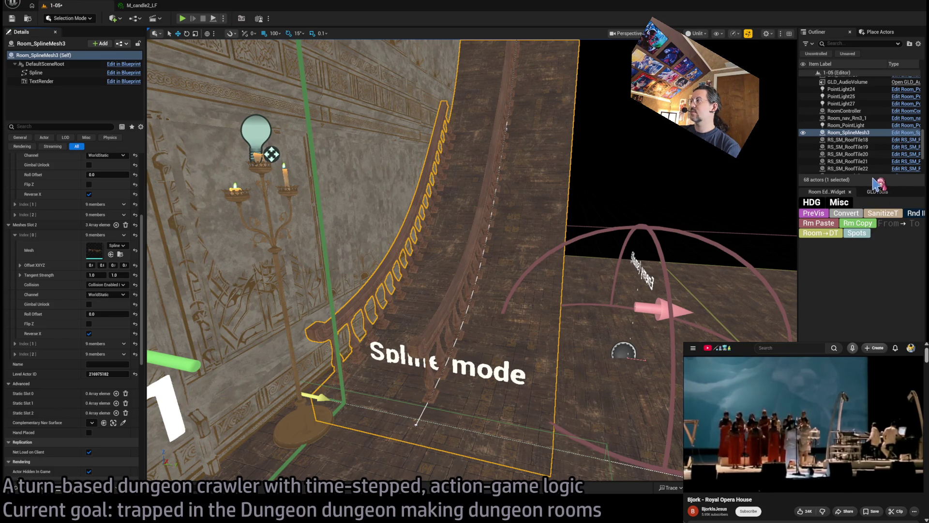
left_click_drag(873, 185, 855, 329)
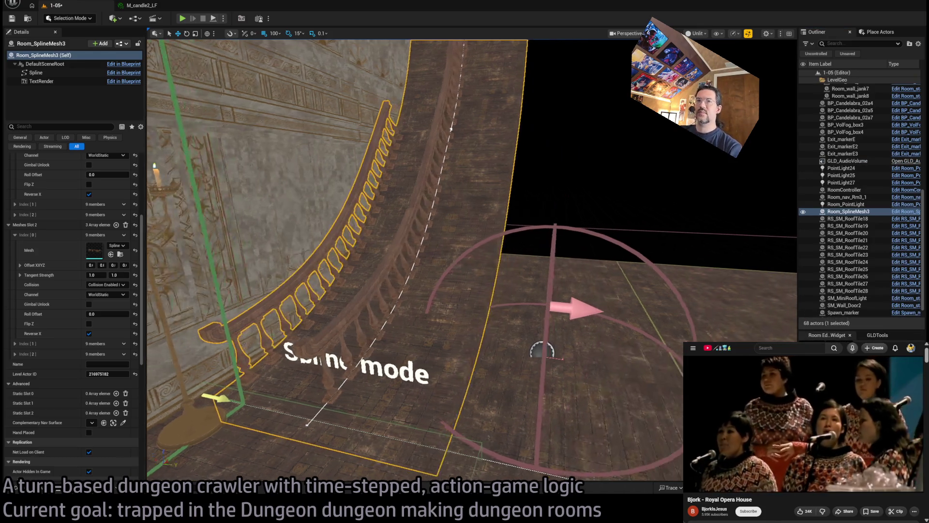
mouse_move(146, 305)
left_mouse_down()
mouse_move(238, 281)
mouse_move(230, 282)
left_mouse_up()
left_click_drag(131, 252, 76, 253)
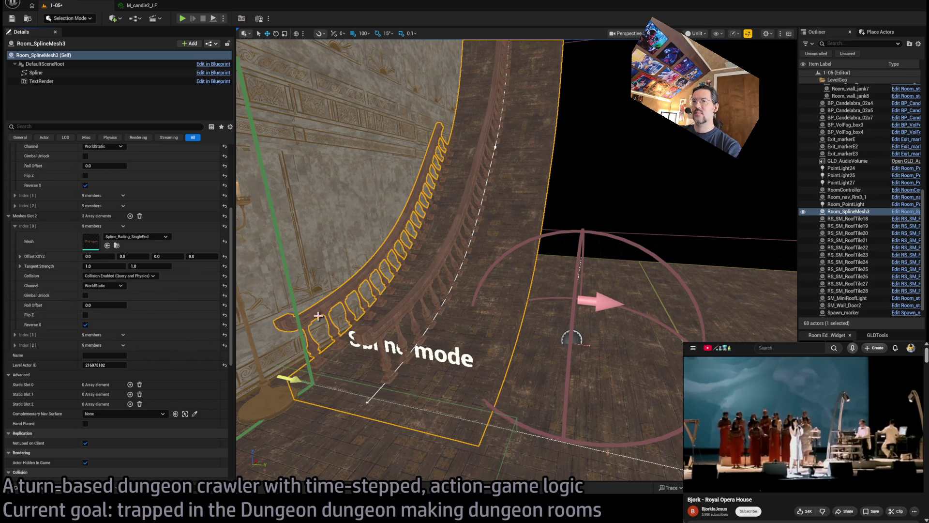
Step: Set Meshes Slot 2 Index [0] Offset Z to -130 and expand Index [1]
left_click(171, 256)
type("-130")
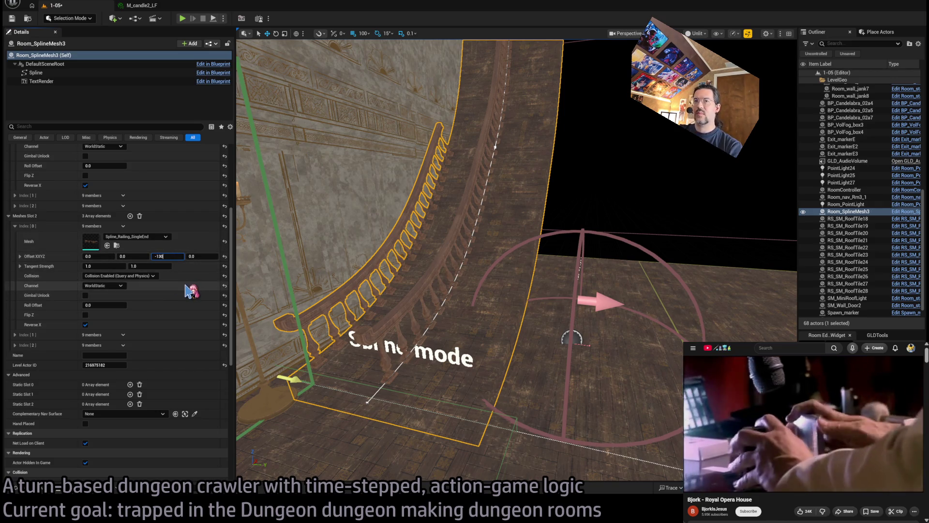
key("Return")
scroll(164, 313, "down", 3)
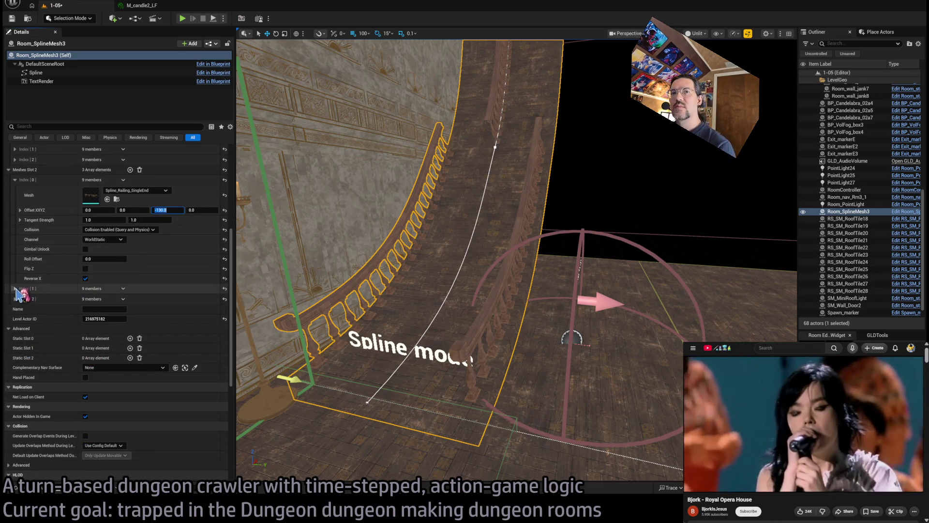
left_click(15, 288)
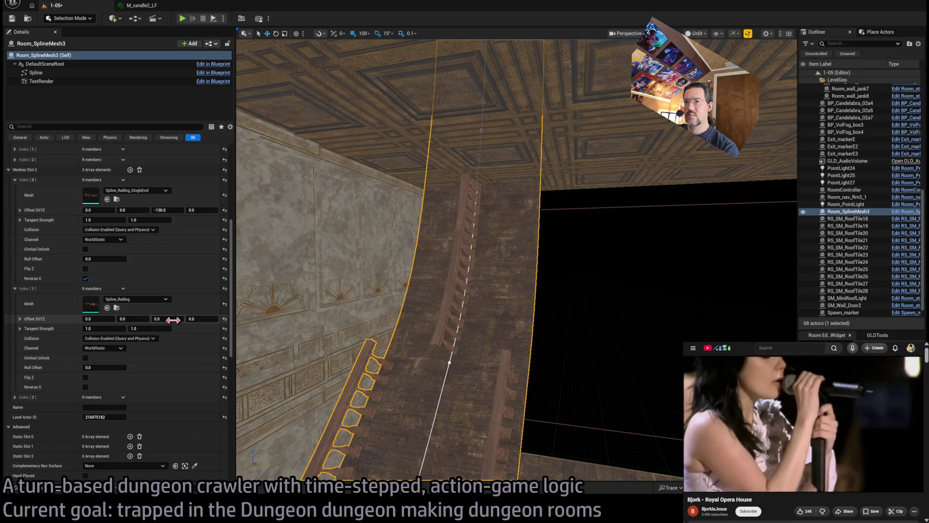
Step: Set the first railing's Offset Z to 130 and the lower railing's to -130
left_click_drag(167, 318, 205, 345)
key("Return")
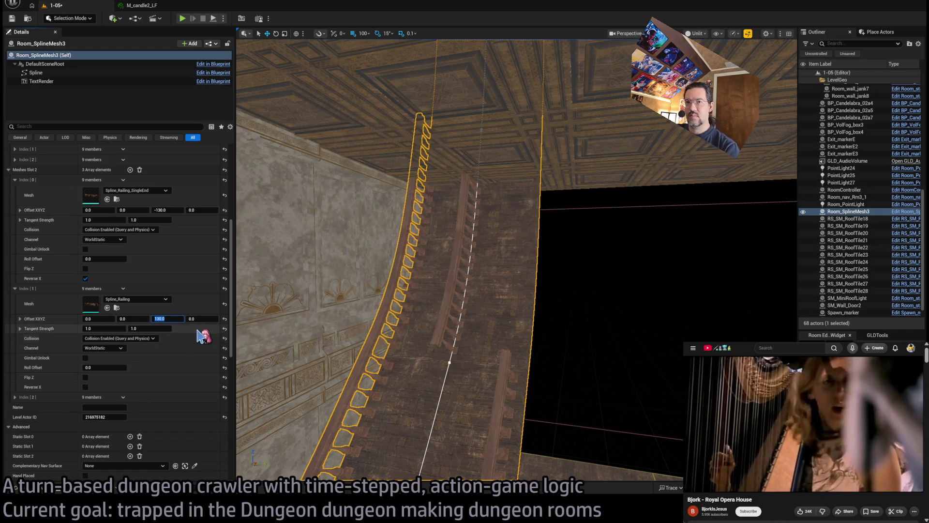
scroll(198, 339, "up", 5)
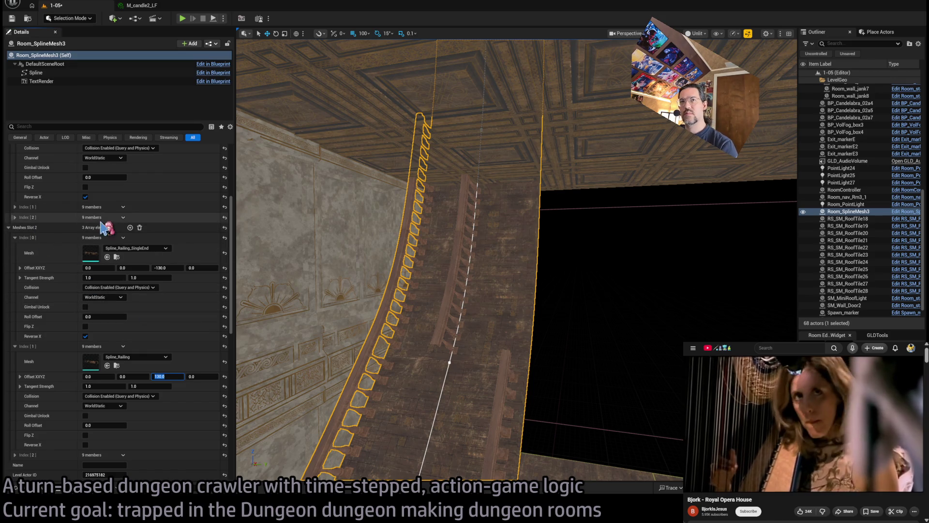
left_click(15, 207)
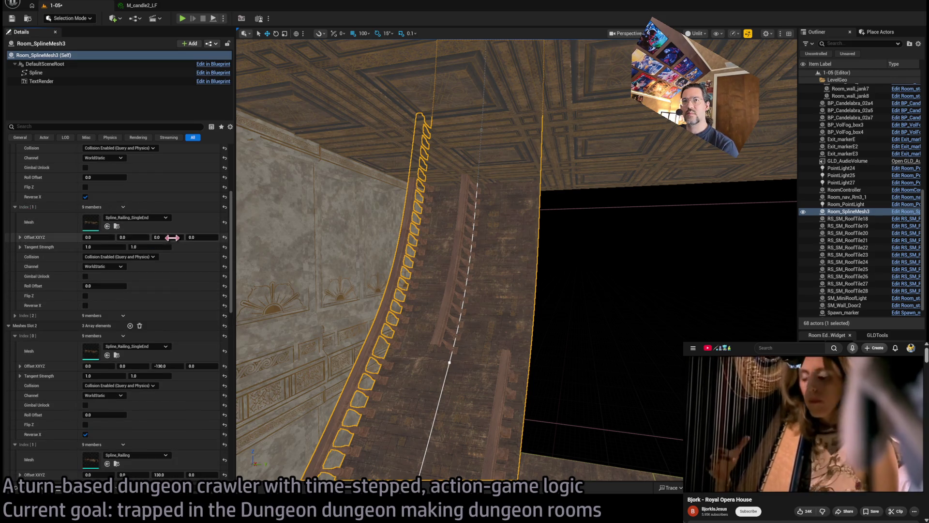
key("Return")
left_click(168, 365)
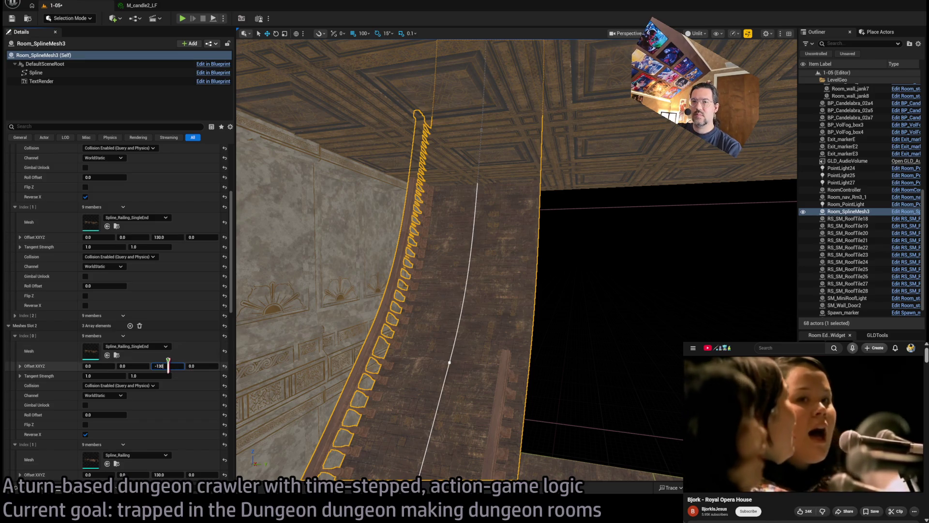
key("Return")
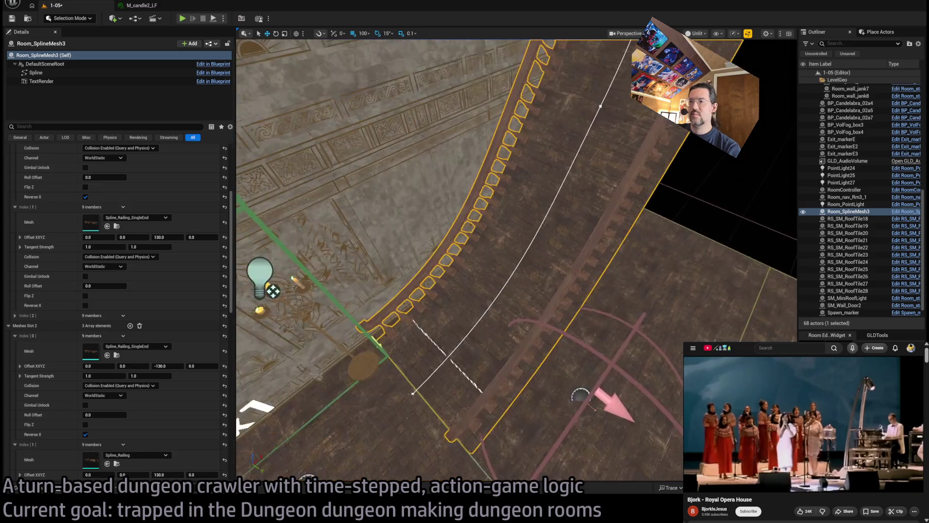
left_click_drag(372, 270, 393, 273)
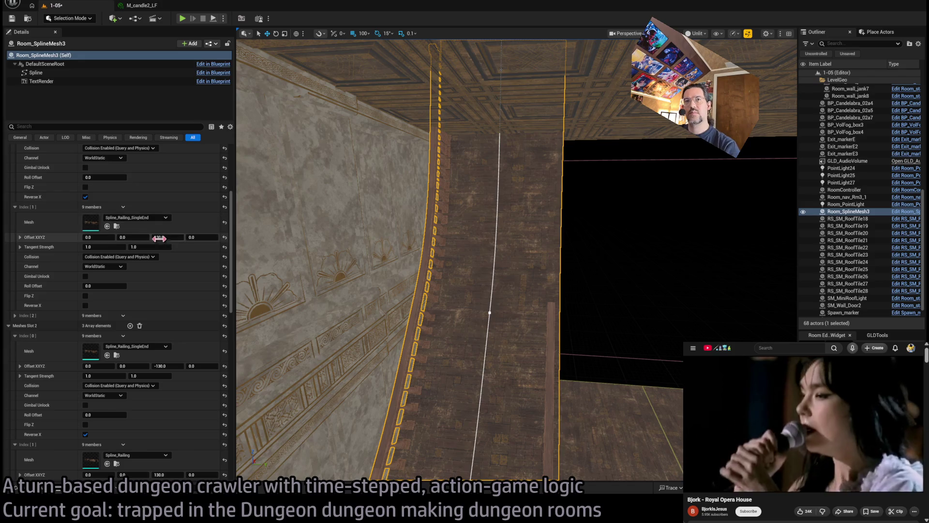
scroll(188, 299, "up", 5)
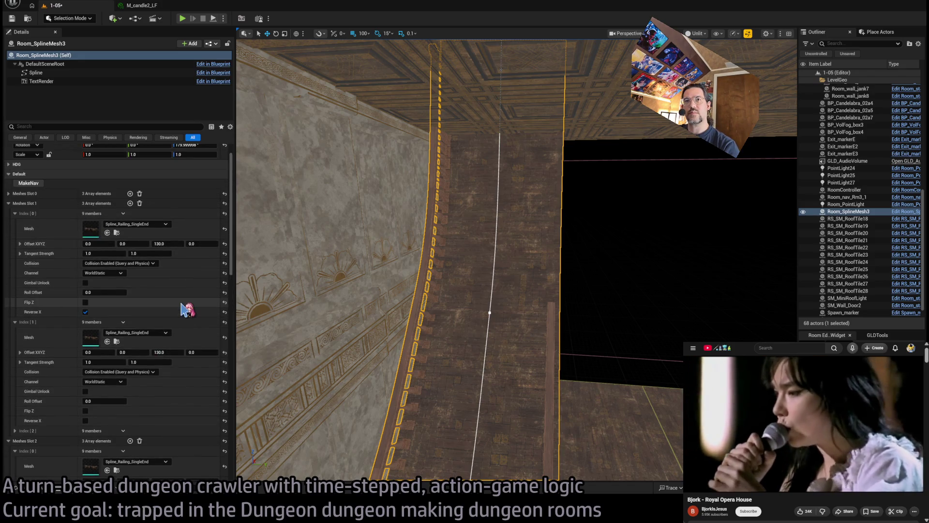
scroll(193, 297, "down", 2)
Step: Set the second railing entry and Meshes Slot 2's second railing to Offset Z -130
left_click(167, 298)
type("-13")
scroll(211, 355, "down", 2)
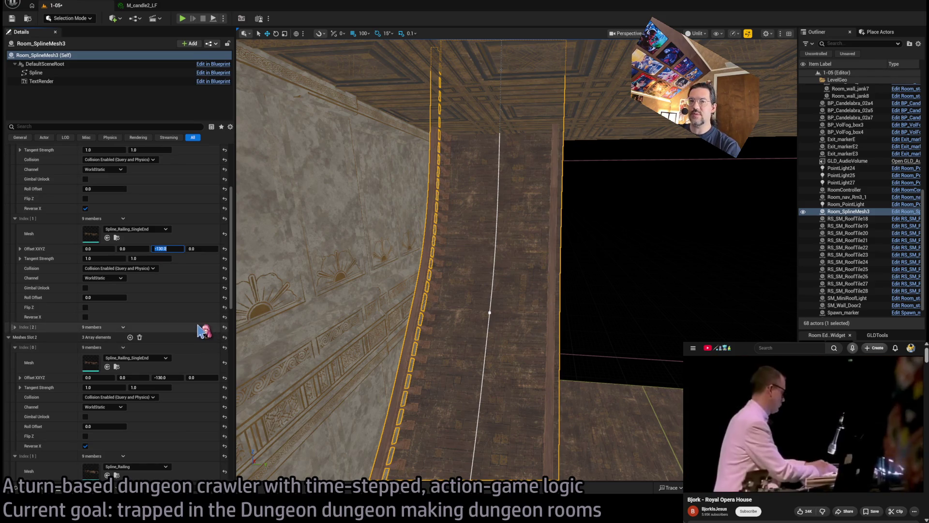
scroll(207, 341, "down", 2)
scroll(196, 328, "down", 1)
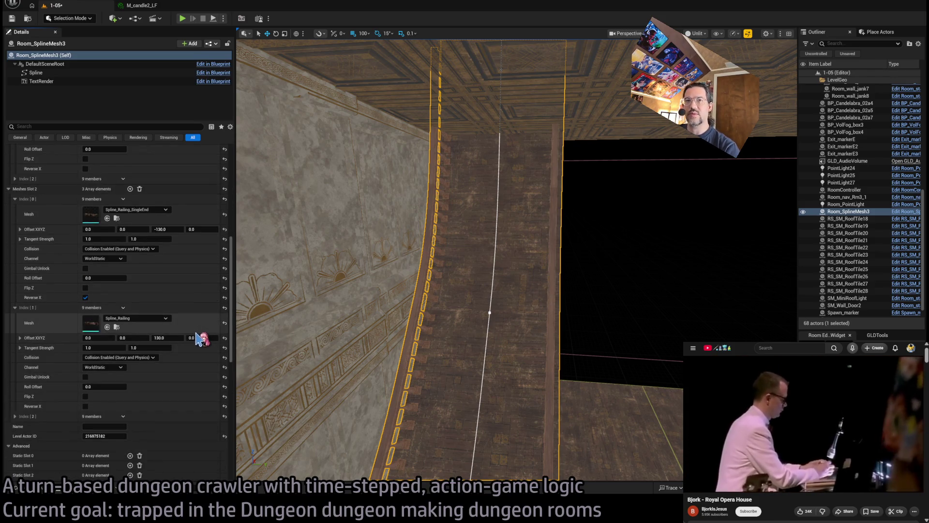
scroll(182, 286, "up", 6)
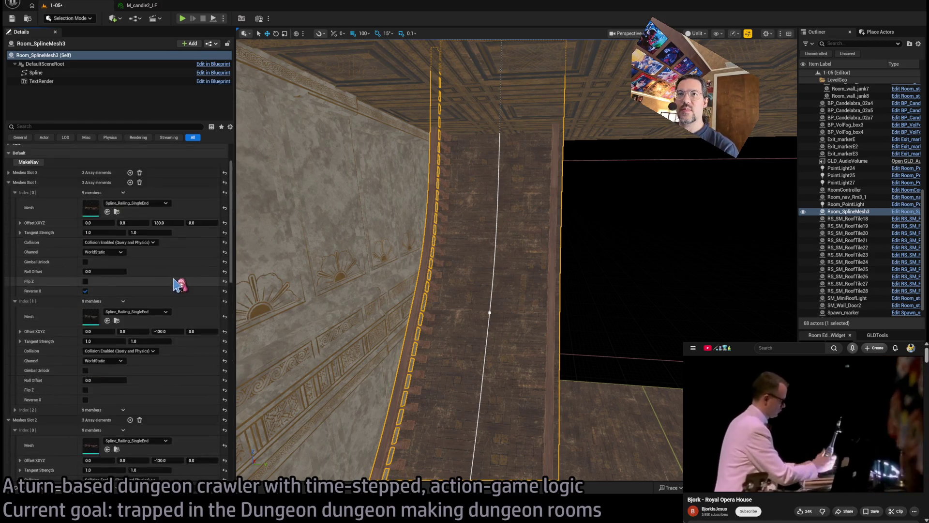
scroll(170, 325, "down", 1)
left_click(169, 329)
type("130")
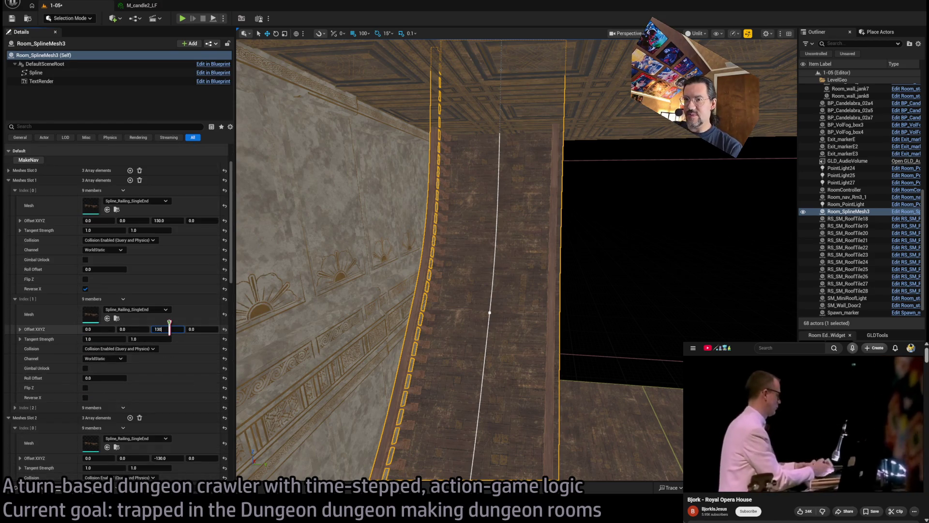
key("Return")
scroll(174, 367, "down", 3)
left_click(183, 415)
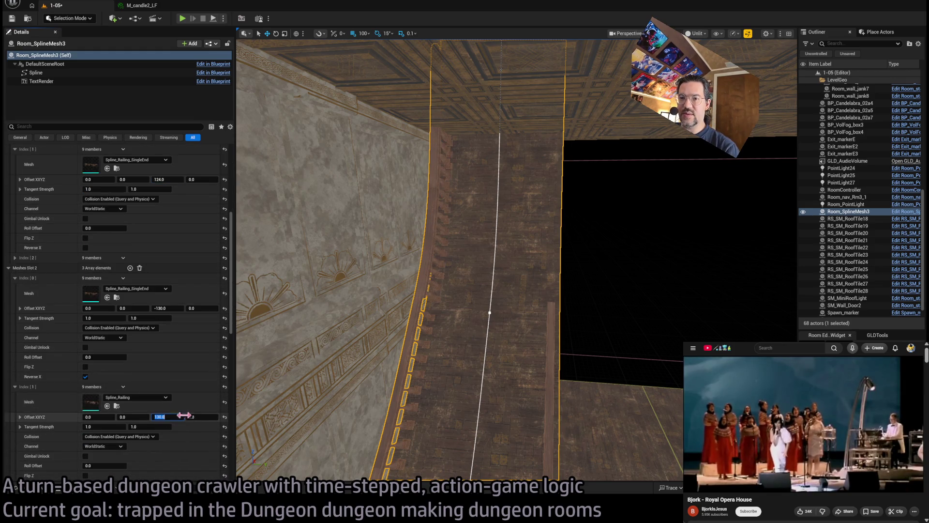
key("Return")
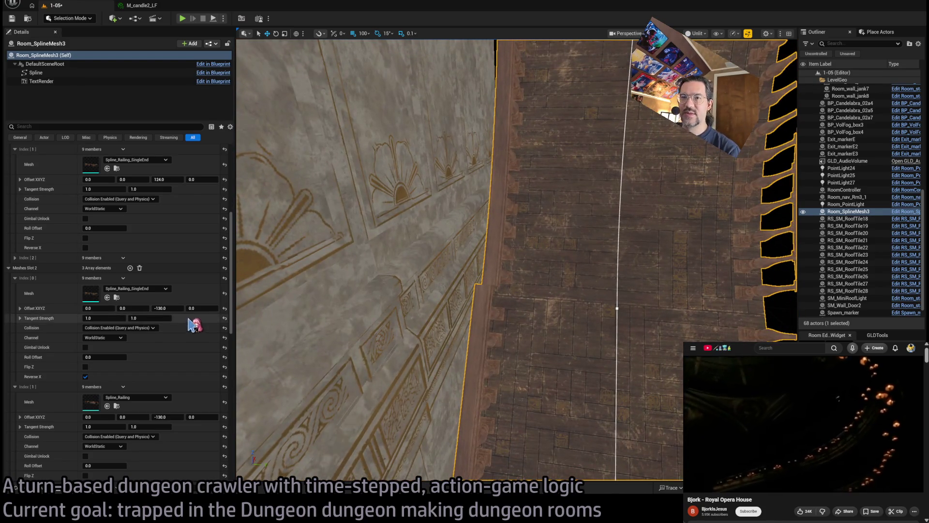
Step: Set the remaining railing's Offset Z to 130 and orbit out to see the curved railing
scroll(179, 249, "up", 3)
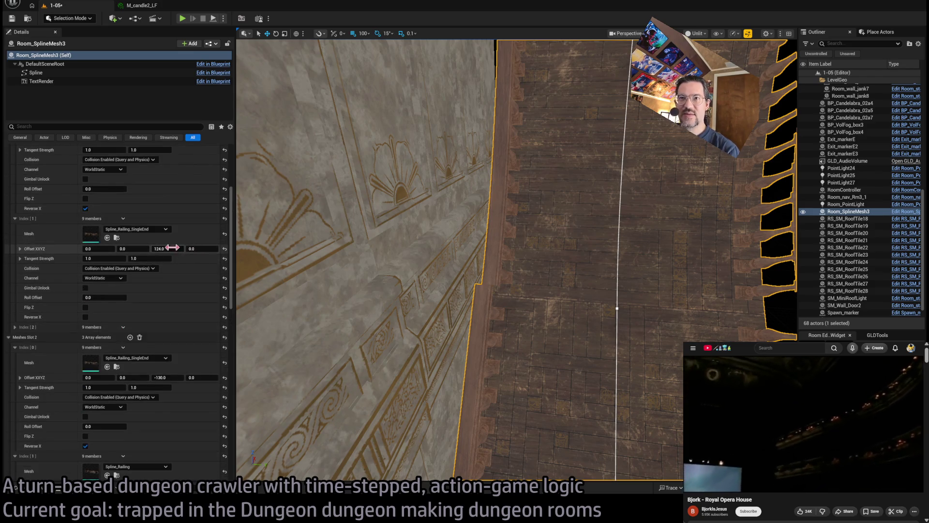
type("130")
key("Return")
left_click_drag(331, 233, 409, 201)
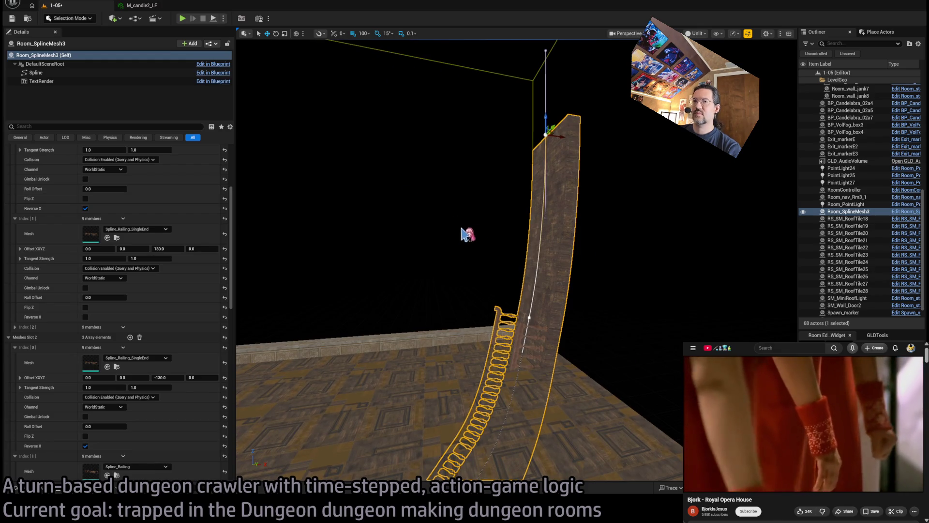
left_click_drag(456, 237, 390, 199)
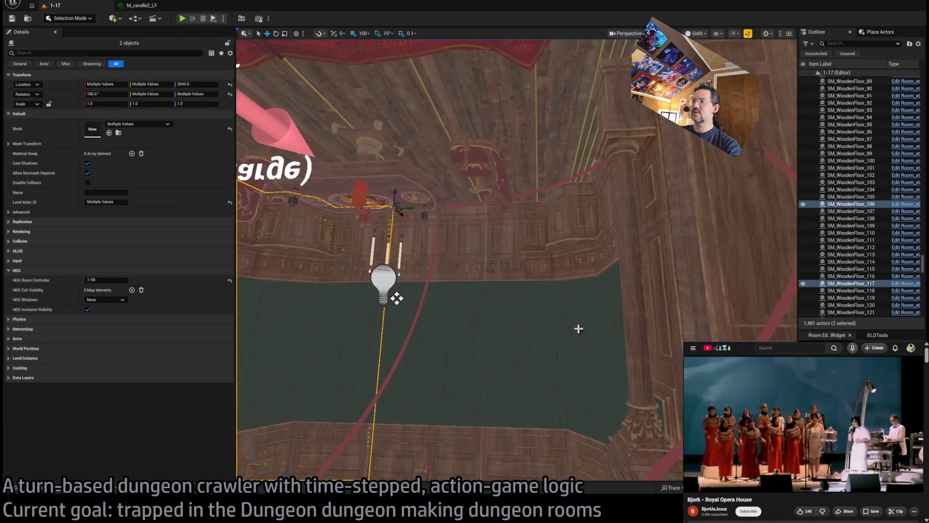
Step: Ctrl-select the wooden floors SM_WoodenFloor_112 through SM_WoodenFloor_116
left_click(560, 286, "ctrl")
left_click(469, 286, "ctrl")
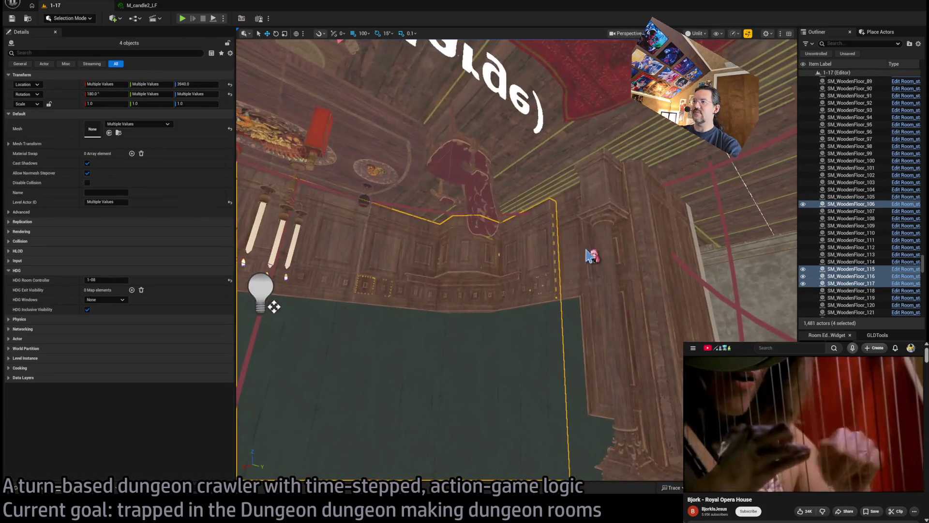
left_click(587, 255, "ctrl")
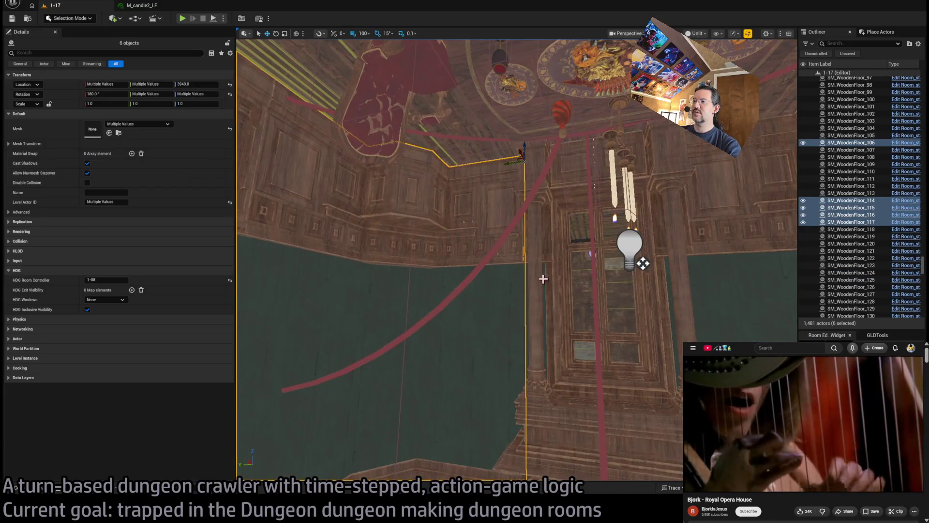
left_click(543, 279, "ctrl")
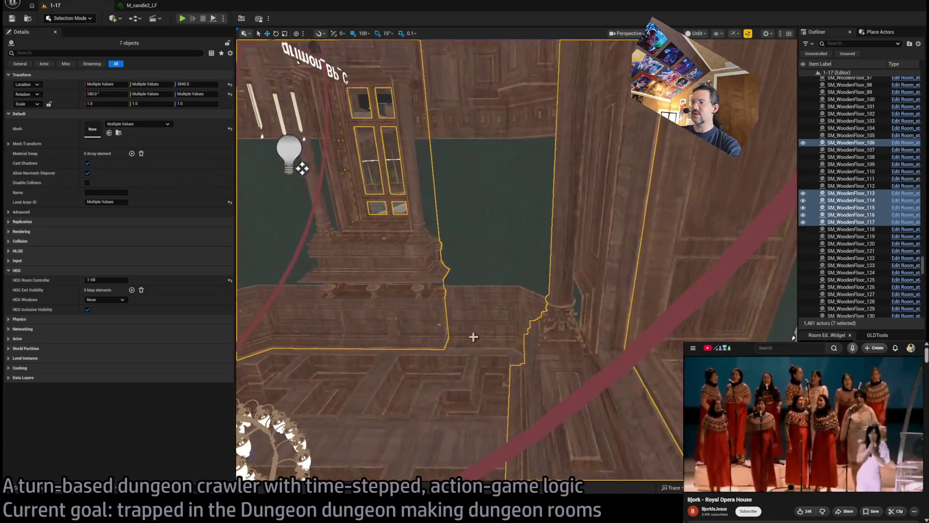
left_click(499, 260, "ctrl")
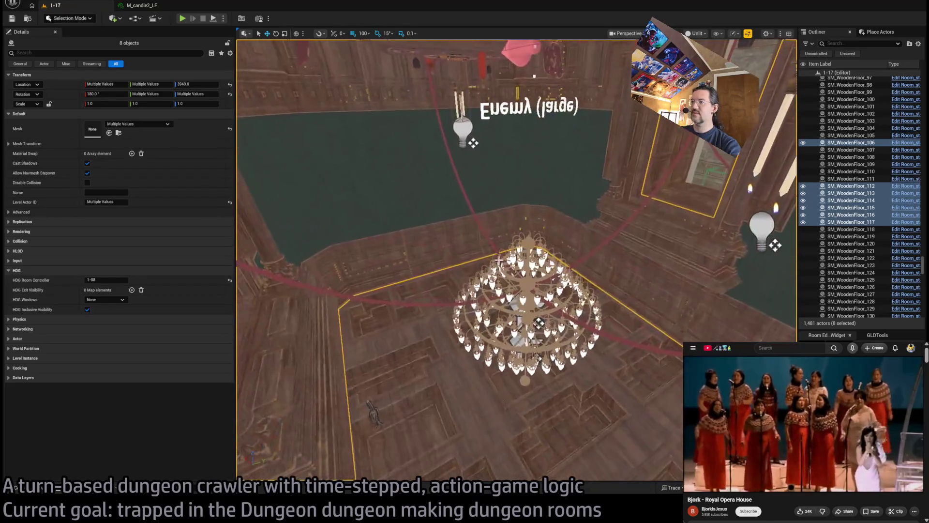
Step: Add the roof walls, the chandelier and its point lights, including Room_PointLight8_up3, to the selection
left_click(400, 354, "ctrl")
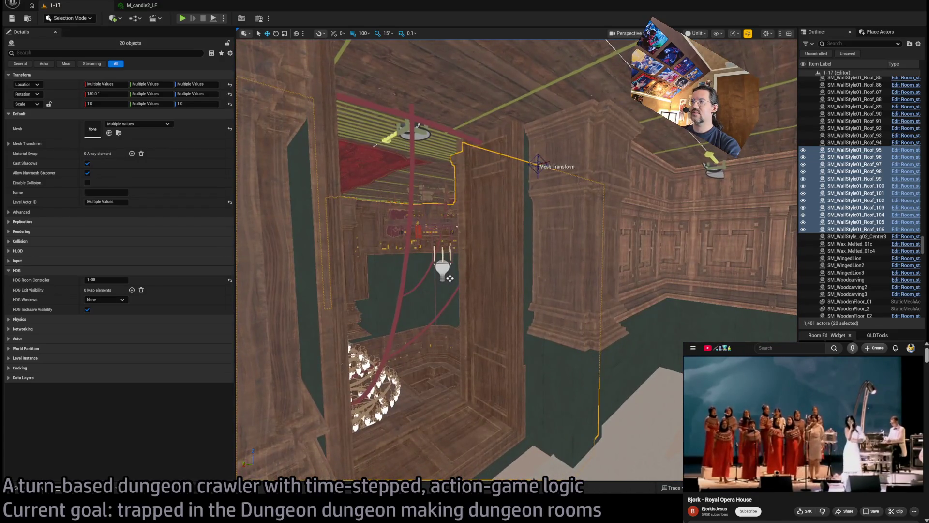
left_click(497, 303, "ctrl")
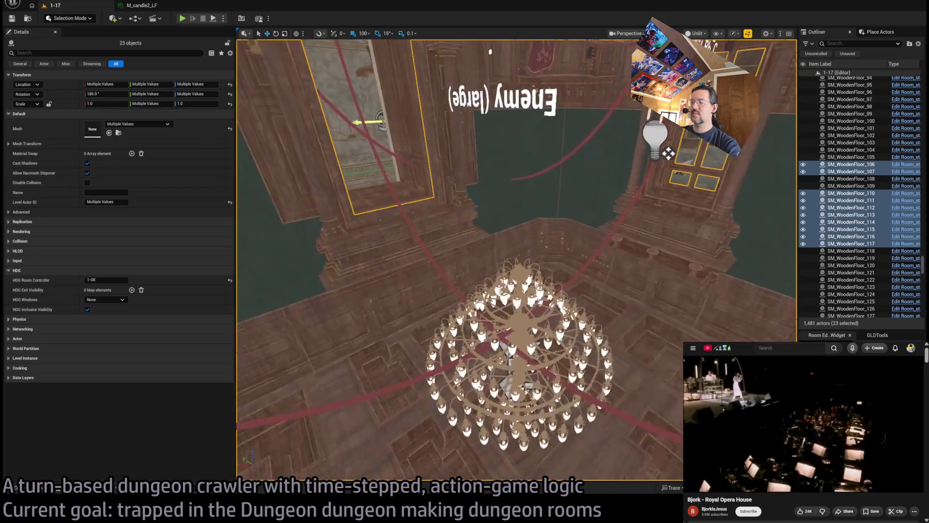
left_click(523, 329, "ctrl")
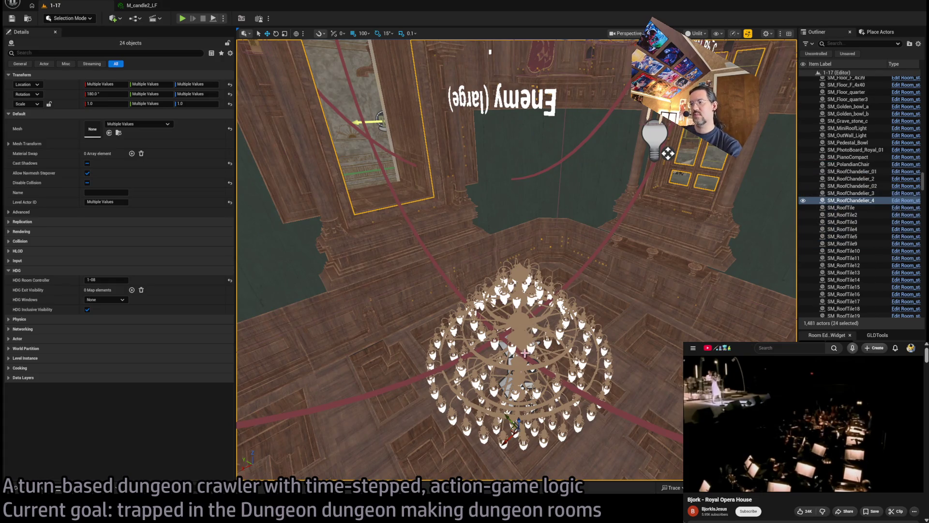
scroll(525, 353, "up", 8)
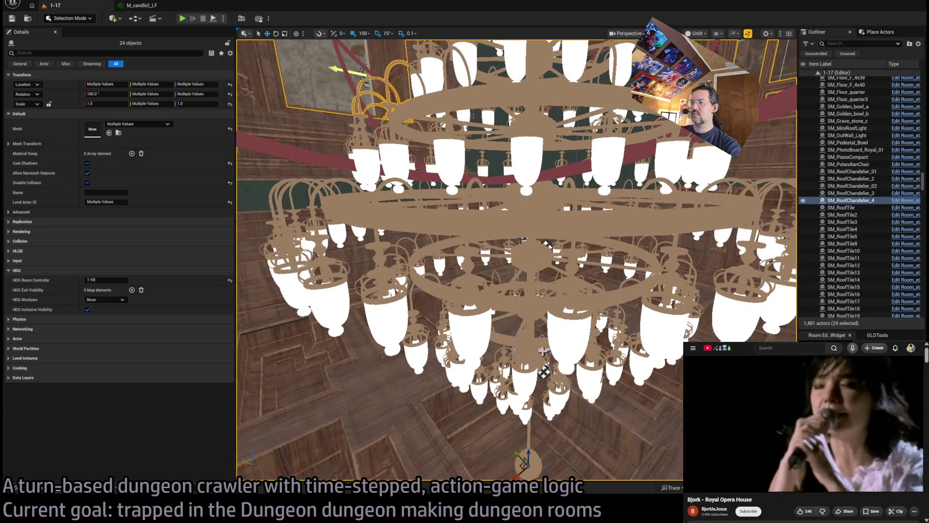
left_click(544, 371, "ctrl")
scroll(520, 178, "up", 8)
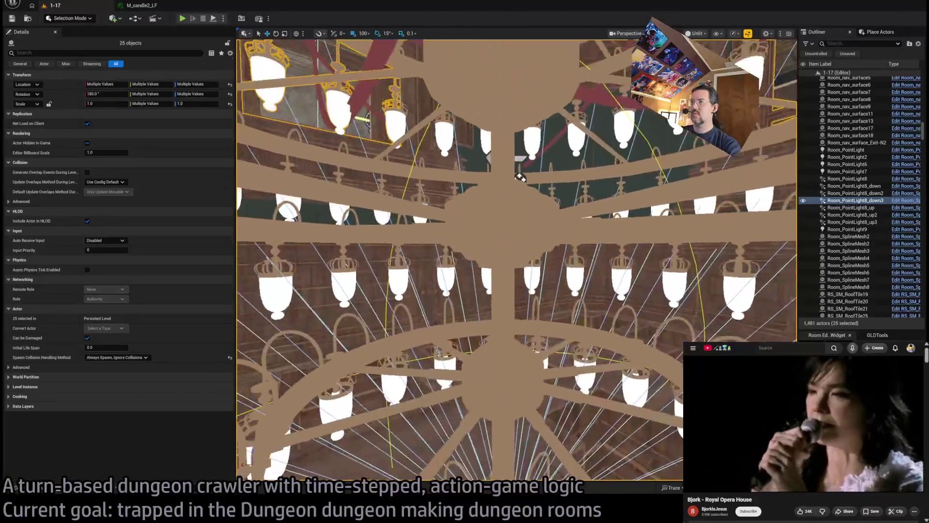
scroll(519, 177, "down", 10)
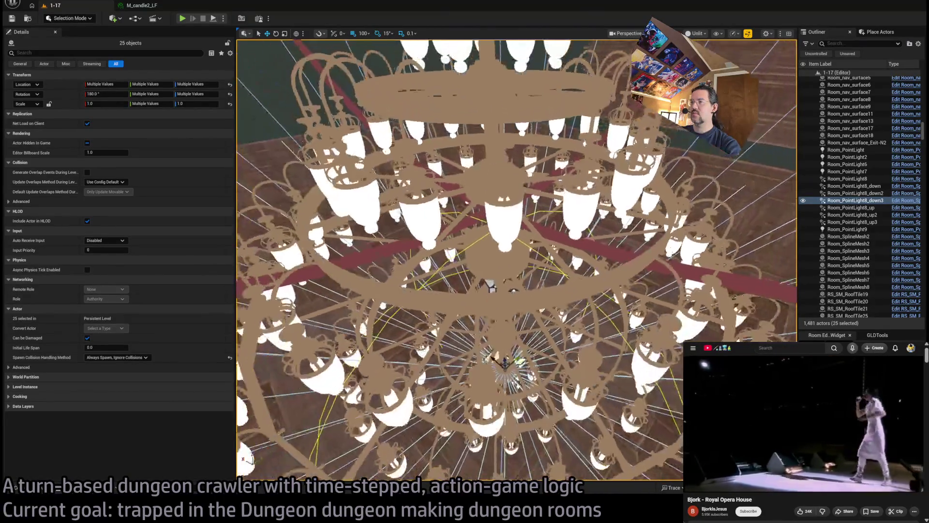
left_click(496, 283, "ctrl")
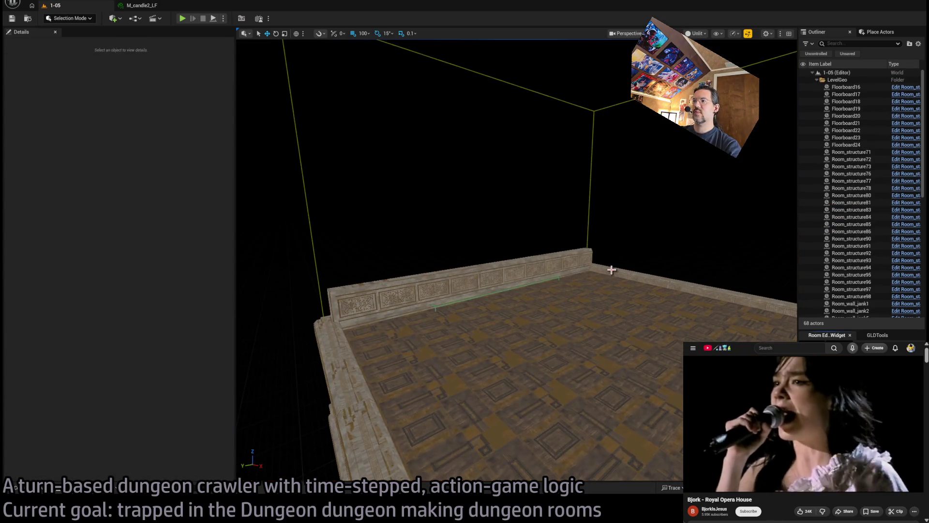
Step: Frame and orbit around the pasted mansion pieces, then show the Mansion folder of room levels
key("f")
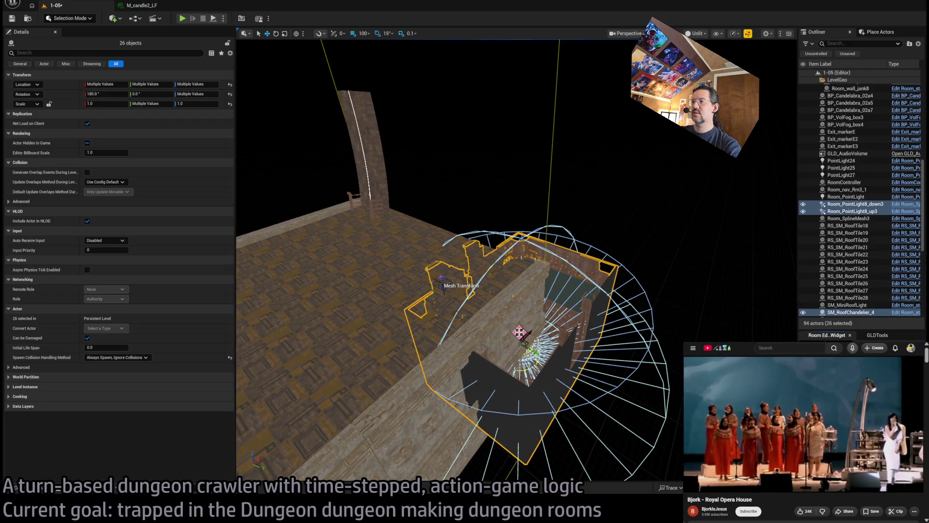
left_click_drag(519, 332, 540, 356)
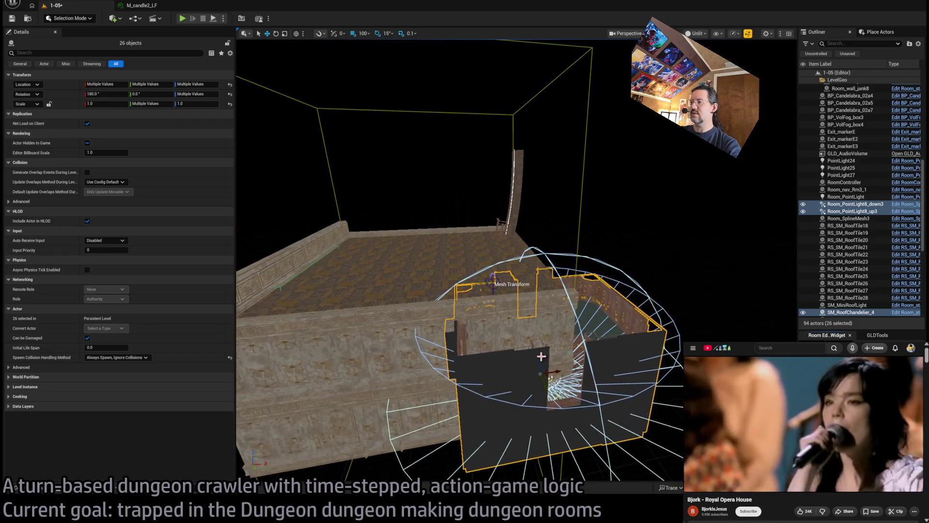
key("f")
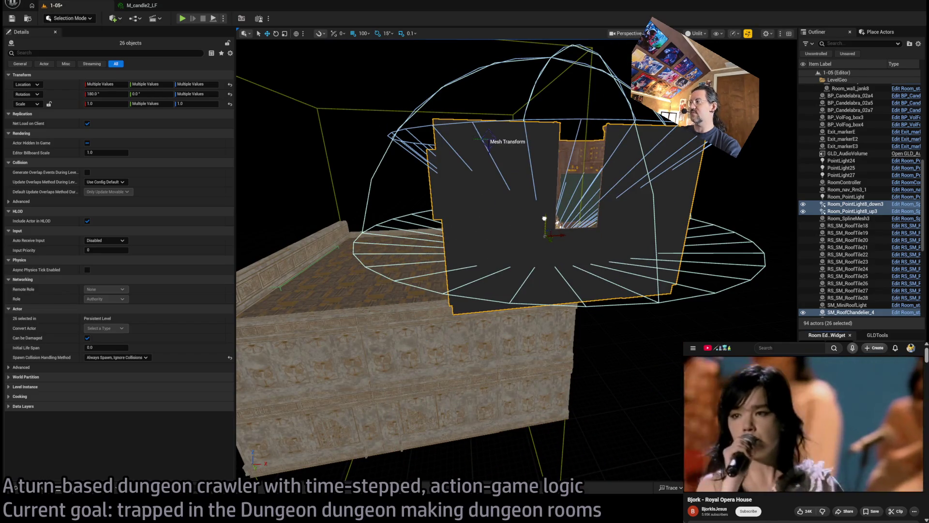
mouse_move(544, 219)
left_mouse_down()
mouse_move(508, 217)
mouse_move(498, 237)
mouse_move(537, 291)
mouse_move(520, 303)
left_mouse_up()
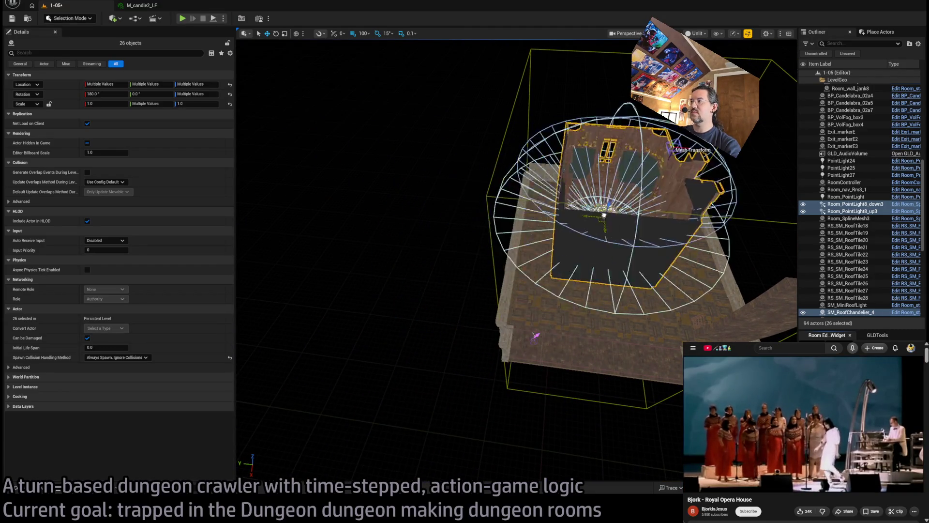
left_click_drag(521, 304, 743, 283)
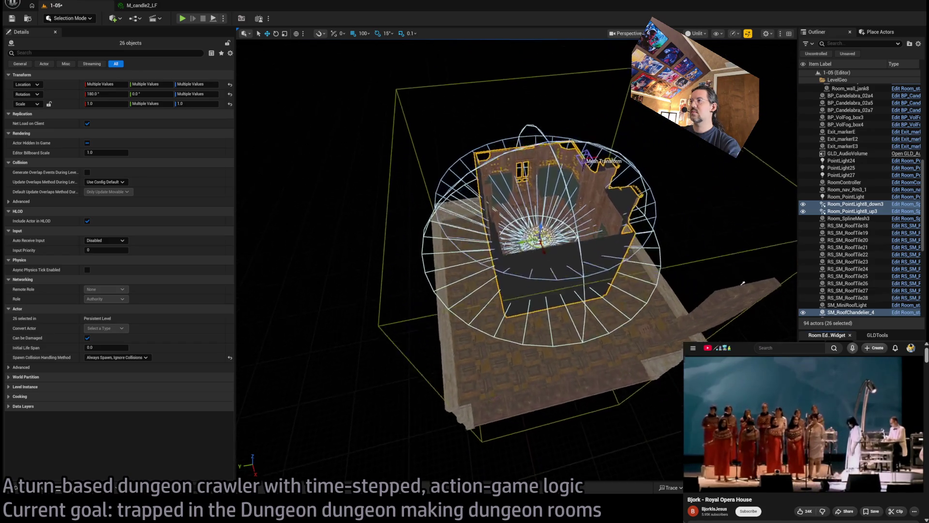
mouse_move(532, 291)
left_mouse_down()
mouse_move(593, 271)
mouse_move(612, 206)
mouse_move(621, 227)
left_mouse_up()
key("f")
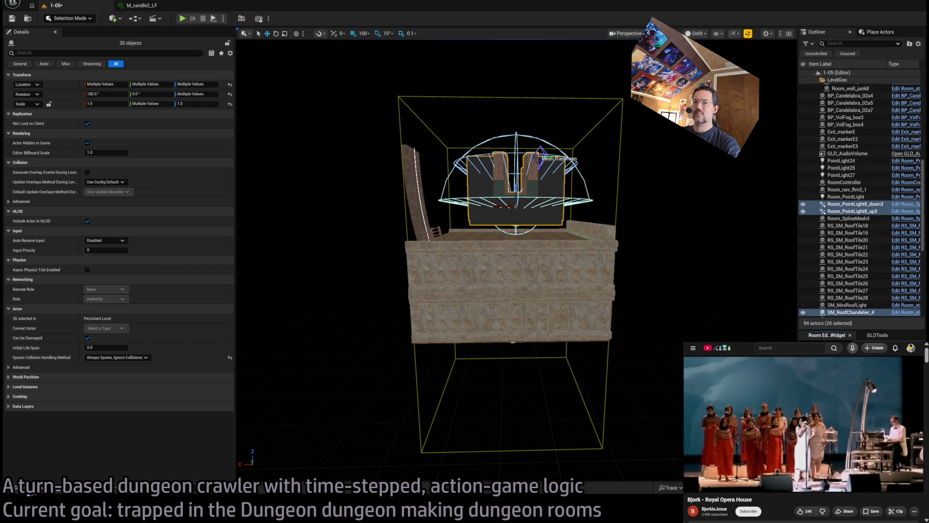
left_click(16, 487)
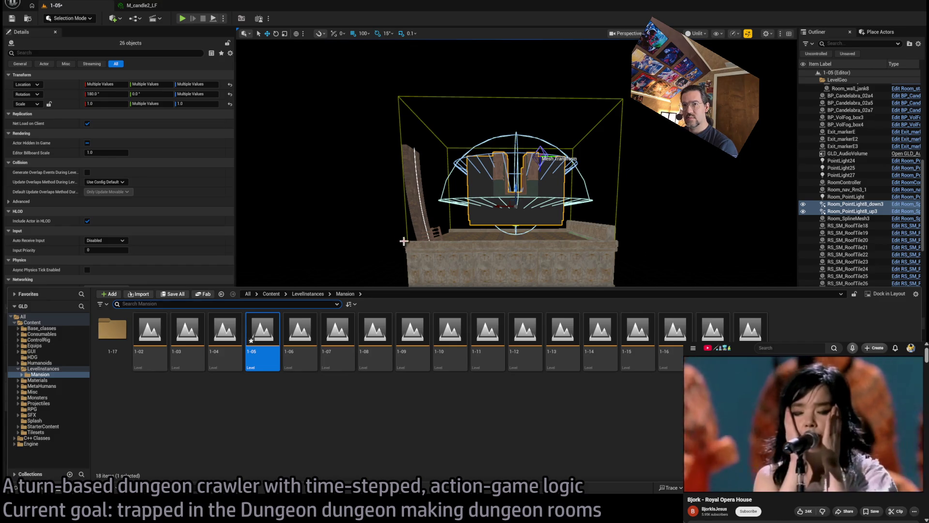
Step: Move GLD_AudioVolume to Location Z 4000 and Scale Z 8, then fly into the room
left_click(486, 191)
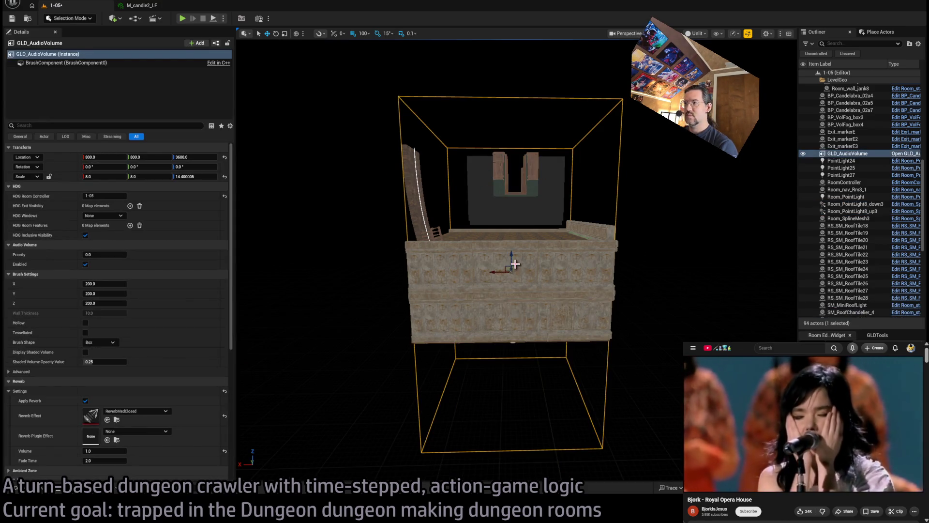
mouse_move(512, 262)
left_mouse_down()
mouse_move(532, 155)
mouse_move(533, 227)
left_mouse_up()
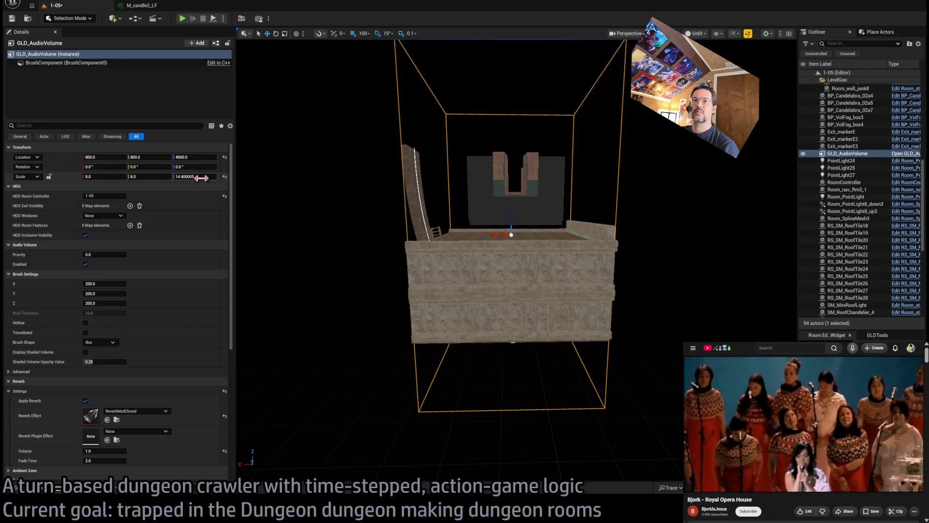
mouse_move(201, 178)
left_mouse_down()
mouse_move(165, 178)
mouse_move(244, 182)
left_mouse_up()
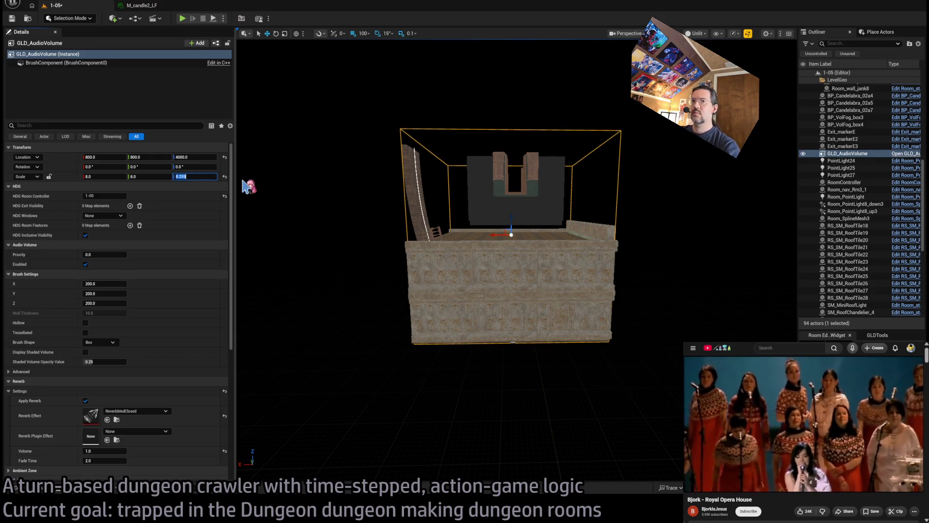
type("8")
key("Return")
key("f")
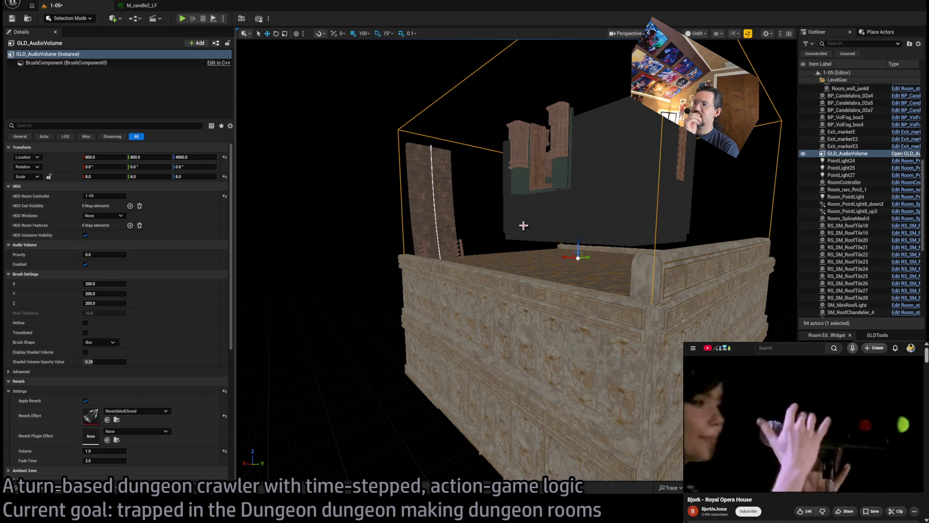
mouse_move(523, 225)
left_mouse_down()
mouse_move(483, 338)
mouse_move(498, 315)
left_mouse_up()
Step: Select roof tiles RS_SM_RoofTile18–28 together with the SM_MiniRoofLight chandelier
left_click(544, 222)
left_click(411, 248, "ctrl")
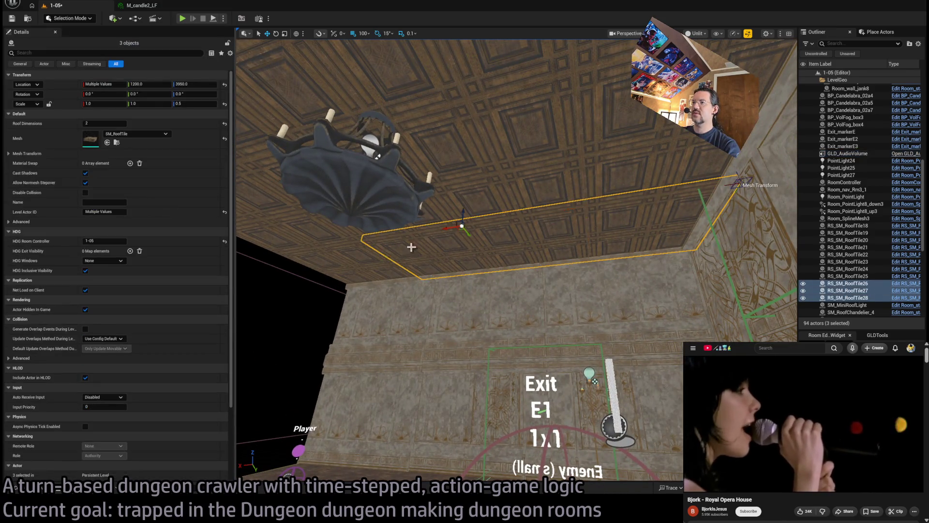
left_click(366, 272, "ctrl")
left_click(346, 223, "ctrl")
left_click(452, 203, "ctrl")
left_click(566, 175, "ctrl")
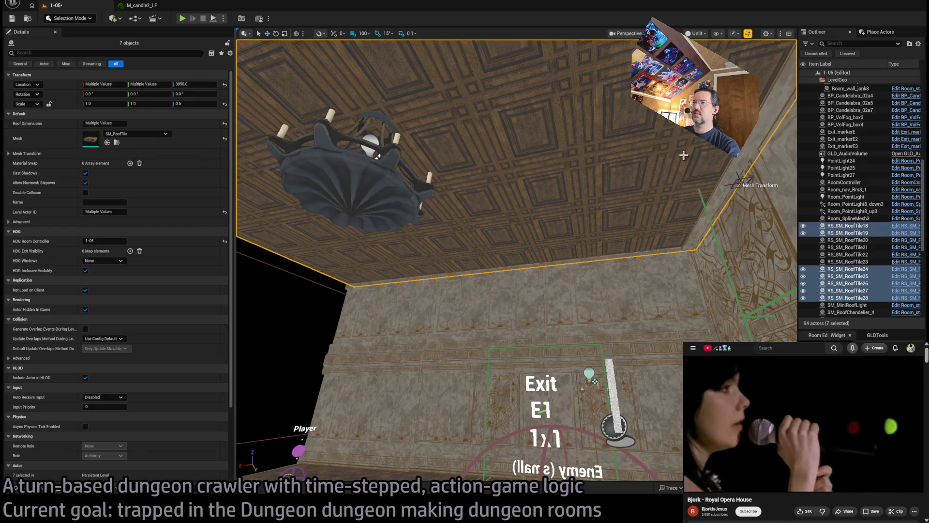
left_click(503, 96, "ctrl")
left_click(357, 187, "ctrl")
left_click_drag(356, 187, 503, 307)
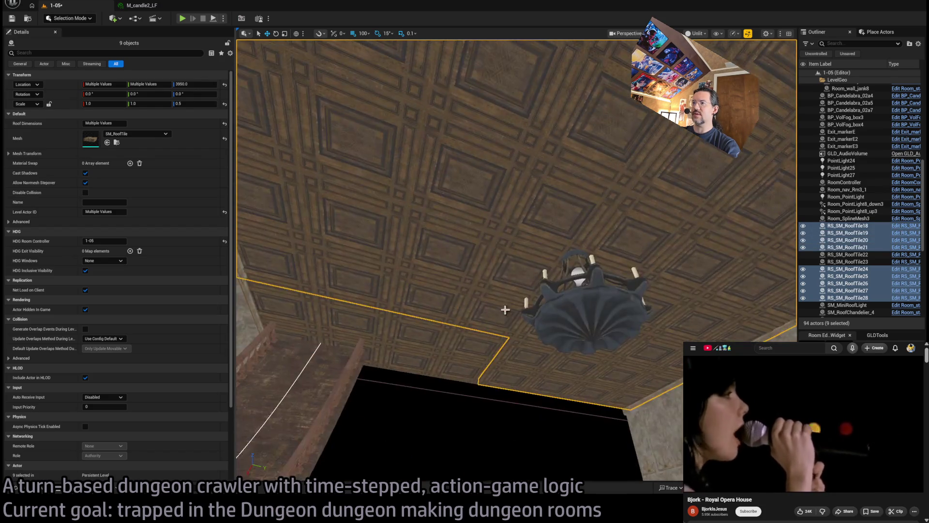
left_click(463, 349, "ctrl")
left_click_drag(332, 338, 338, 271)
left_click(442, 264, "ctrl")
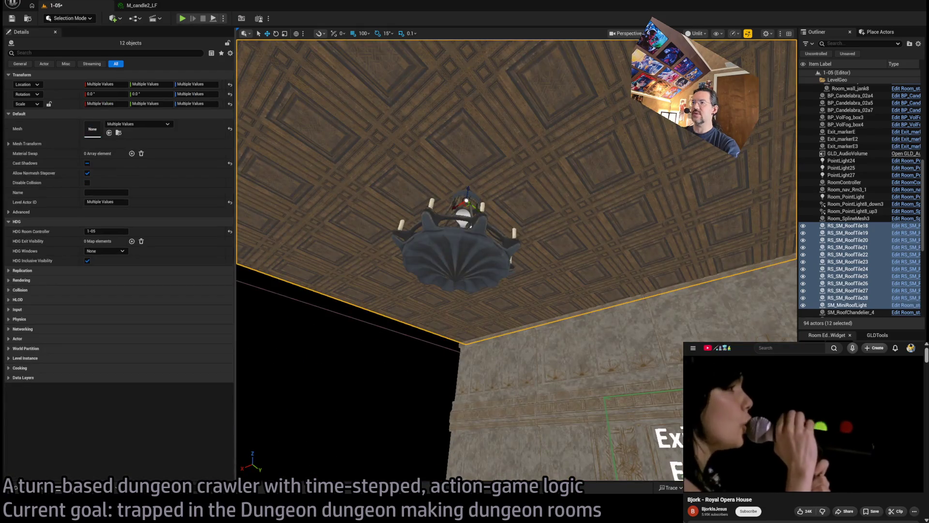
Step: Drag the ceiling tiles and chandelier down along Z so the roof sits lower
scroll(461, 360, "down", 3)
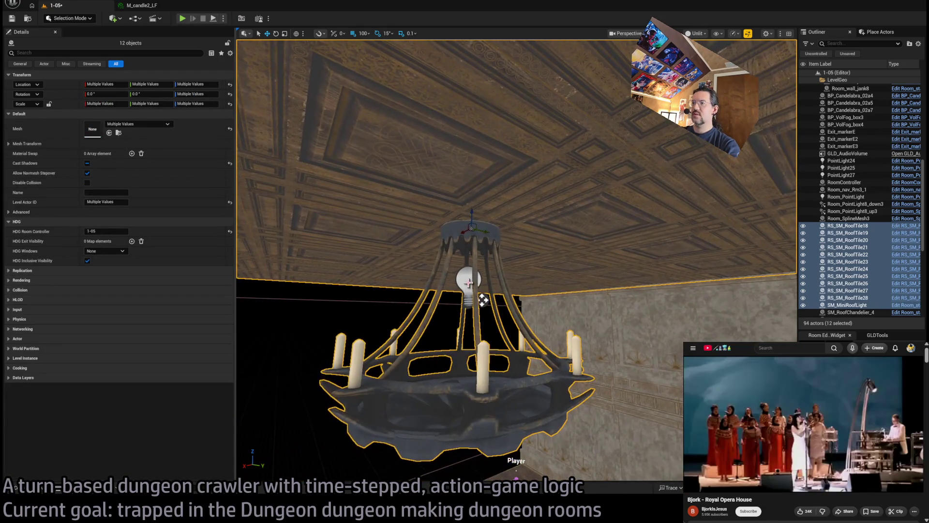
left_click(458, 286)
key("ctrl+z")
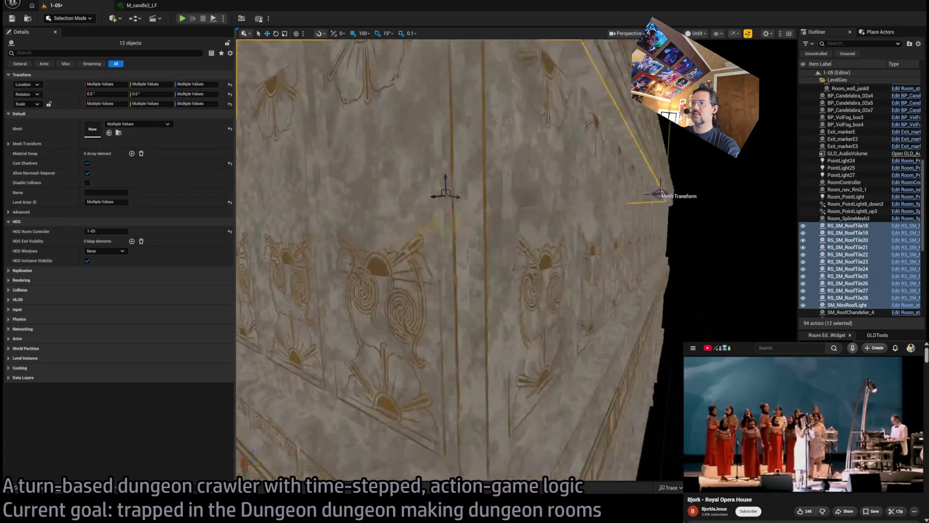
scroll(484, 262, "down", 5)
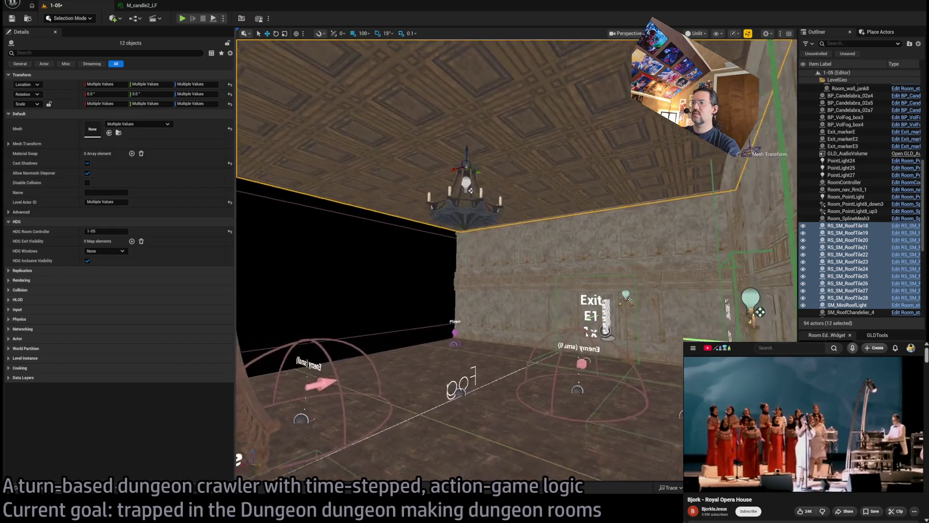
left_click_drag(467, 166, 482, 246)
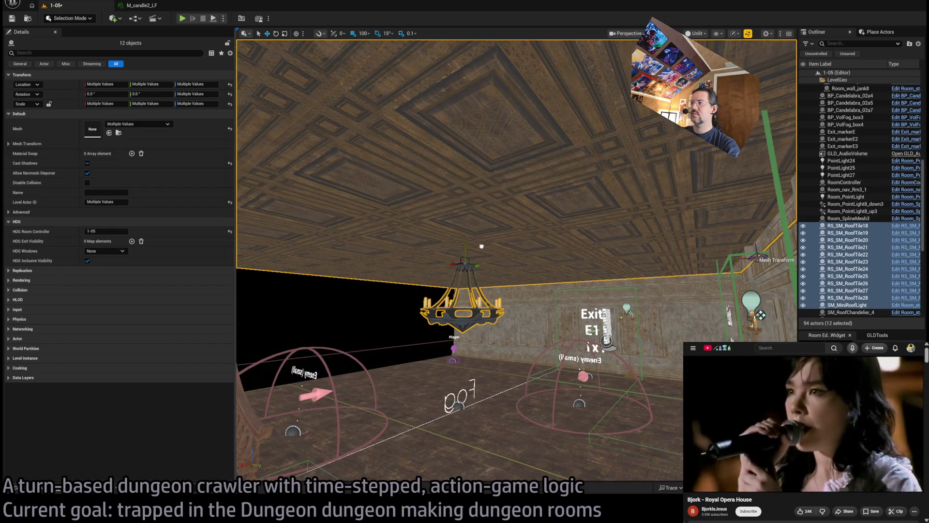
scroll(481, 246, "up", 5)
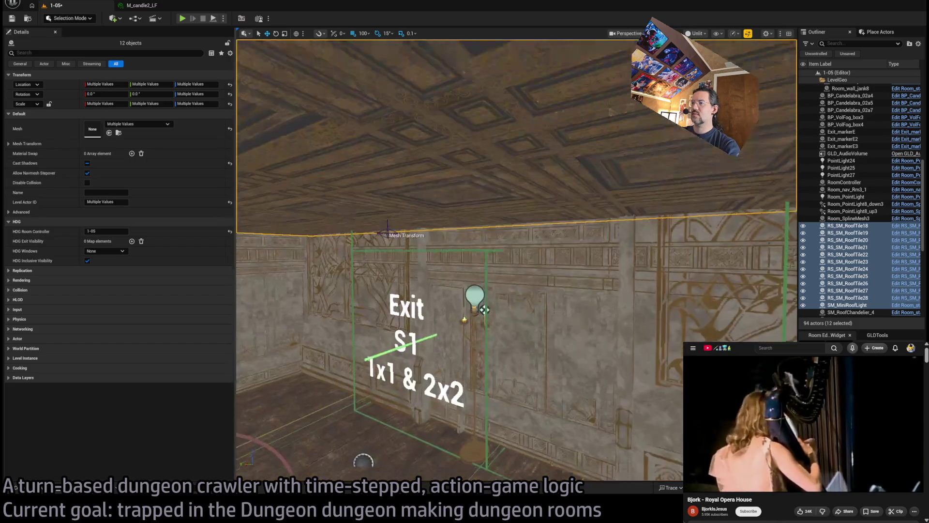
scroll(484, 309, "down", 5)
scroll(516, 262, "up", 5)
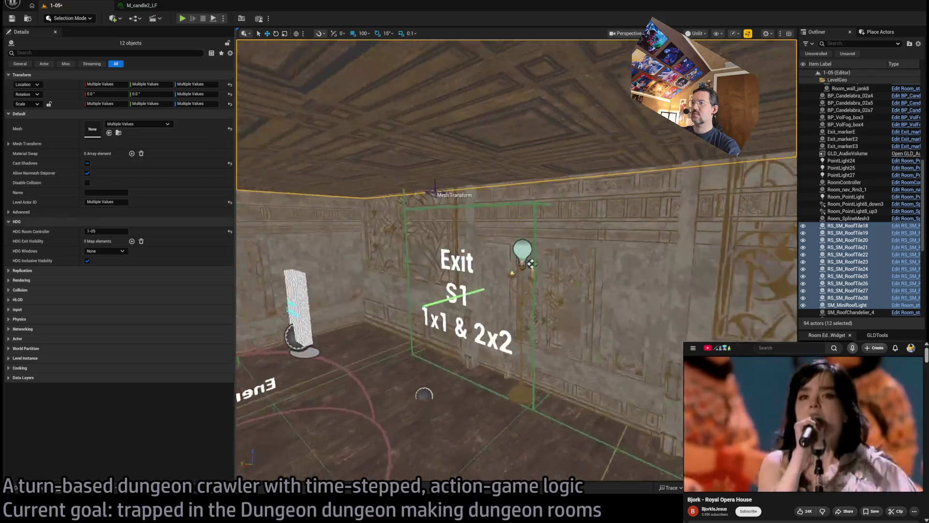
key("ctrl+z")
key("ctrl+z")
key("ctrl+z")
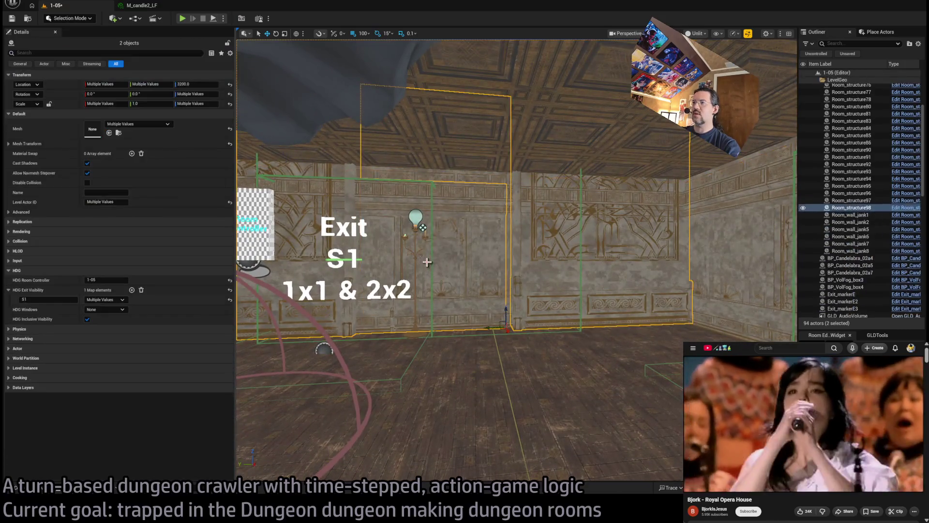
Step: Remove the wall pieces beside the Exit S1 doorway, merging the doorways into a wide opening
key("ctrl+z")
key("ctrl+z")
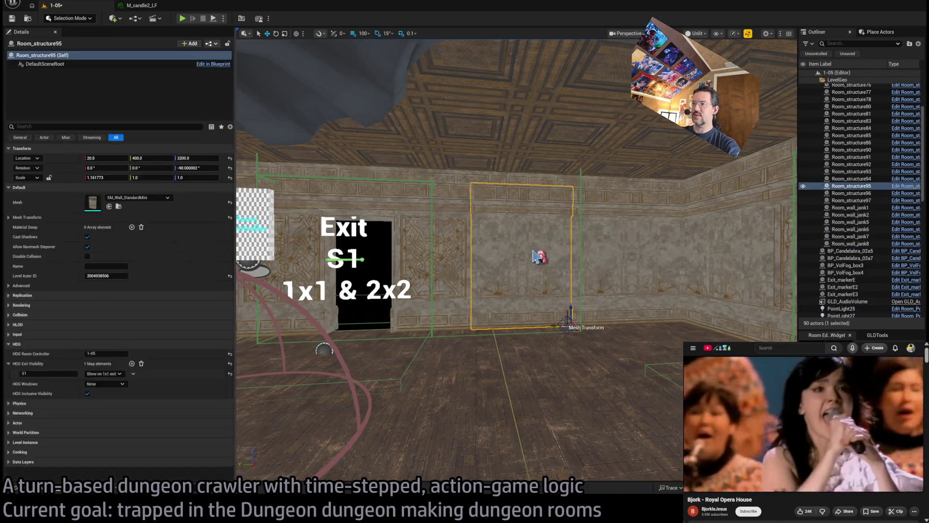
key("ctrl+z")
key("ctrl+z")
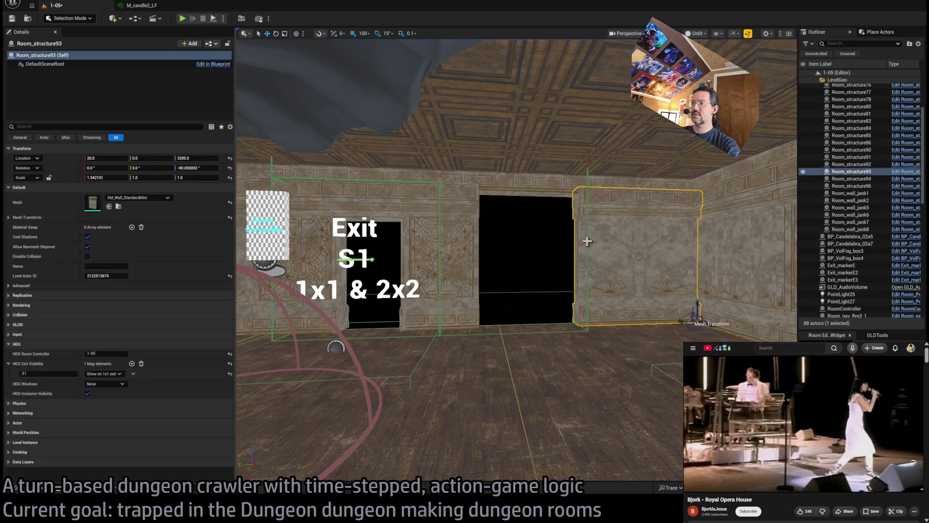
key("ctrl+z")
key("ctrl+z")
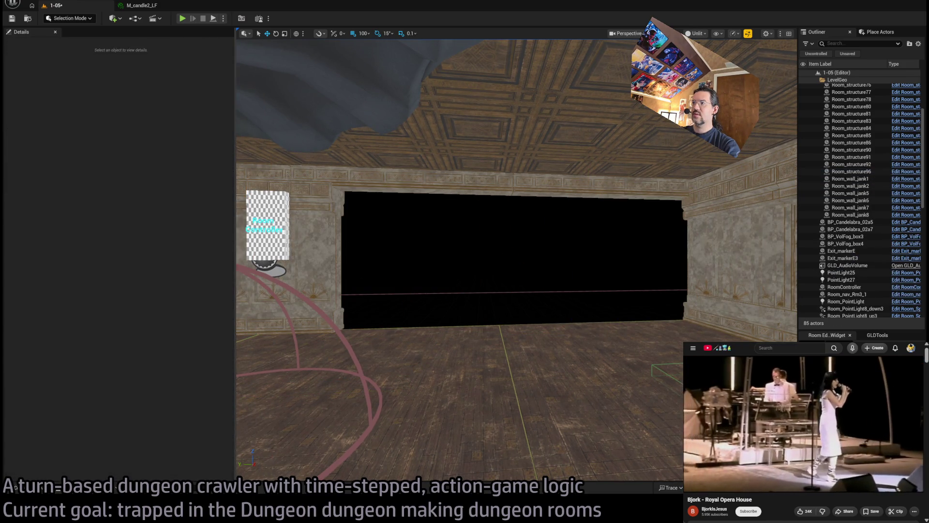
key("ctrl+z")
key("ctrl+z")
key("ctrl+z")
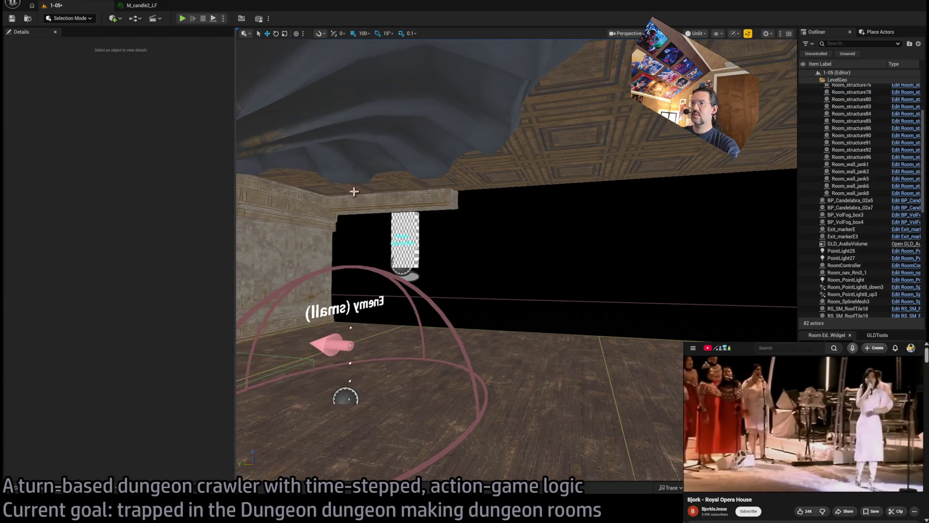
key("ctrl+z")
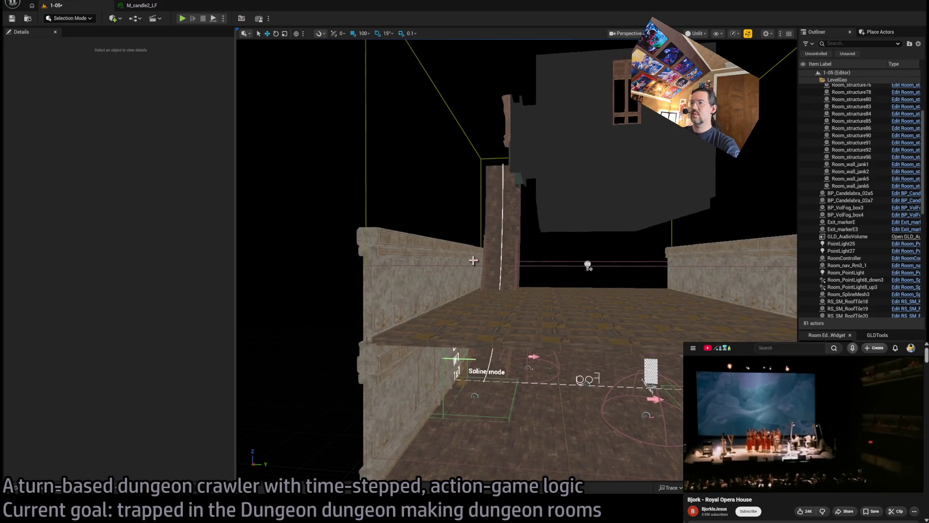
Step: Delete some near-side room pieces, then undo to restore three of the wall pieces
left_click(400, 280)
key("Delete")
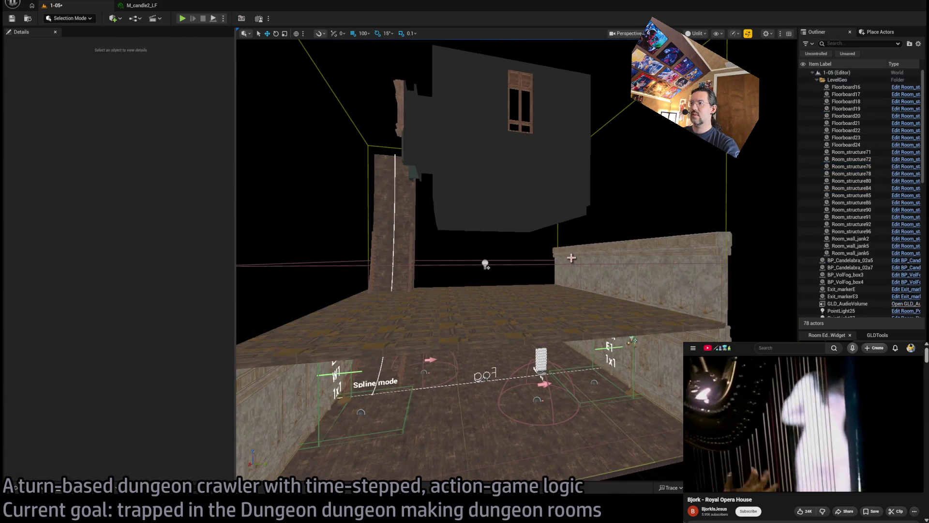
left_click(643, 301)
key("Delete")
left_click(644, 301)
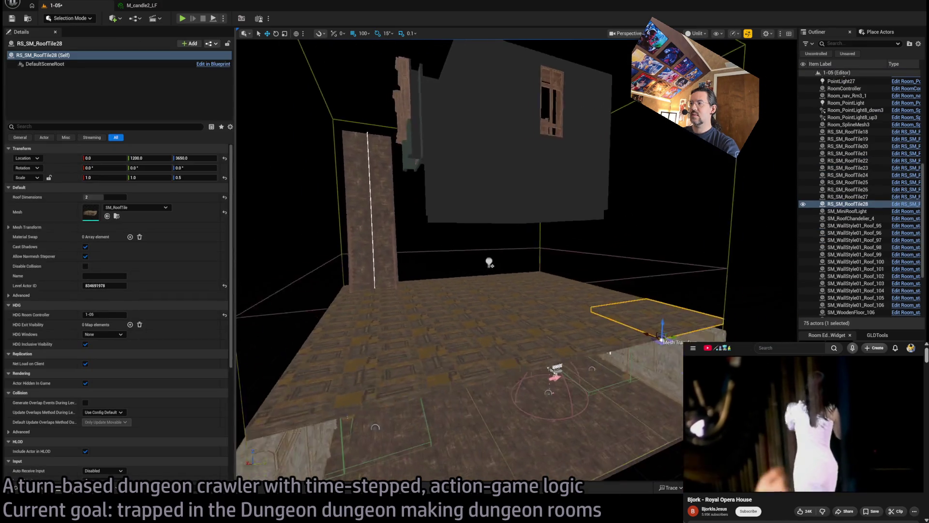
key("Escape")
key("ctrl+z")
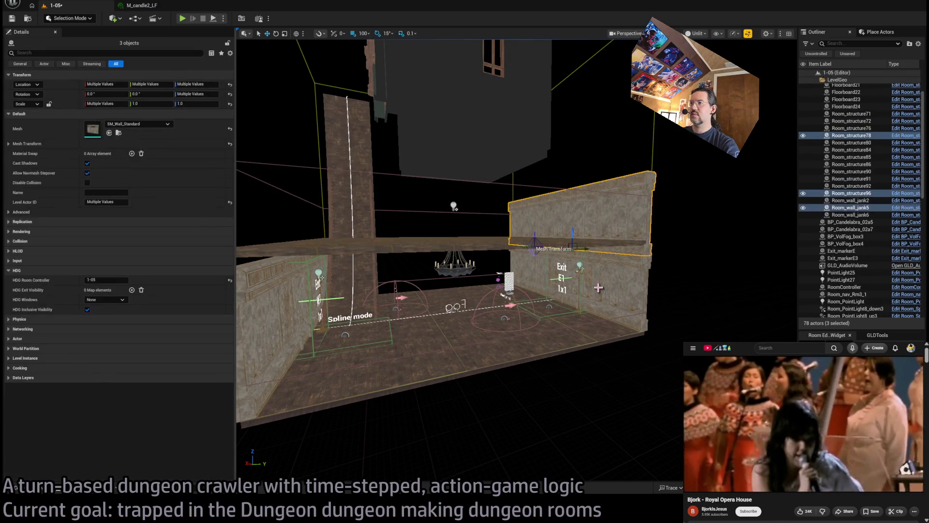
key("ctrl+z")
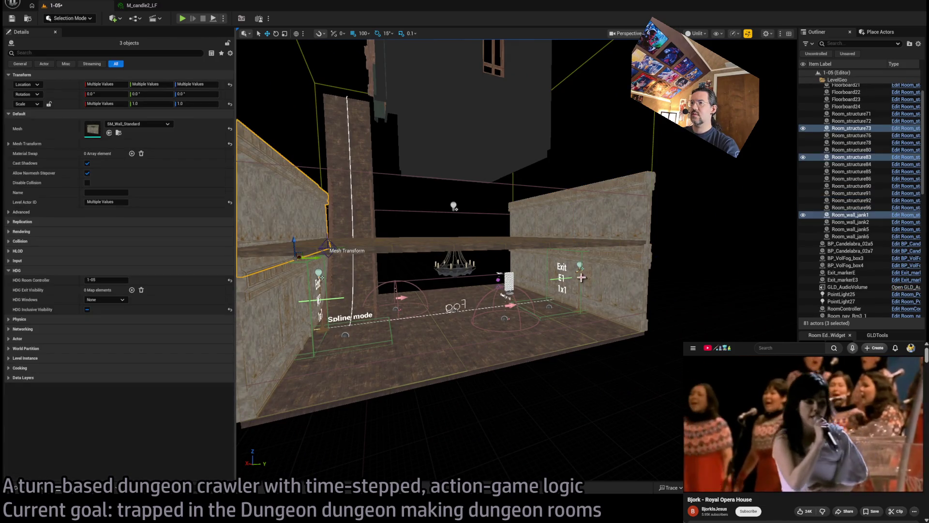
Step: Select the six walls and lower their Scale Z from 0.8 to 0.7
left_click_drag(581, 278, 537, 264)
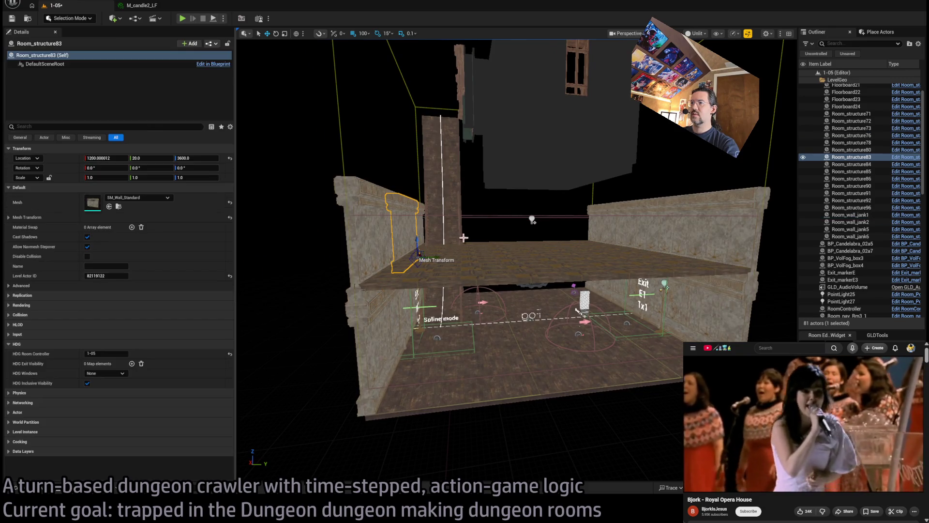
left_click(603, 220, "ctrl")
left_click(629, 232, "ctrl")
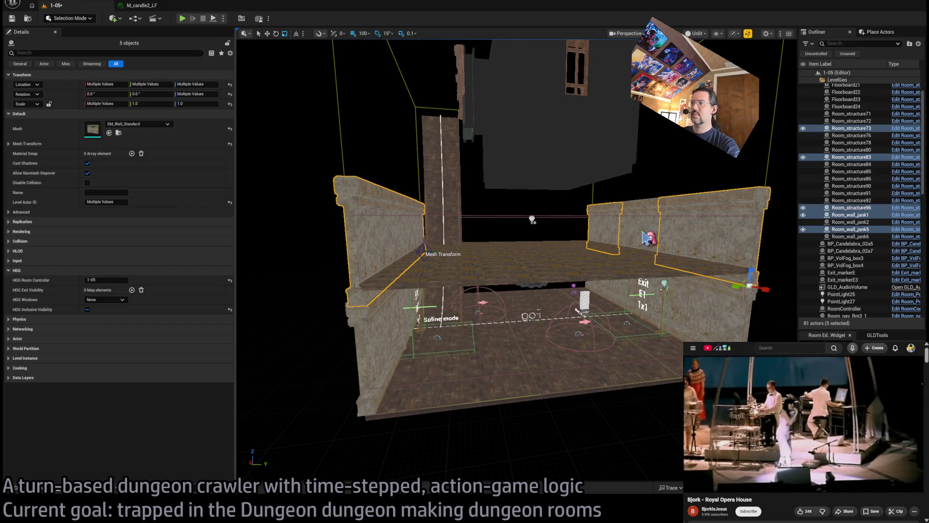
left_click(656, 251, "ctrl")
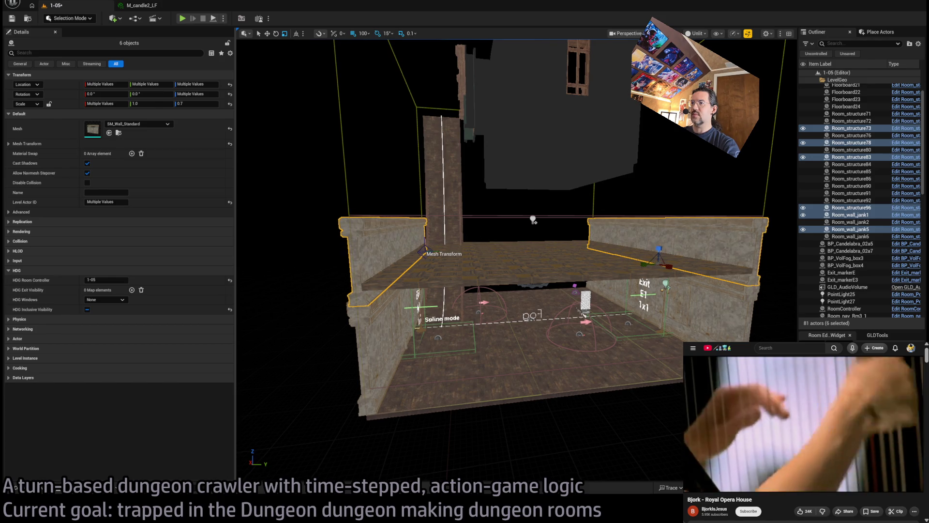
mouse_move(532, 261)
left_mouse_down()
mouse_move(532, 310)
mouse_move(561, 295)
left_mouse_up()
mouse_move(522, 171)
left_mouse_down()
mouse_move(523, 189)
mouse_move(522, 171)
mouse_move(485, 147)
left_mouse_up()
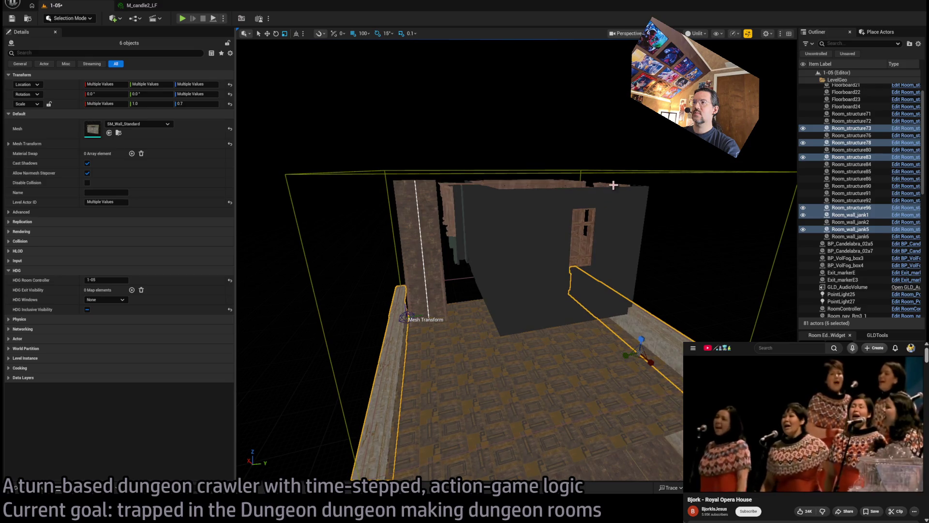
left_click(608, 183)
key("f")
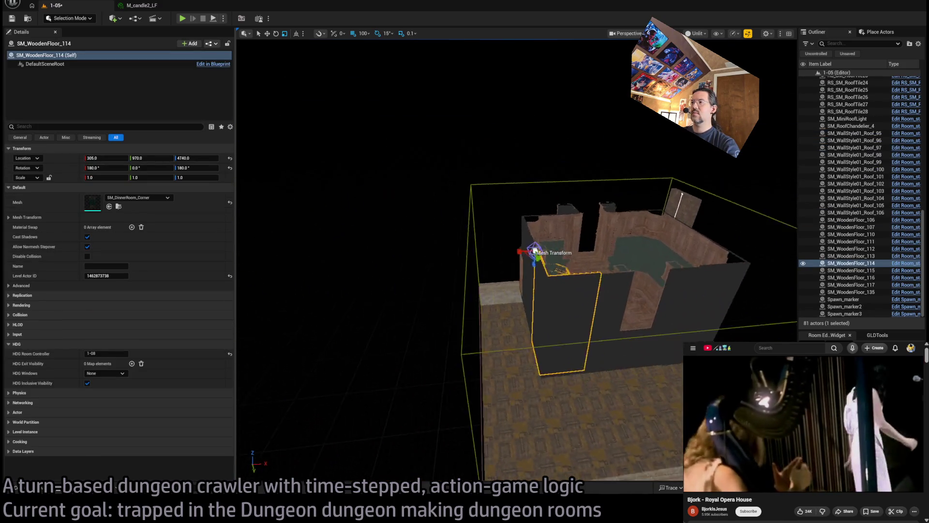
Step: Add SM_WoodenFloor_113, 115, 117 and the other floor pieces into an eight-actor selection
left_click(600, 227, "ctrl")
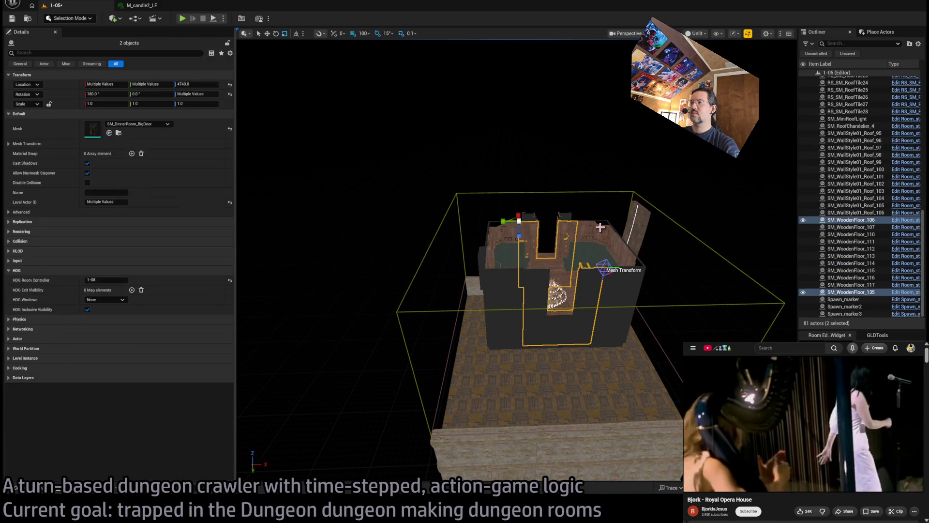
left_click(611, 242, "ctrl")
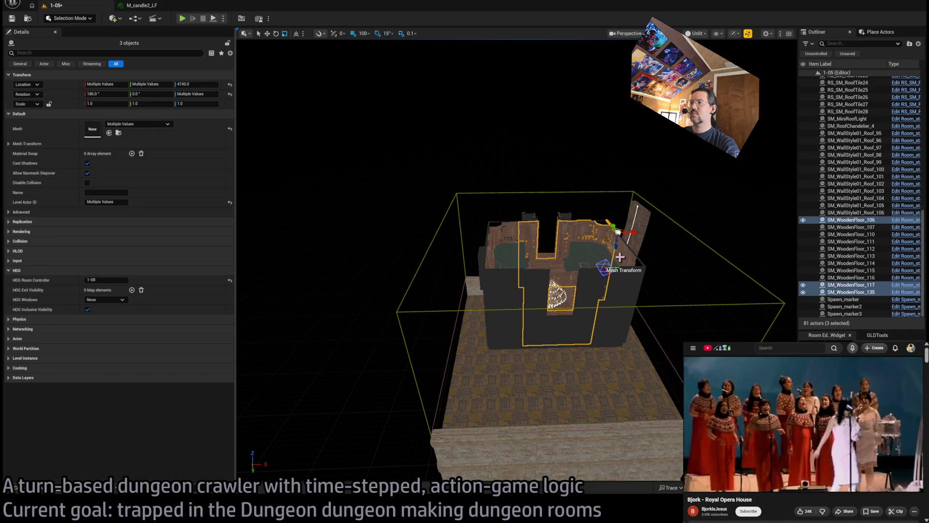
left_click(633, 298, "ctrl")
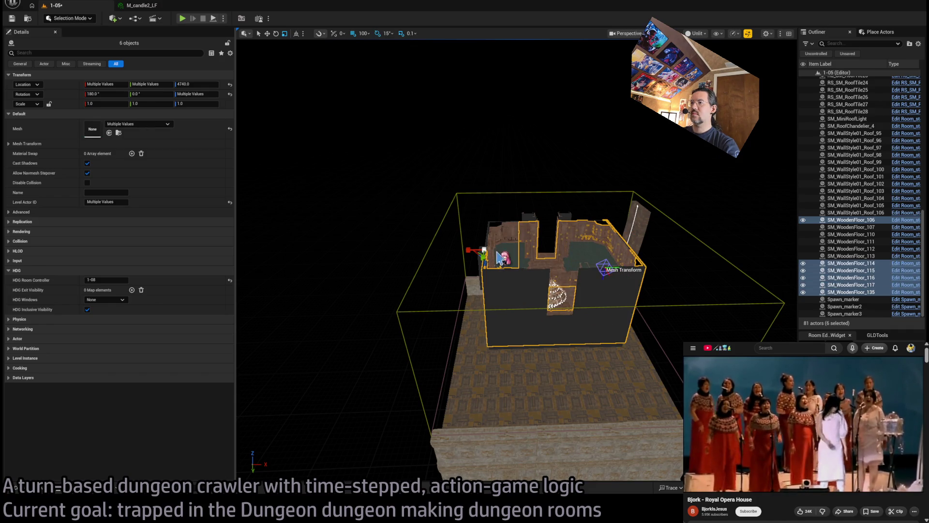
left_click(572, 246, "ctrl")
scroll(529, 253, "up", 5)
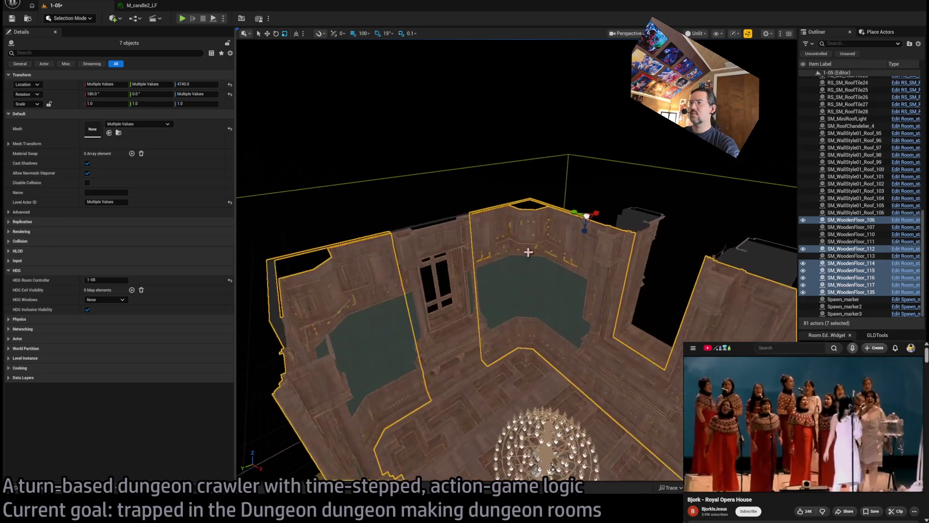
scroll(470, 360, "up", 10)
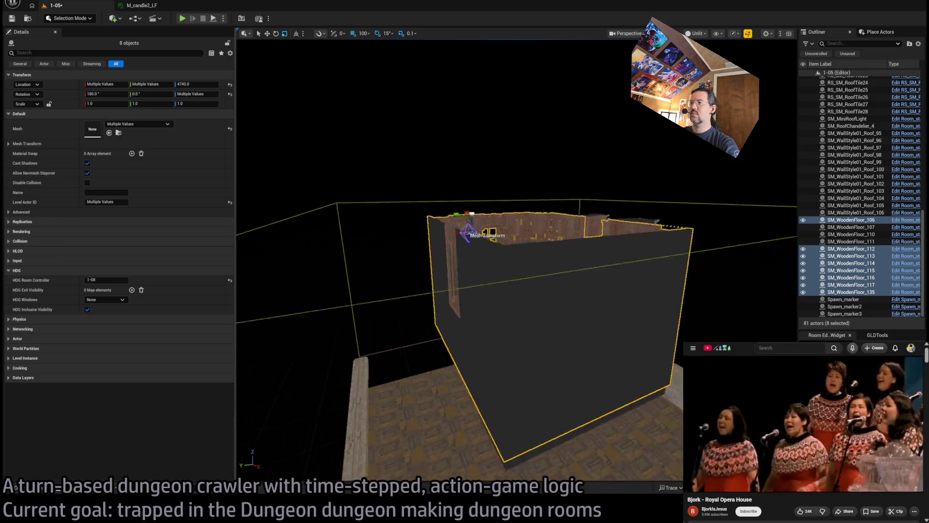
scroll(482, 315, "down", 5)
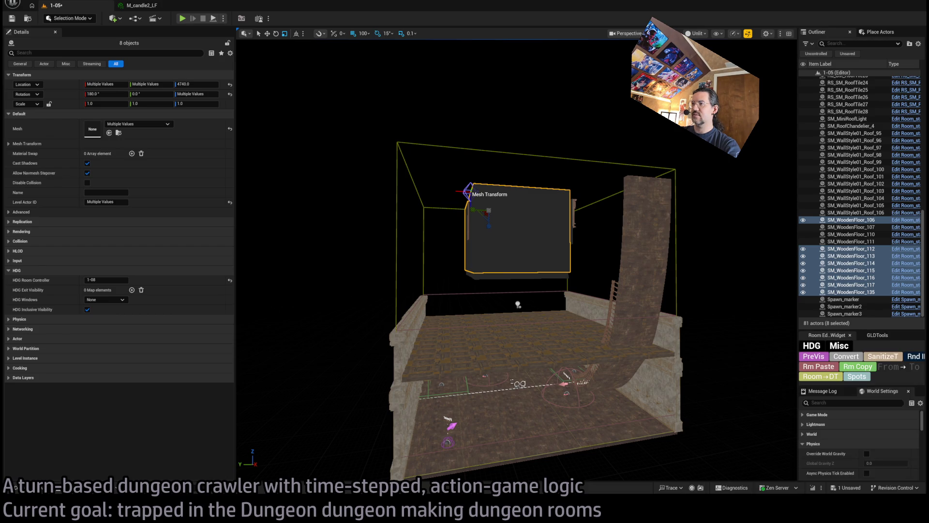
Step: Switch to wireframe view with Alt+2 and marquee-select the mansion pieces around the chandelier
left_click_drag(562, 225, 722, 288)
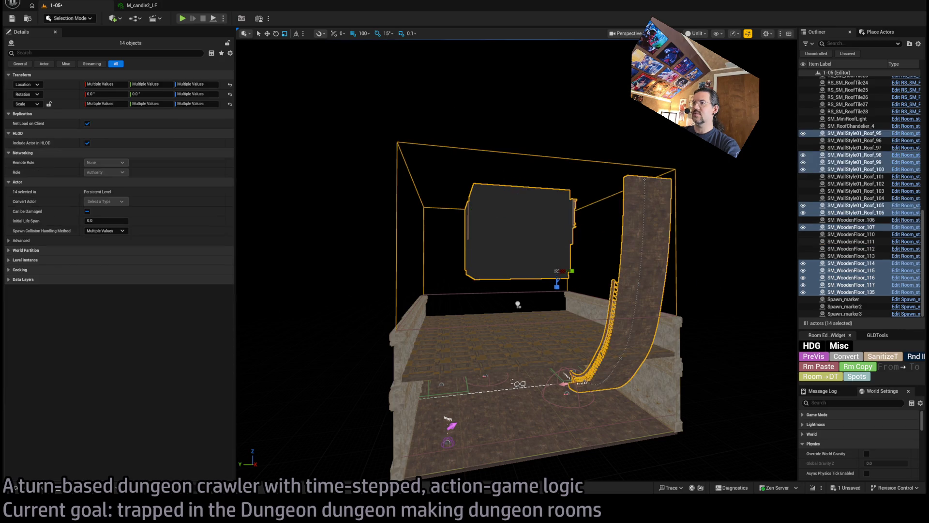
key("Escape")
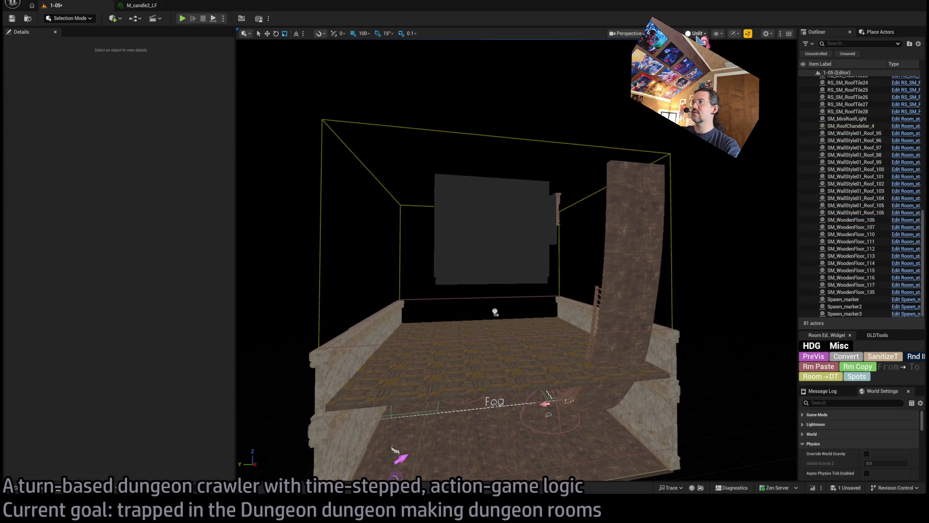
key("alt+2")
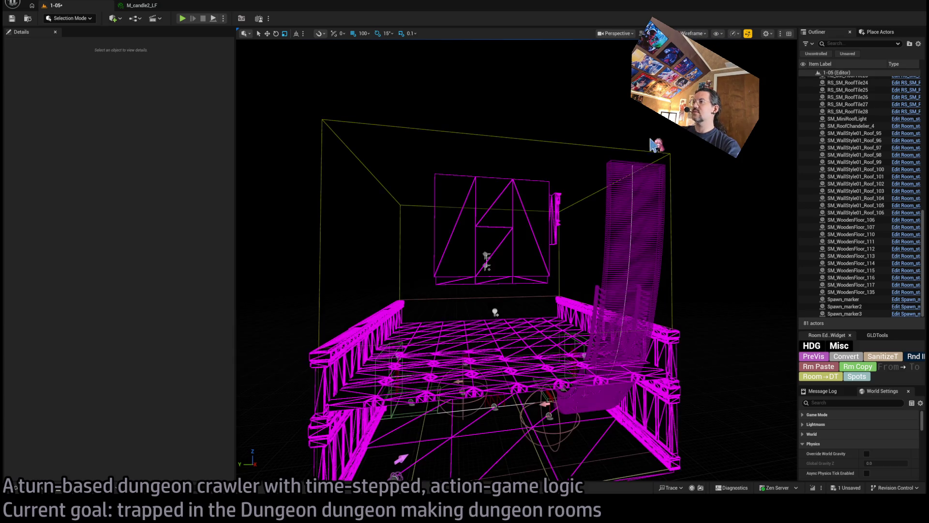
left_click_drag(558, 288, 558, 288)
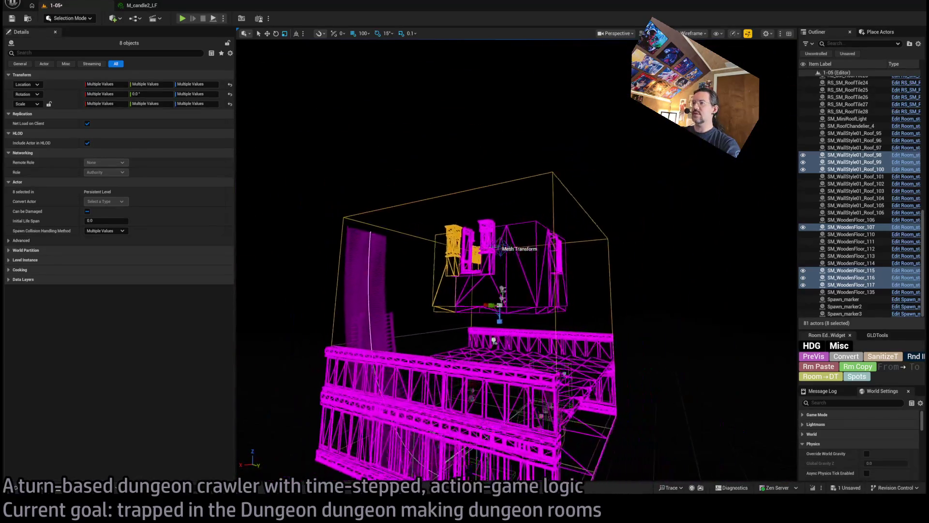
left_click_drag(405, 197, 534, 313)
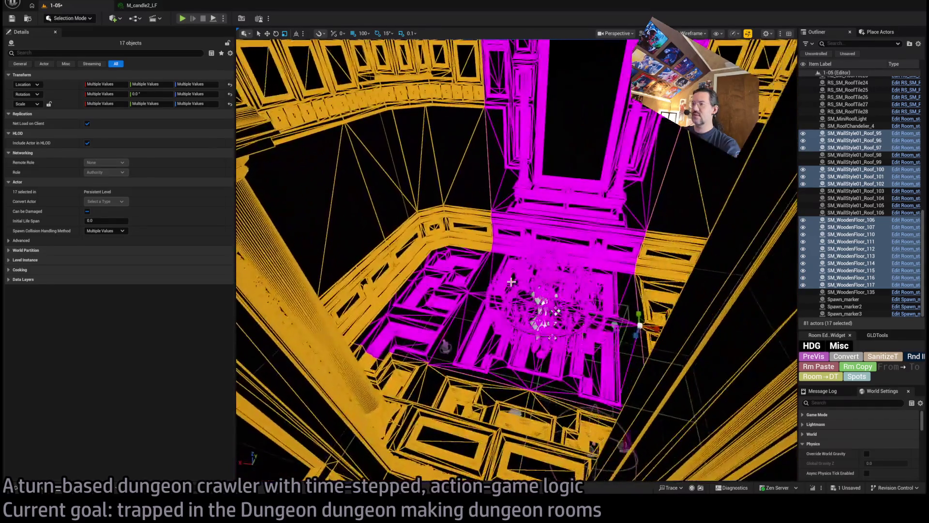
left_click_drag(368, 160, 494, 226)
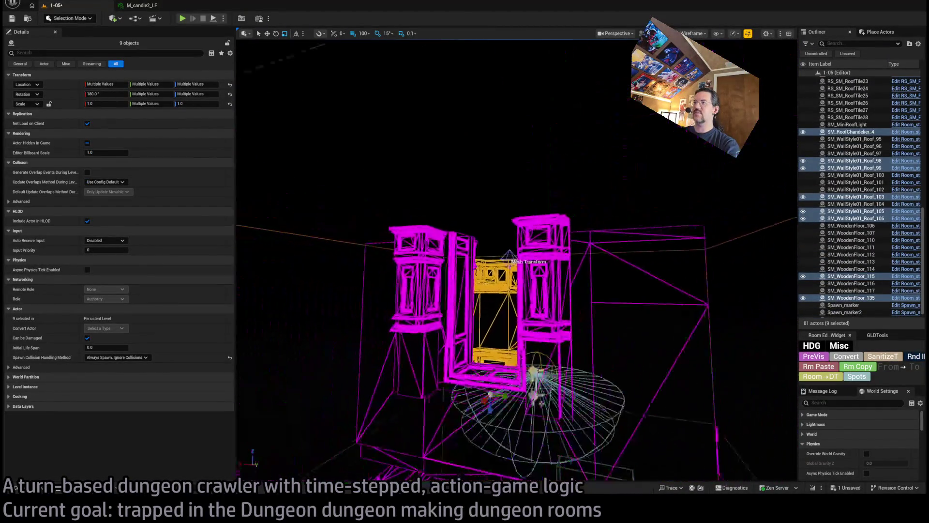
left_click_drag(373, 190, 421, 232)
left_click_drag(654, 418, 654, 418)
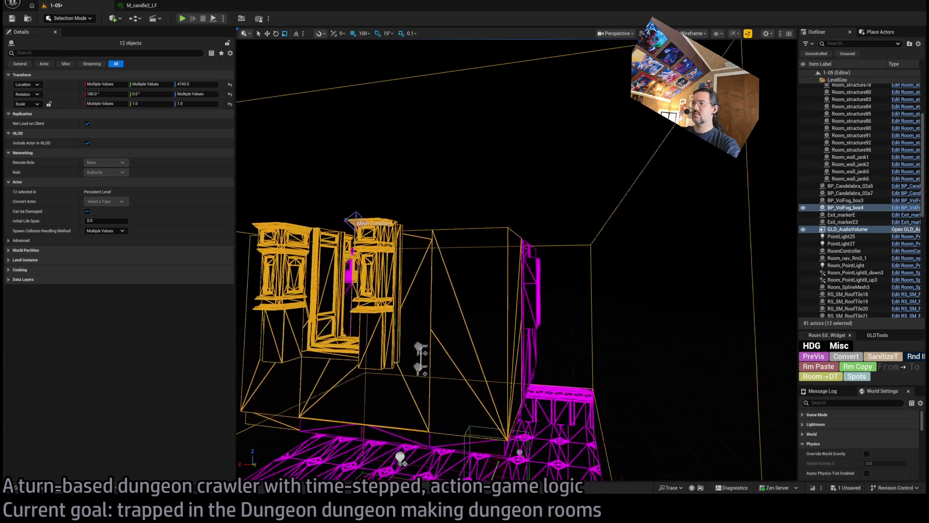
Step: Restore the chandelier, wall and floor selection, including SM_WallStyle01_Roof_98, and frame it from above
left_click_drag(615, 304, 600, 184)
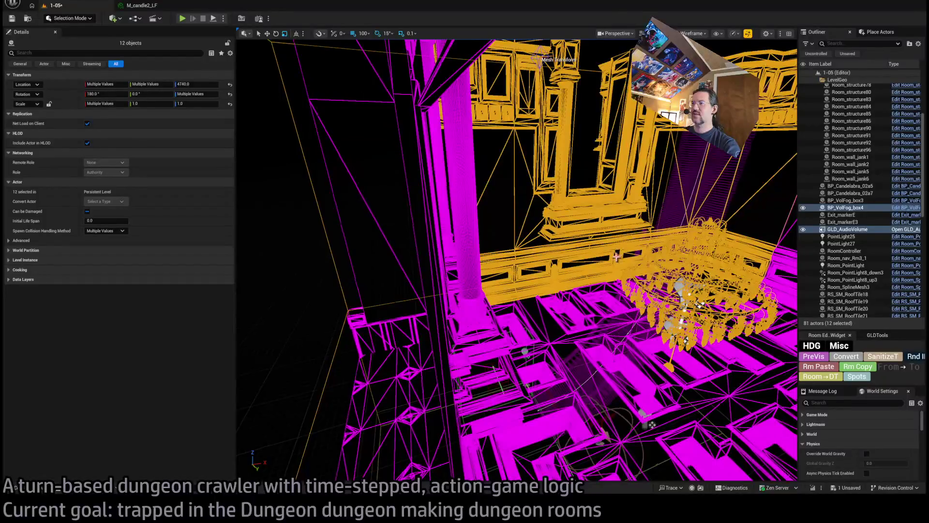
key("f")
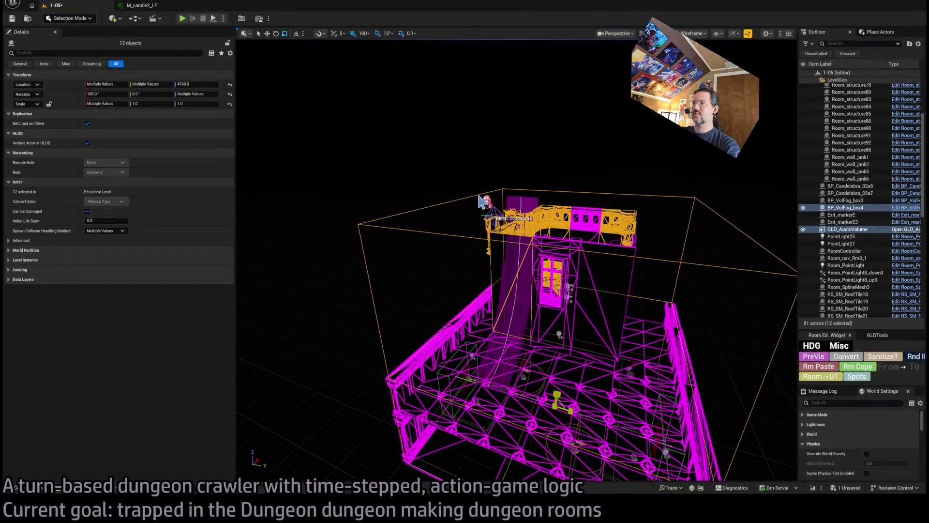
key("ctrl+z")
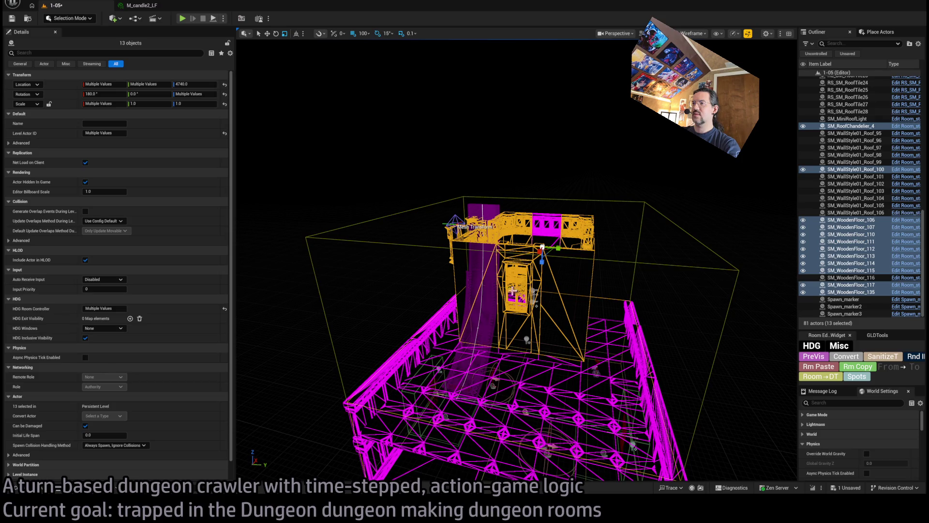
key("f")
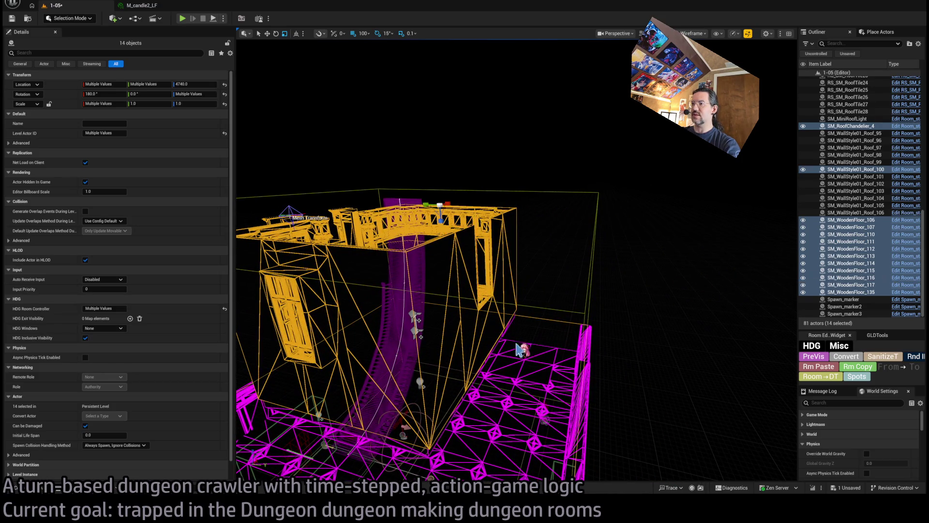
key("ctrl+z")
key("f")
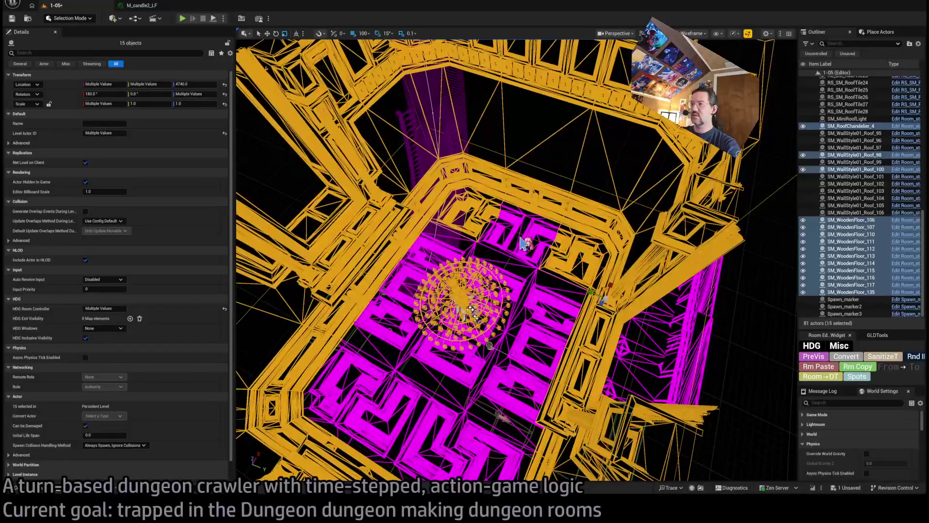
Step: Add six more mansion walls, the volume fog and both point lights, then frame them
left_click(549, 324, "ctrl")
left_click(498, 283, "ctrl")
left_click(513, 402, "ctrl")
left_click(416, 426, "ctrl")
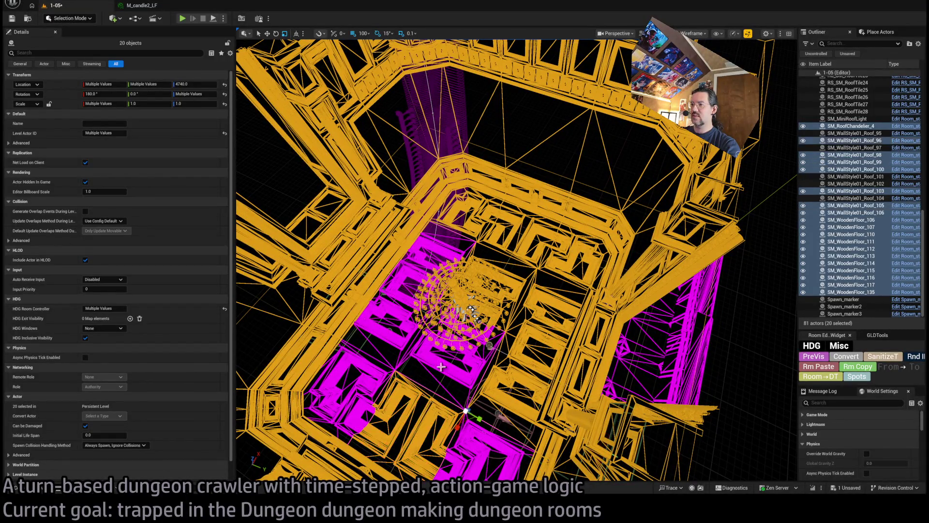
left_click(445, 358, "ctrl")
left_click(379, 342, "ctrl")
left_click(387, 329, "ctrl")
left_click(438, 261, "ctrl")
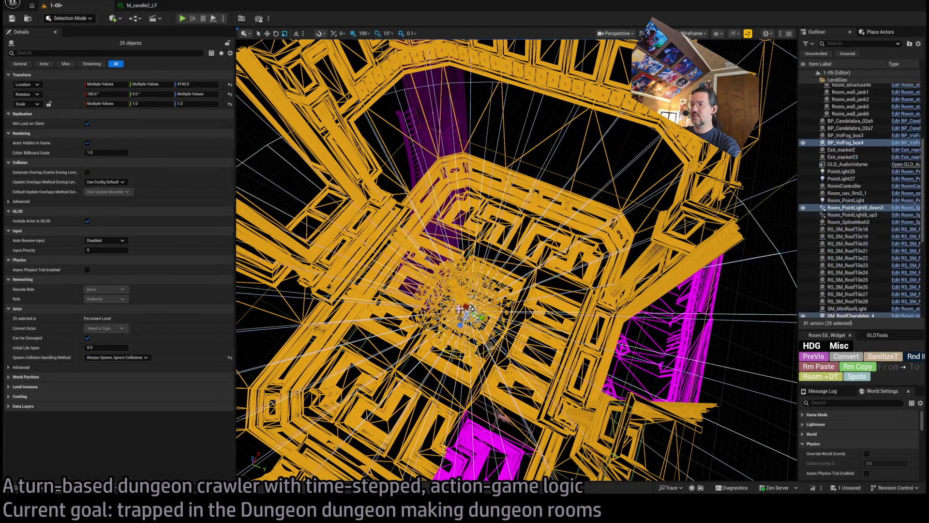
left_click(464, 309, "ctrl")
scroll(522, 349, "up", 3)
left_click(325, 209, "ctrl")
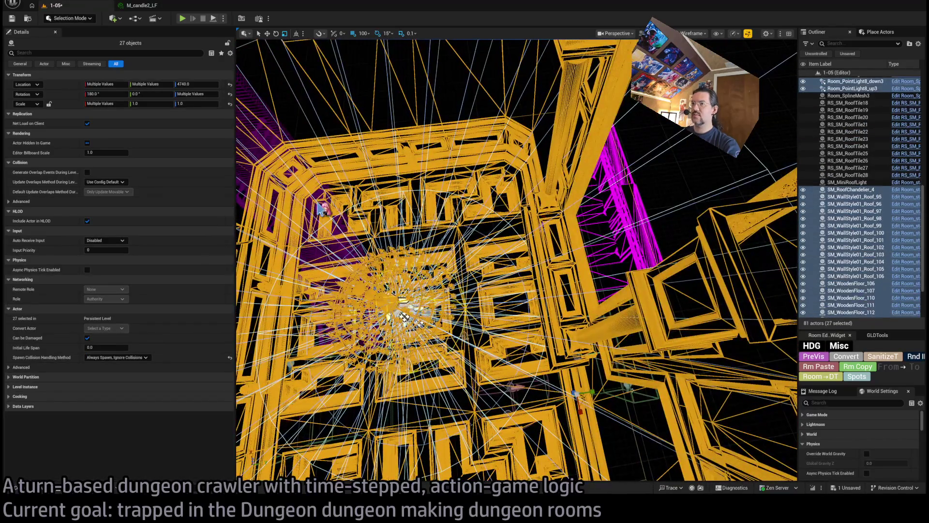
scroll(325, 209, "up", 1)
key("f")
Step: Collapse LevelGeo in the Outliner and create a new folder for the mansion actors
scroll(888, 242, "up", 10)
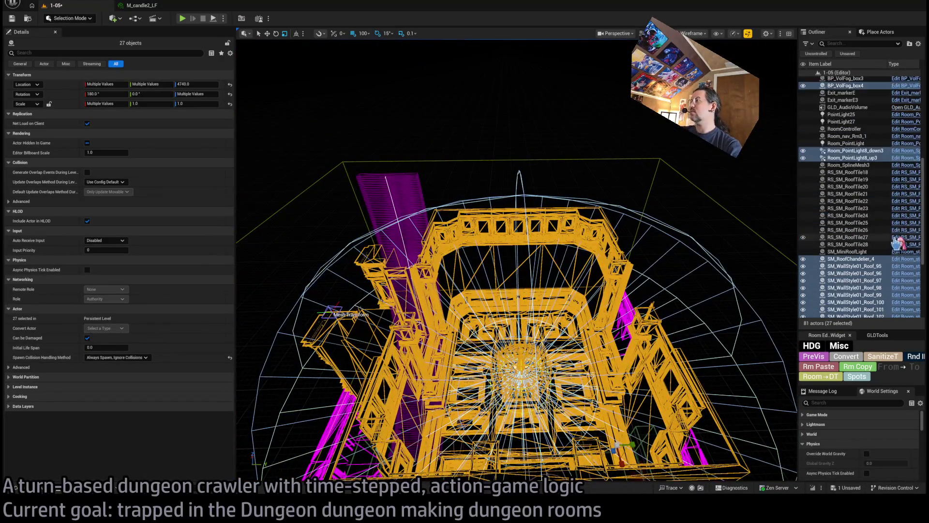
scroll(888, 242, "up", 4)
left_click(817, 80)
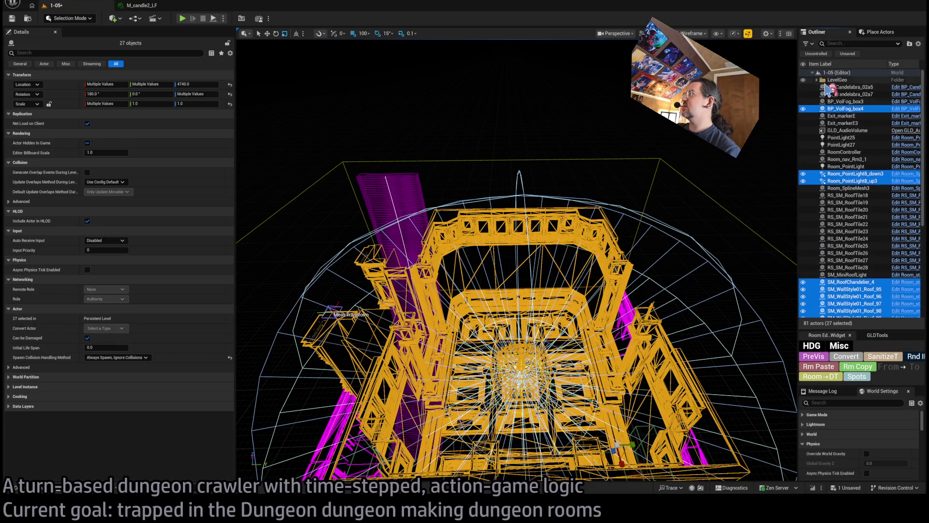
left_click_drag(923, 156, 923, 302)
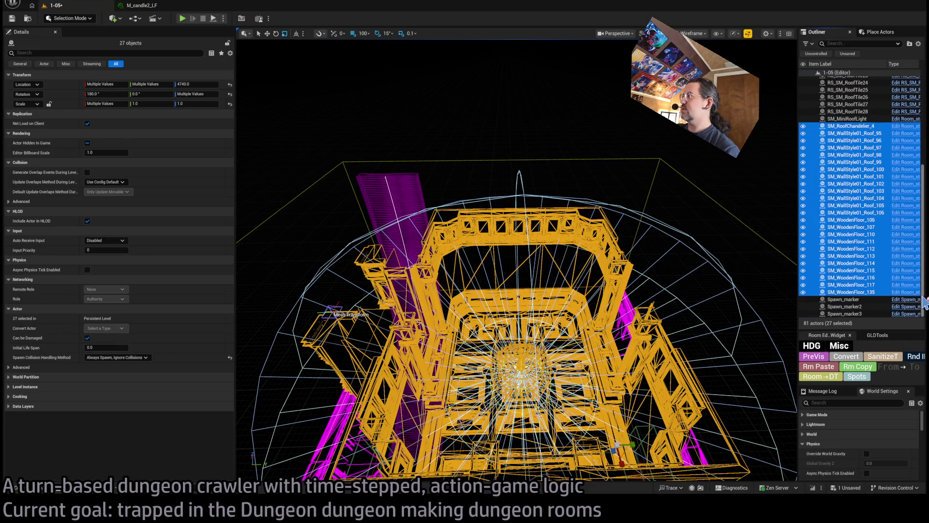
scroll(842, 148, "up", 10)
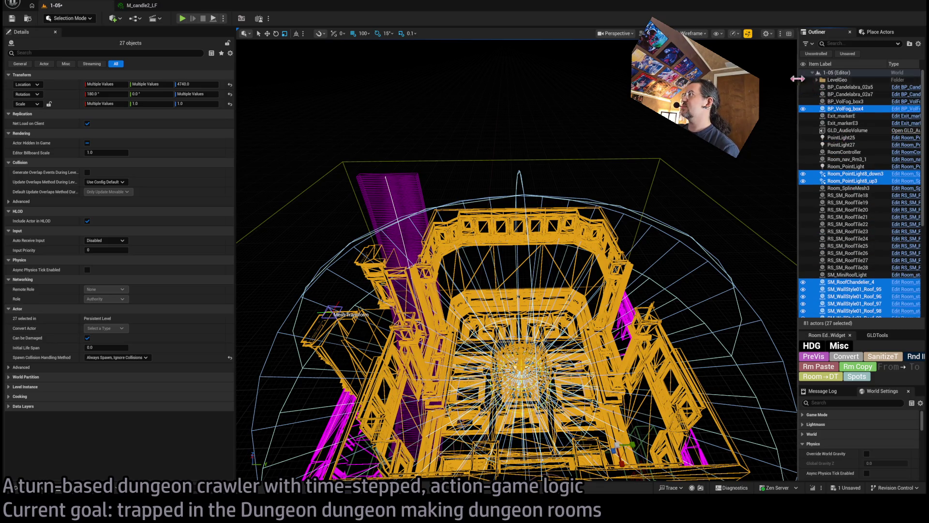
left_click(805, 81)
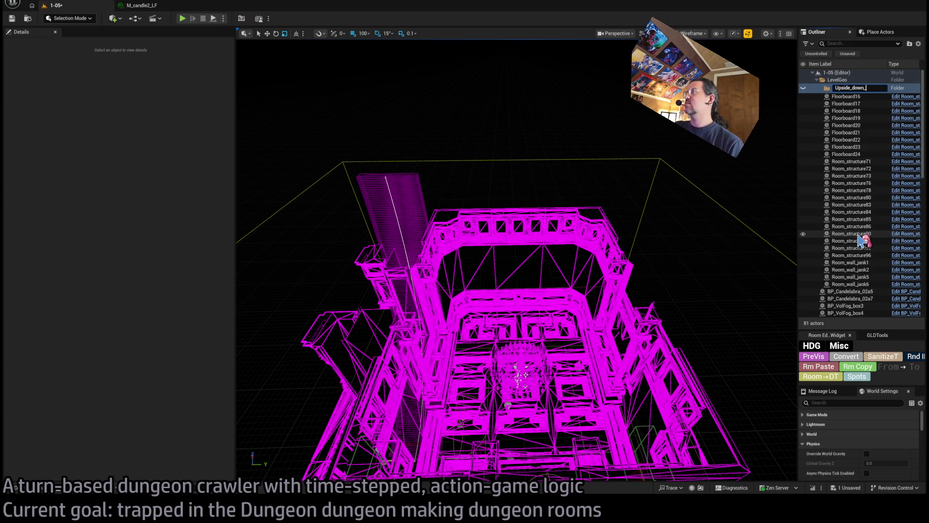
Step: Name the new LevelGeo folder 'Upside_down_mansion' and start picking the mansion's floor pieces
type("mansio")
key("Return")
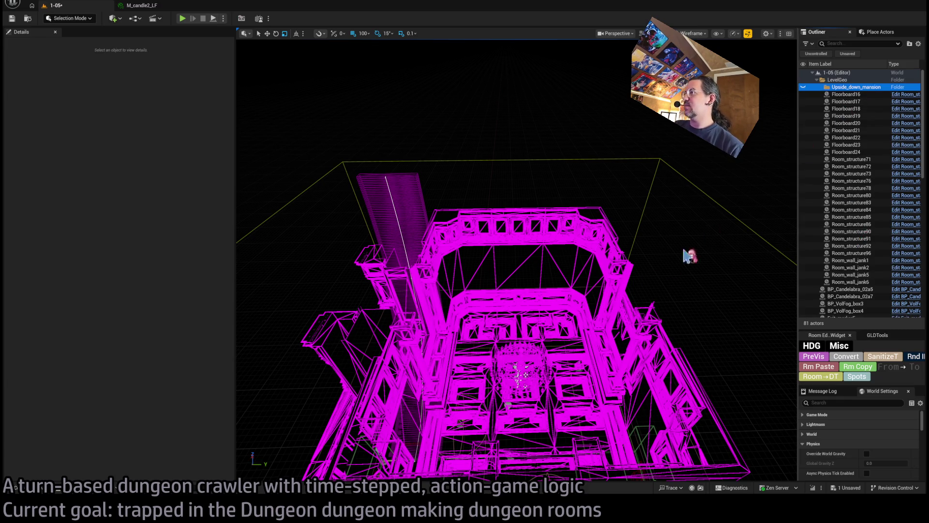
left_click(612, 271)
left_click(522, 223, "ctrl")
left_click(419, 290, "ctrl")
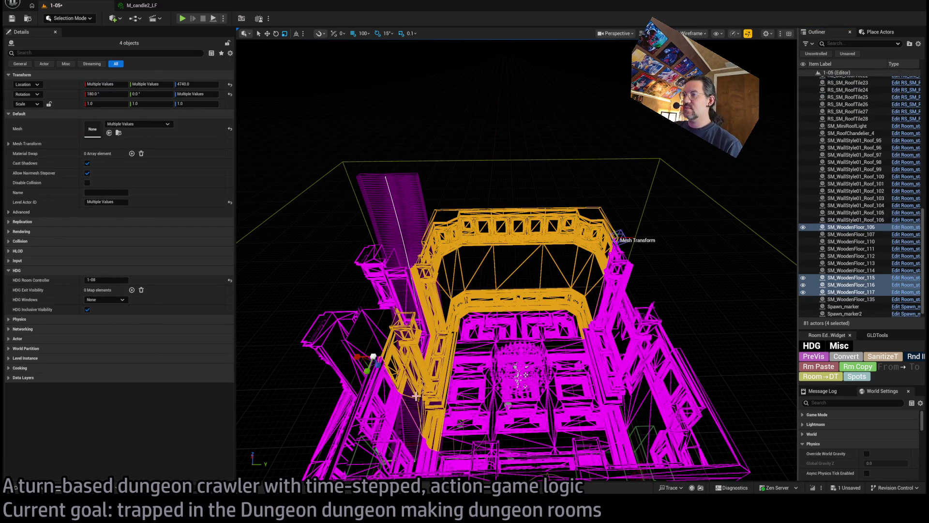
Step: Add the mansion floor, wall, back-wall and right-side pieces to the selection
left_click(393, 412, "ctrl")
left_click(363, 332, "ctrl")
left_click(322, 315, "ctrl")
left_click(370, 264, "ctrl")
left_click(465, 353, "ctrl")
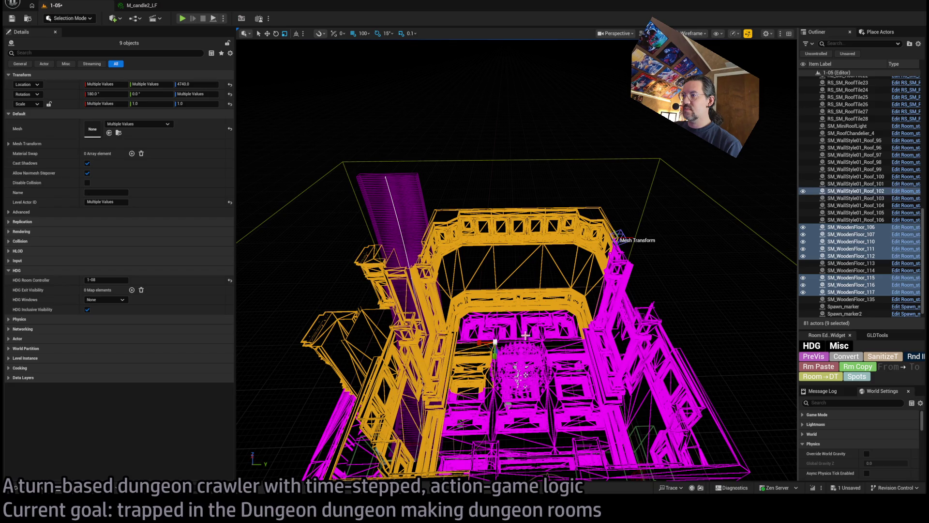
left_click(530, 323, "ctrl")
left_click(508, 334, "ctrl")
left_click(479, 329, "ctrl")
left_click(561, 380, "ctrl")
Step: Add the chandelier and the remaining mansion wall and floor pieces
left_click(515, 366, "ctrl")
left_click(575, 433, "ctrl")
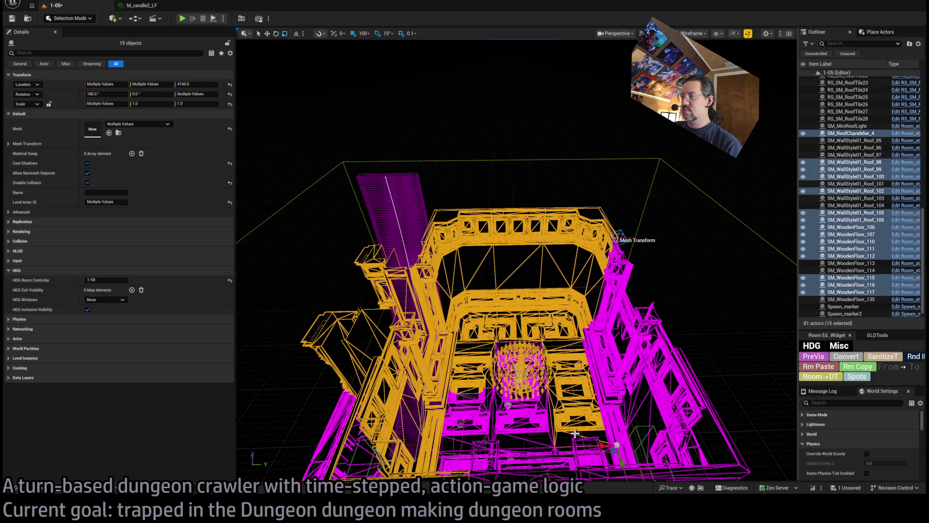
left_click(584, 458, "ctrl")
left_click(468, 435, "ctrl")
left_click(522, 412, "ctrl")
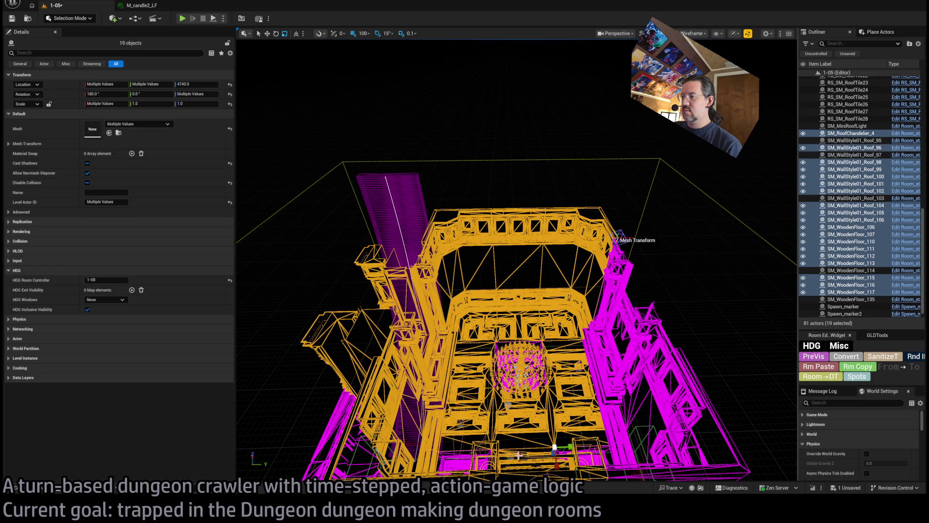
left_click(468, 464, "ctrl")
left_click(609, 345, "ctrl")
left_click(656, 386, "ctrl")
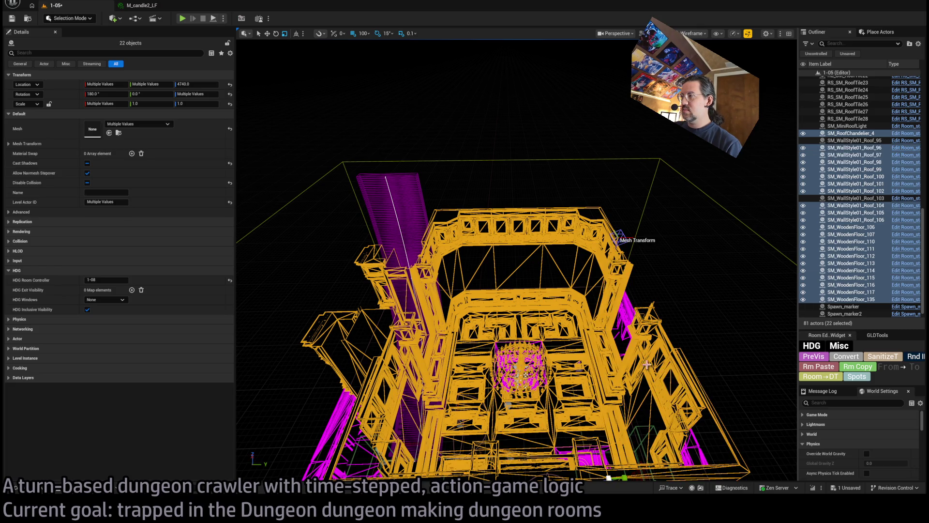
Step: Add SM_WallStyle01_Roof_103 and SM_WallStyle01_Roof_95 from an elevated corner view
left_click_drag(646, 364, 596, 282)
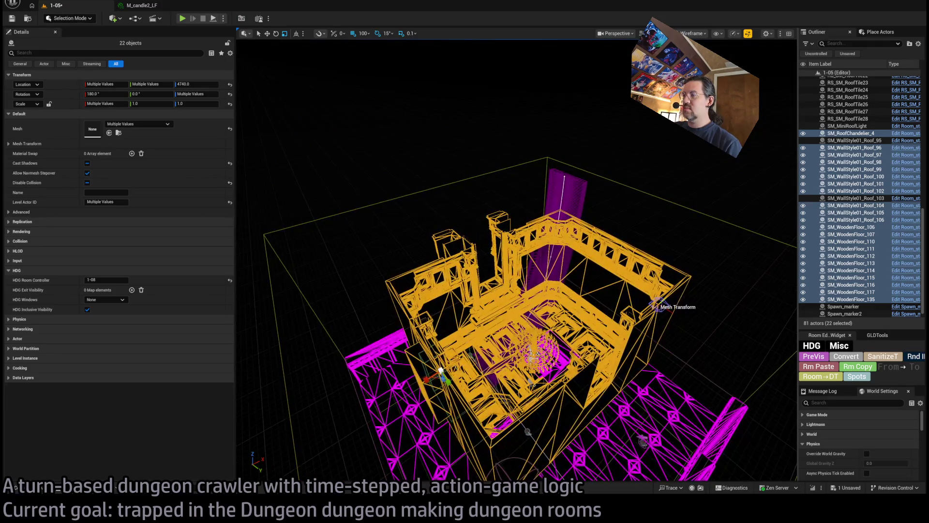
scroll(656, 305, "up", 5)
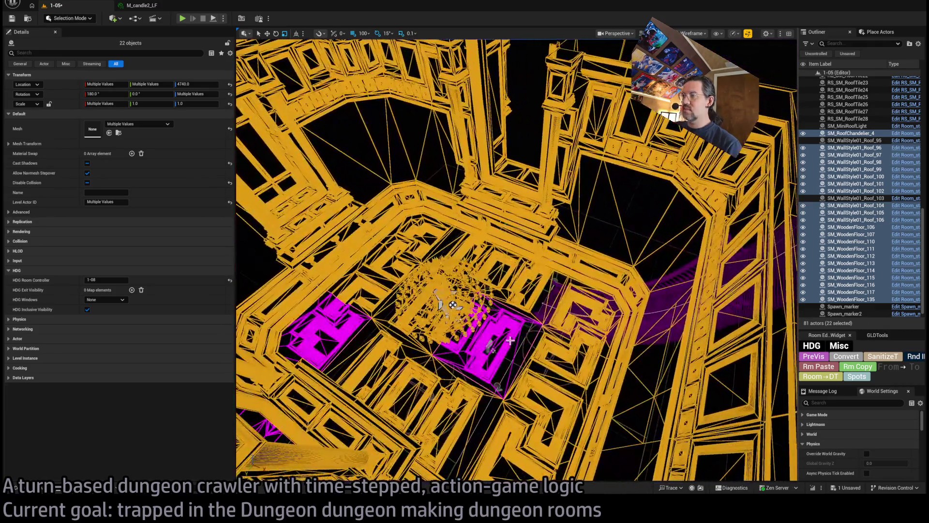
left_click(317, 324, "ctrl")
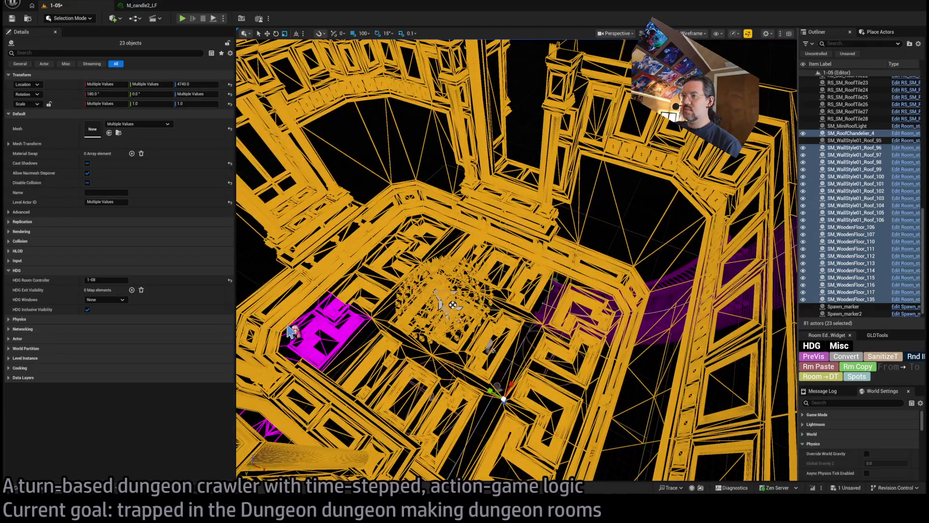
left_click(288, 332, "ctrl")
scroll(289, 331, "down", 8)
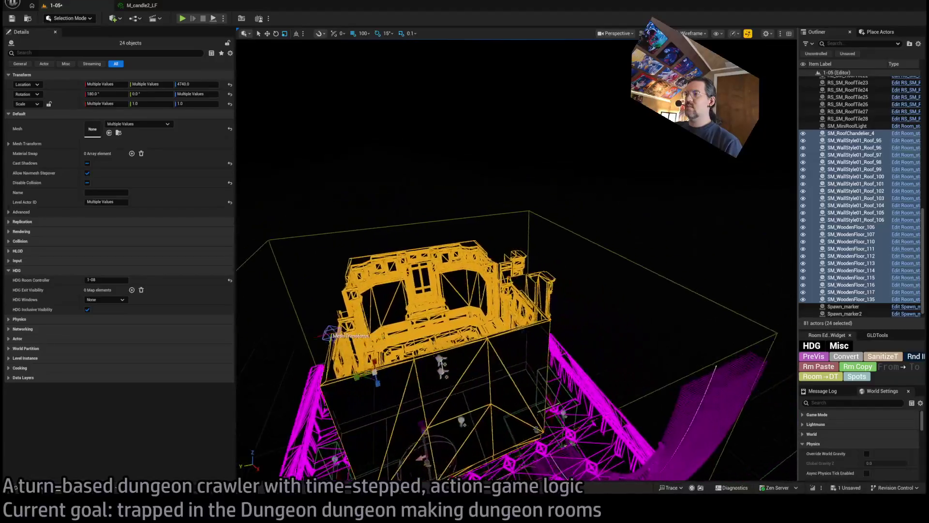
Step: Add Room_PointLight8_down3 and Room_PointLight8_up3, completing the 26-object selection
left_click_drag(516, 242, 516, 358)
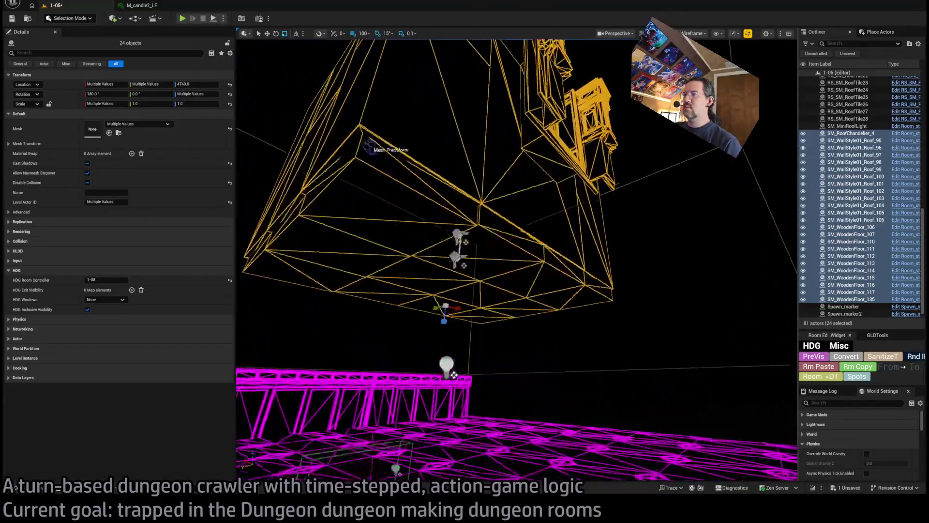
left_click_drag(454, 375, 535, 280)
scroll(535, 311, "up", 6)
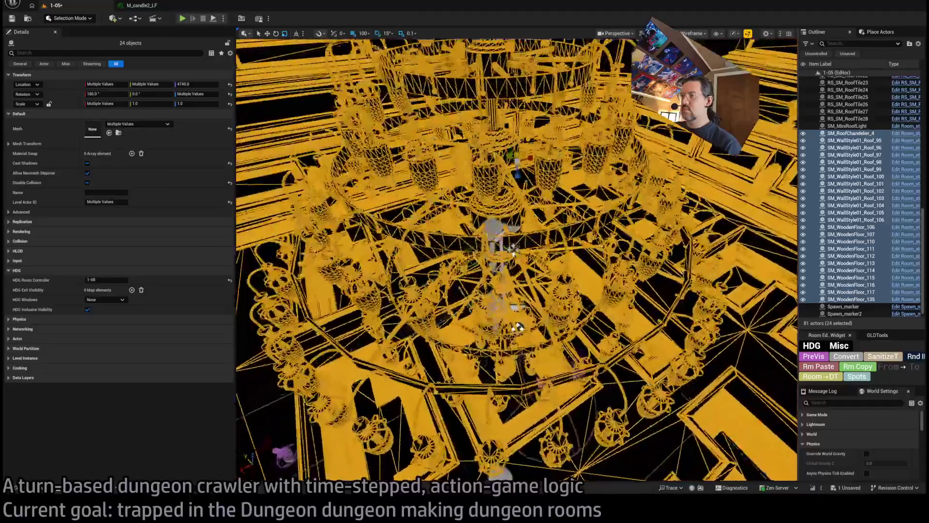
scroll(518, 328, "up", 4)
left_click(469, 178, "ctrl")
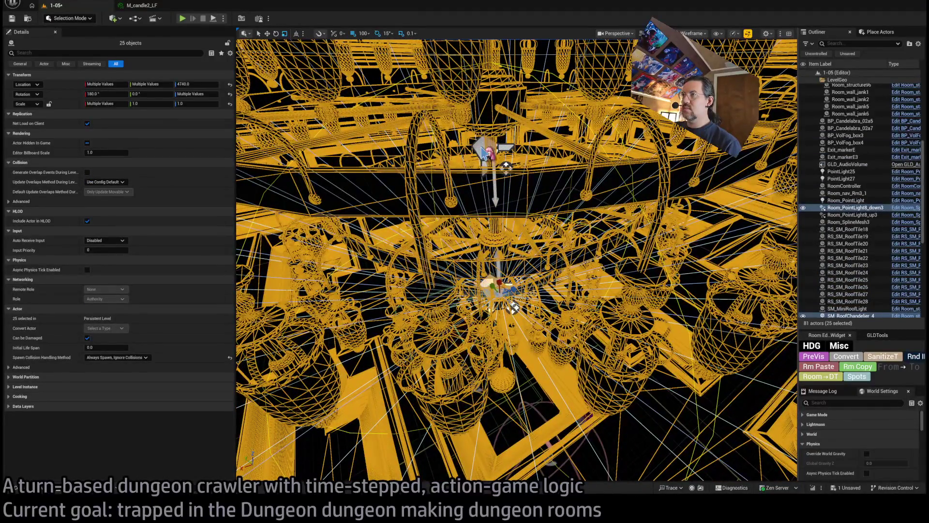
left_click(483, 151, "ctrl")
scroll(484, 152, "down", 10)
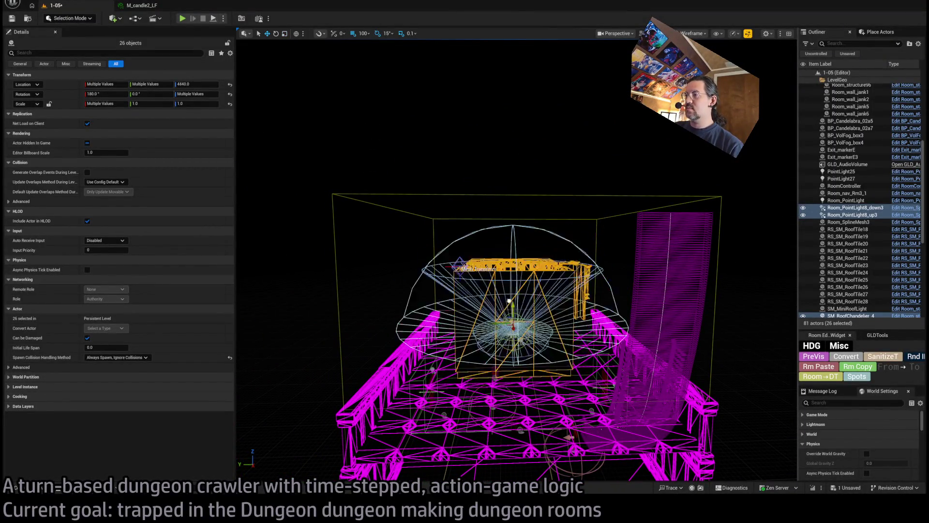
Step: Expand Upside_down_mansion to list its 26 pieces and fly the view into the room
scroll(854, 194, "up", 3)
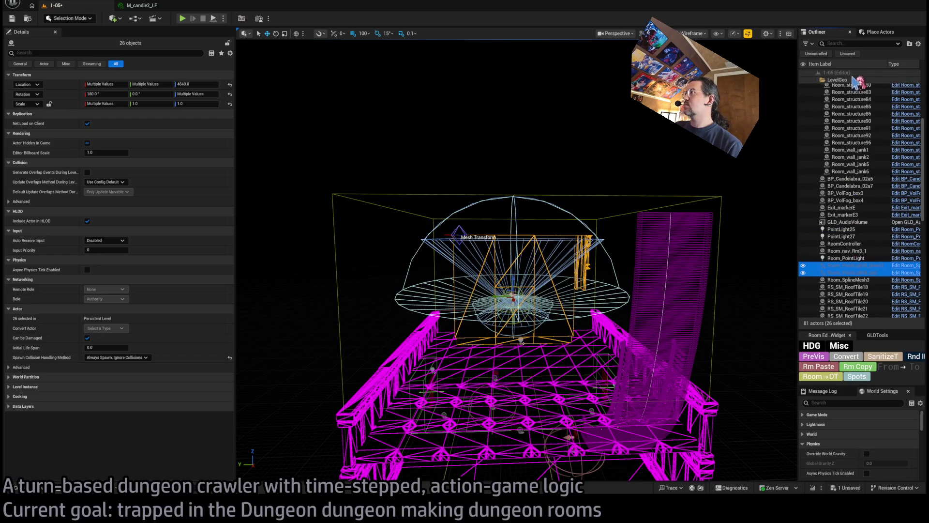
scroll(844, 168, "up", 5)
double_click(844, 87)
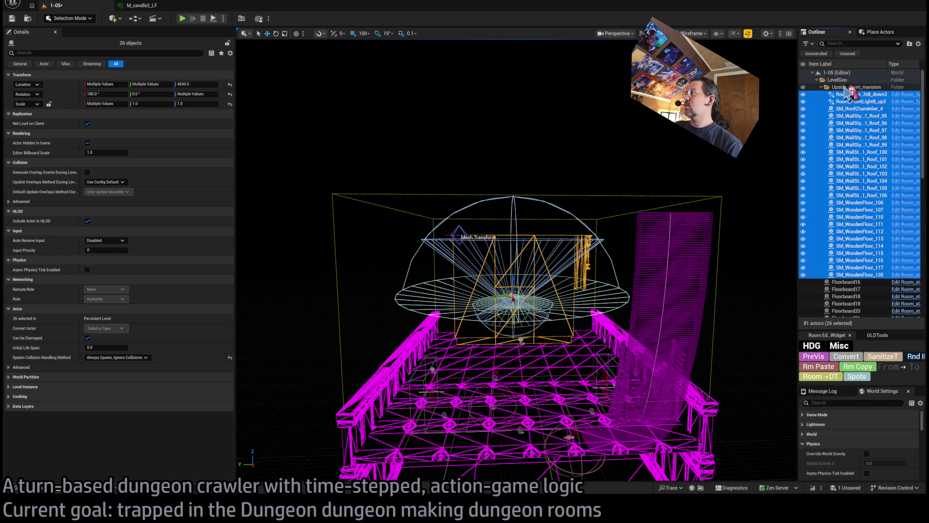
left_click_drag(672, 190, 658, 155)
key("f")
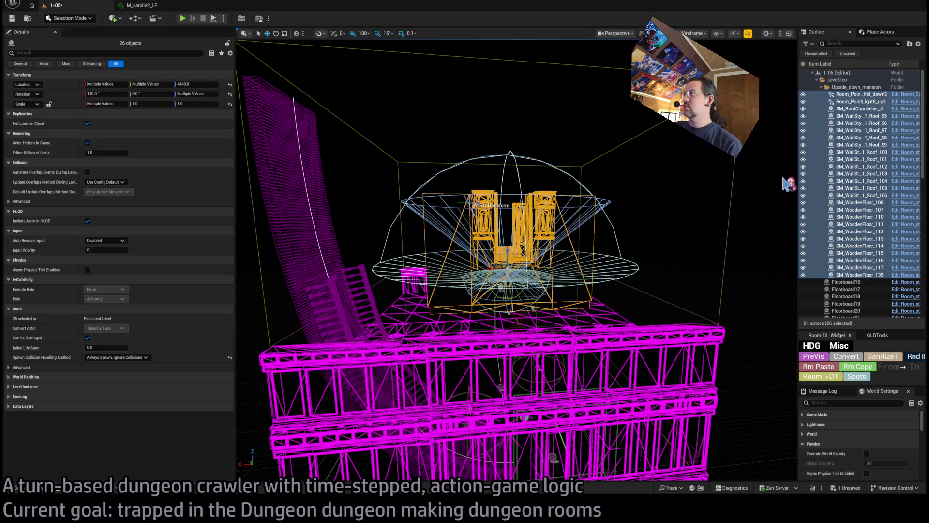
left_click_drag(600, 249, 600, 248)
left_click(590, 246)
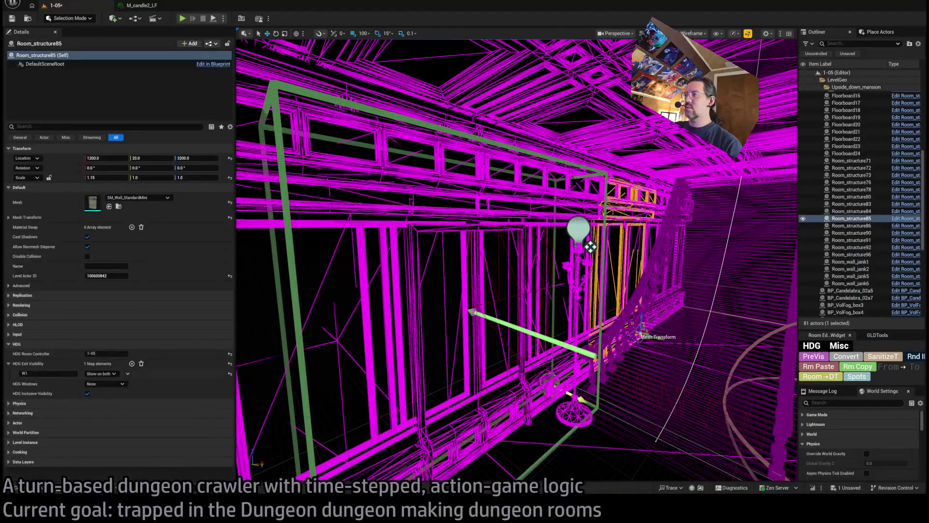
Step: Switch to unlit shading and duplicate Exit_markerE upward to Z 4000
key("f")
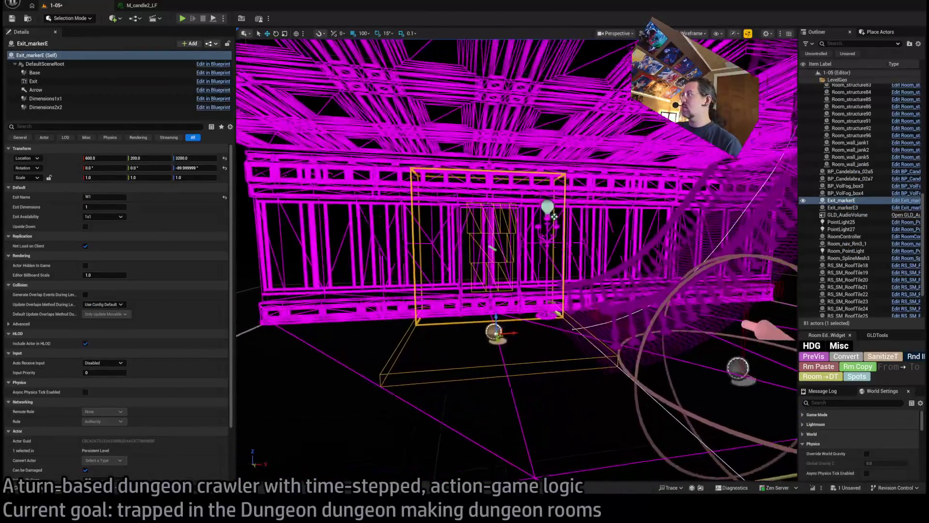
key("alt+4")
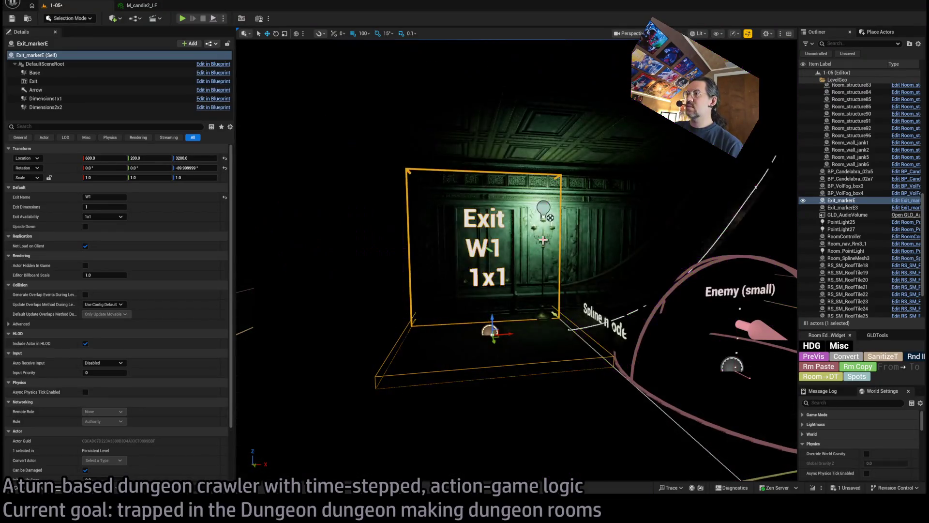
left_click_drag(550, 218, 550, 218)
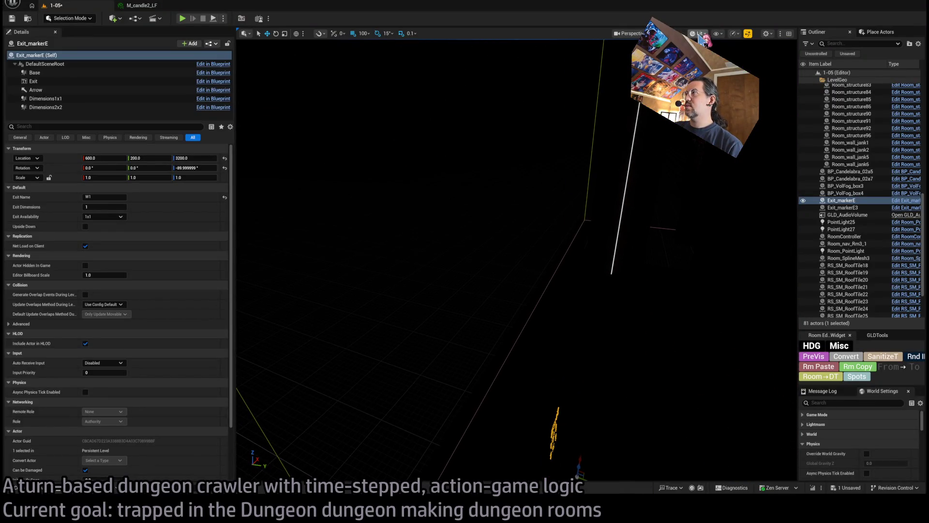
key("alt+3")
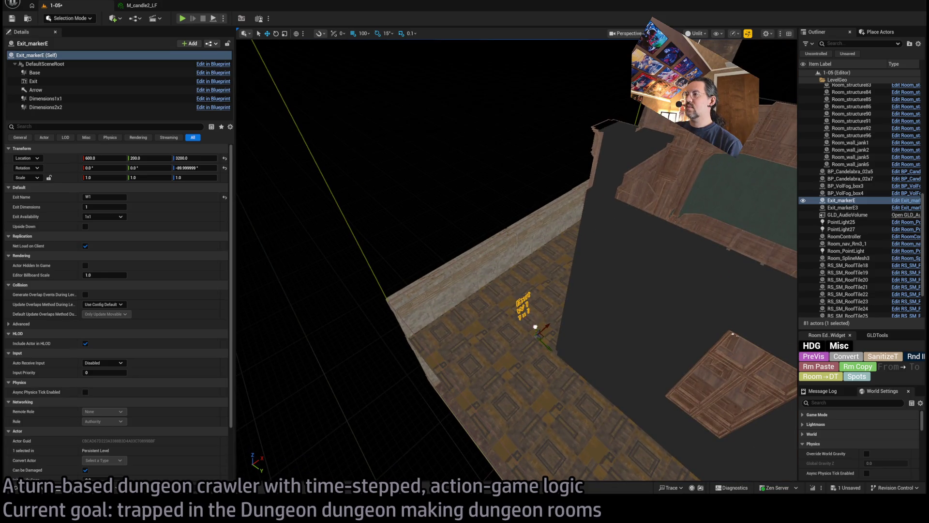
left_click_drag(535, 327, 552, 193, "alt")
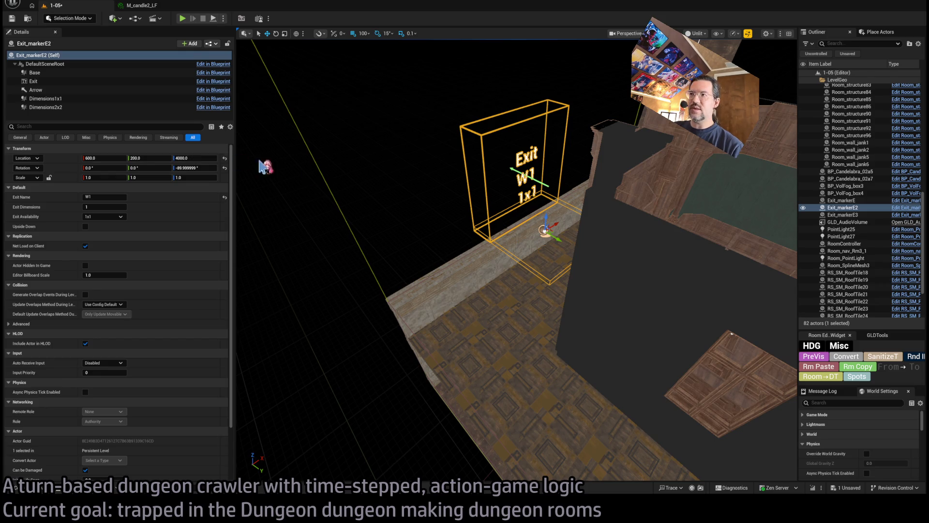
Step: Frame Exit_markerE2 and tick Upside Down in its Details panel to flip it
key("f")
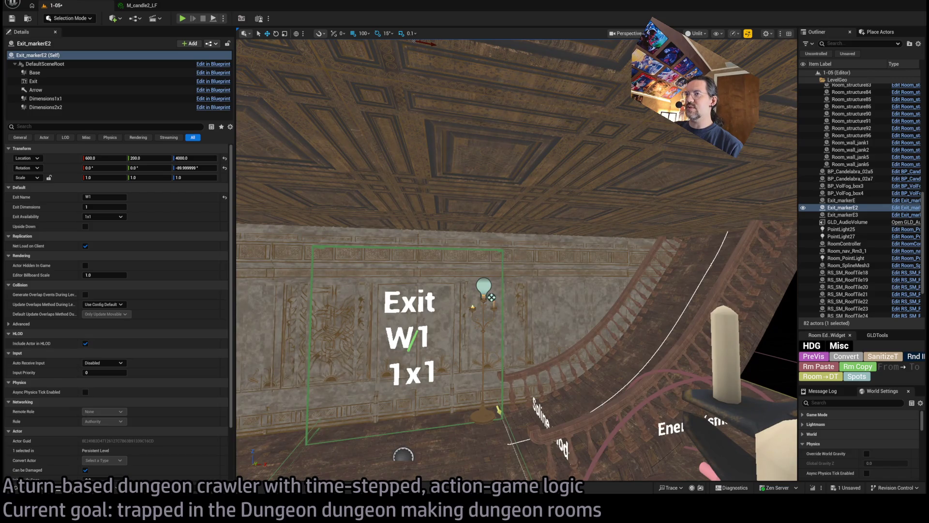
left_click(501, 266)
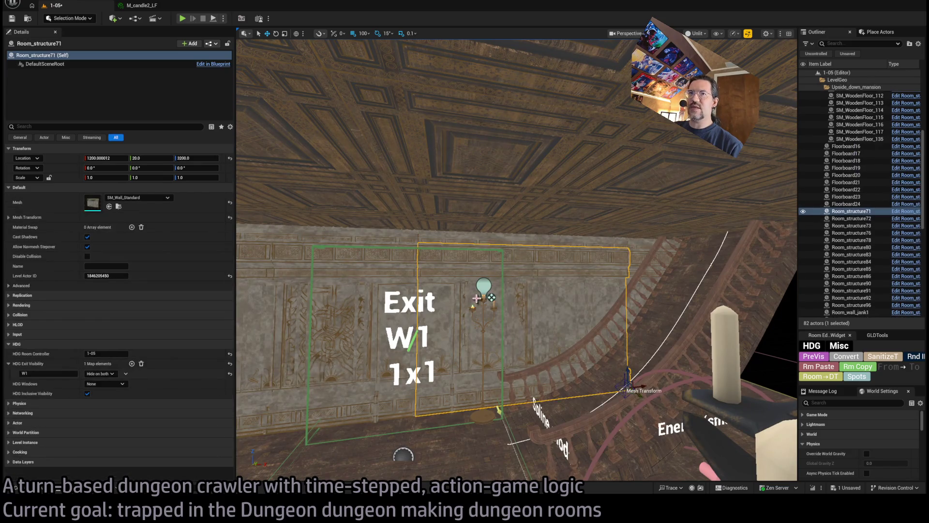
key("f")
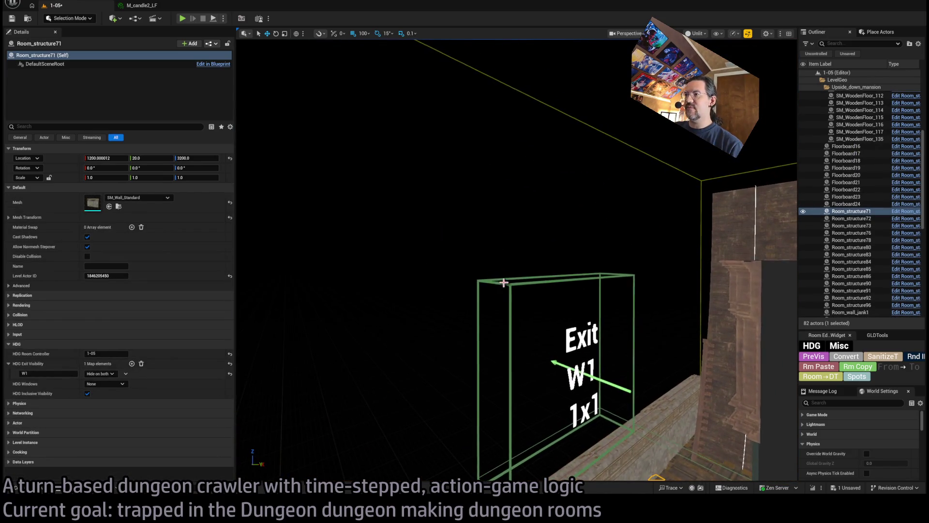
left_click(532, 307)
key("f")
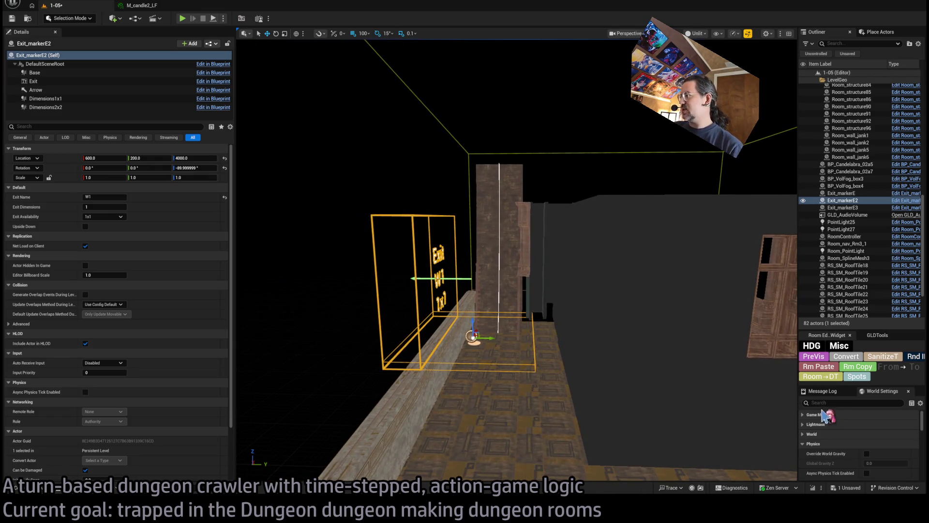
scroll(883, 443, "down", 10)
scroll(883, 443, "up", 10)
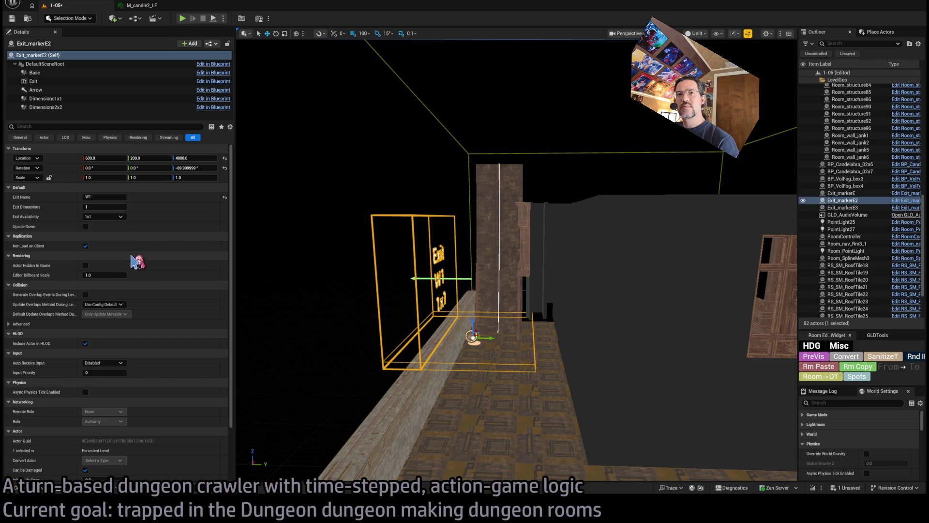
left_click(86, 226)
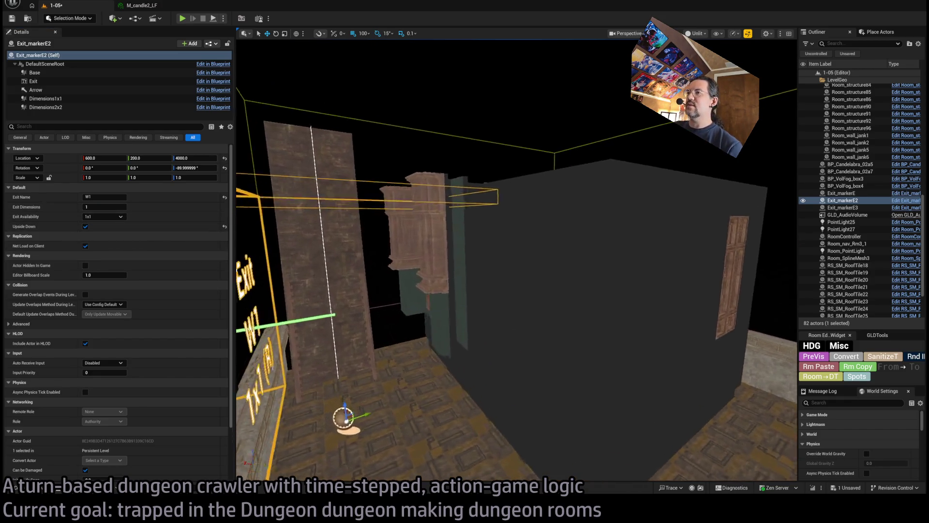
left_click(458, 232)
left_click(859, 268)
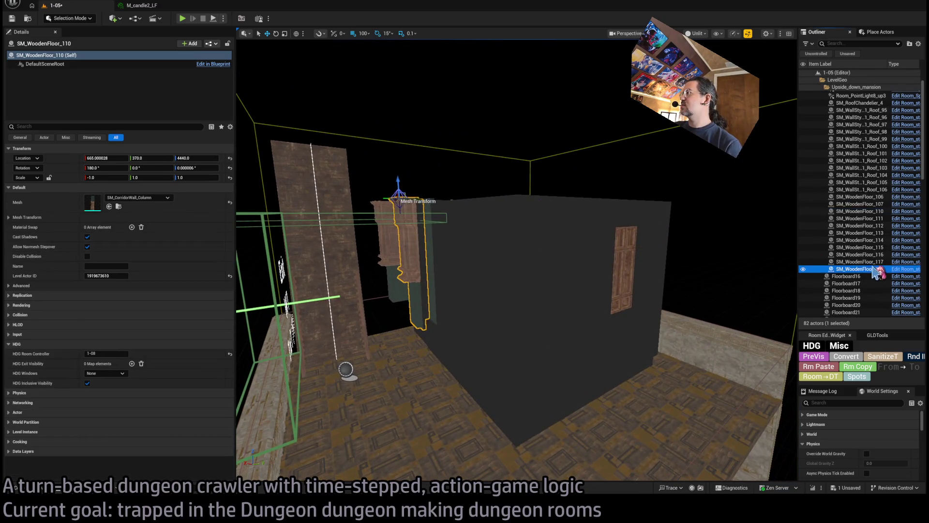
Step: Select the 25 mansion pieces and halve the grid snap size to 50
left_click(861, 95, "shift")
mouse_move(518, 290)
left_mouse_down()
mouse_move(514, 312)
mouse_move(514, 227)
left_mouse_up()
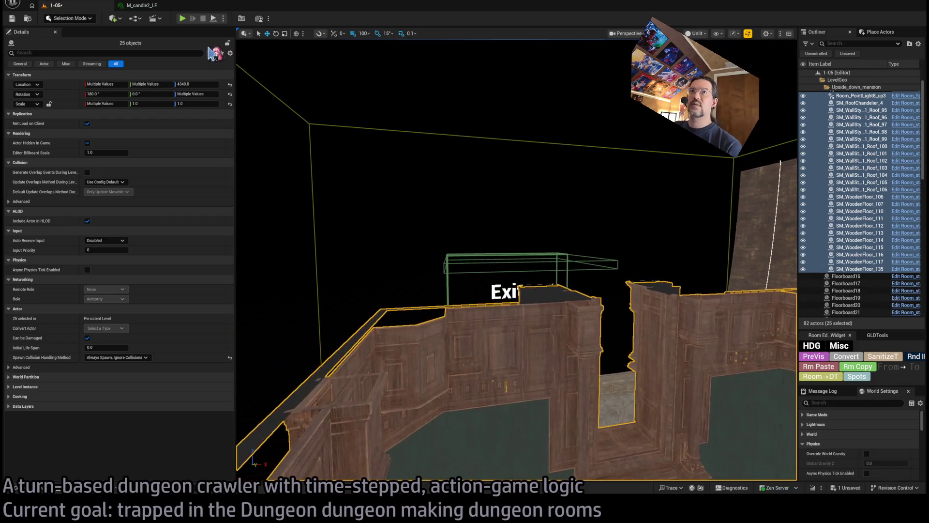
mouse_move(382, 83)
left_mouse_down()
mouse_move(492, 279)
mouse_move(524, 266)
mouse_move(523, 191)
mouse_move(513, 184)
mouse_move(527, 189)
mouse_move(518, 188)
mouse_move(539, 258)
left_mouse_up()
key("bracketleft")
left_click(531, 238)
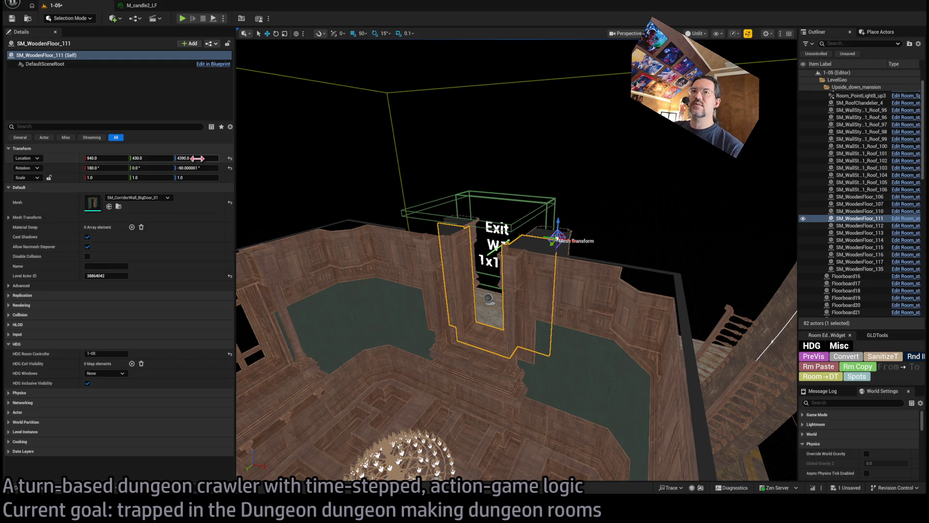
key("ctrl+z")
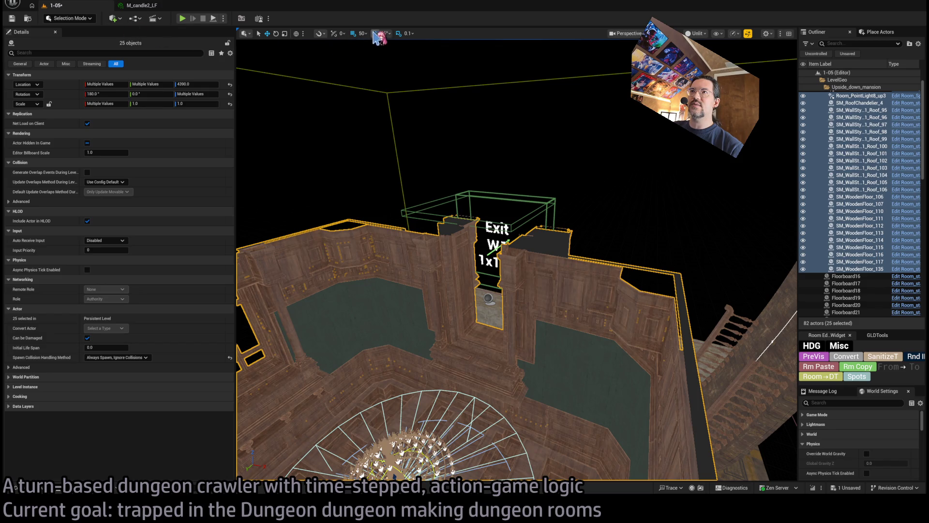
Step: Raise the 25 mansion pieces to height 4400, then select the W1 exit marker box
mouse_move(380, 78)
left_mouse_down()
mouse_move(380, 63)
mouse_move(360, 60)
mouse_move(372, 39)
mouse_move(382, 104)
left_mouse_up()
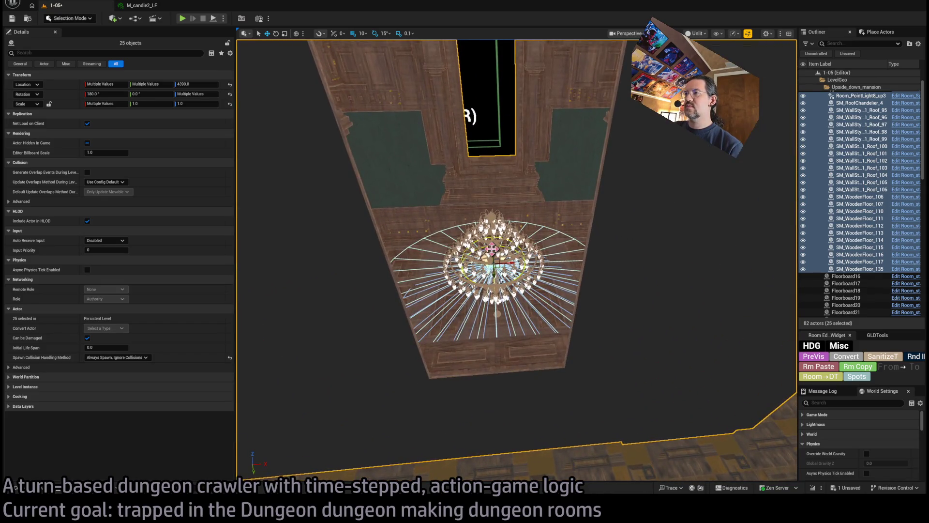
left_click_drag(494, 256, 493, 251)
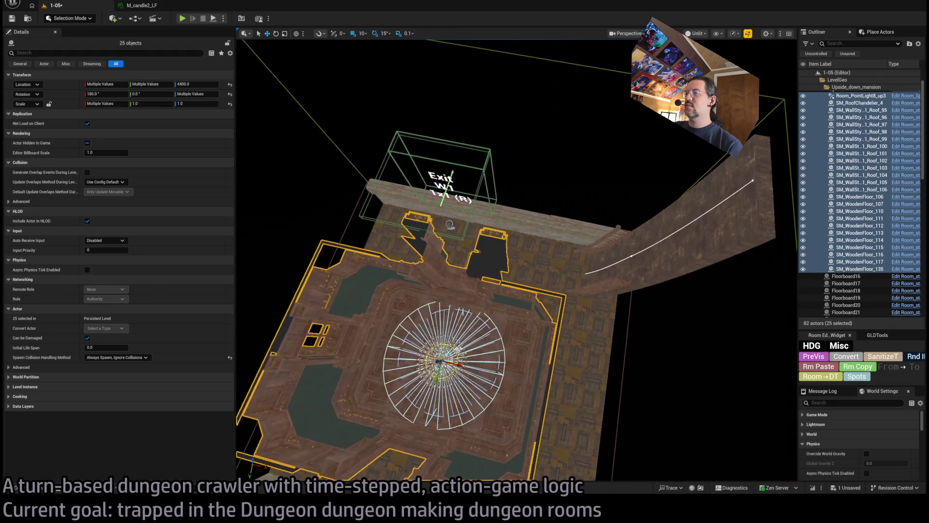
left_click(492, 160)
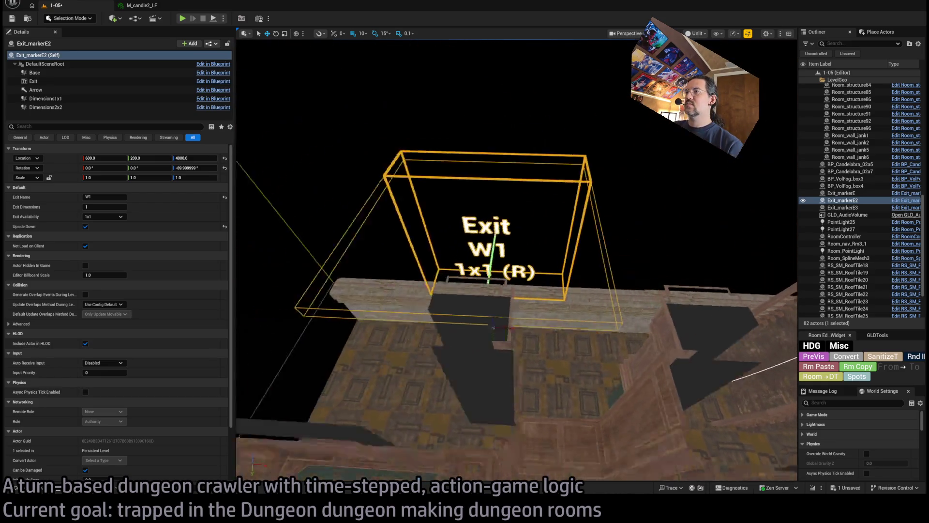
Step: Compare sideways positions for Exit_markerE2, leave it at X 1000, then select SM_WoodenFloor_106
left_click_drag(524, 316, 576, 314)
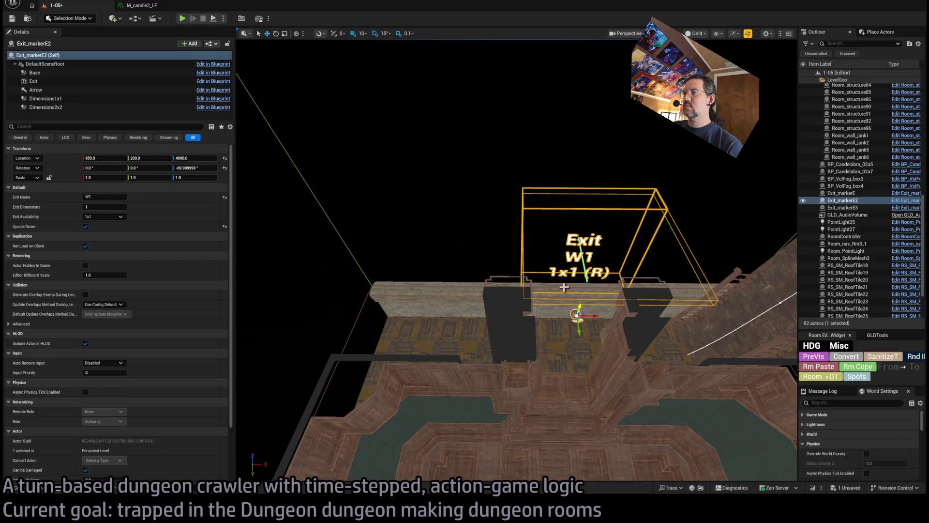
key("ctrl+z")
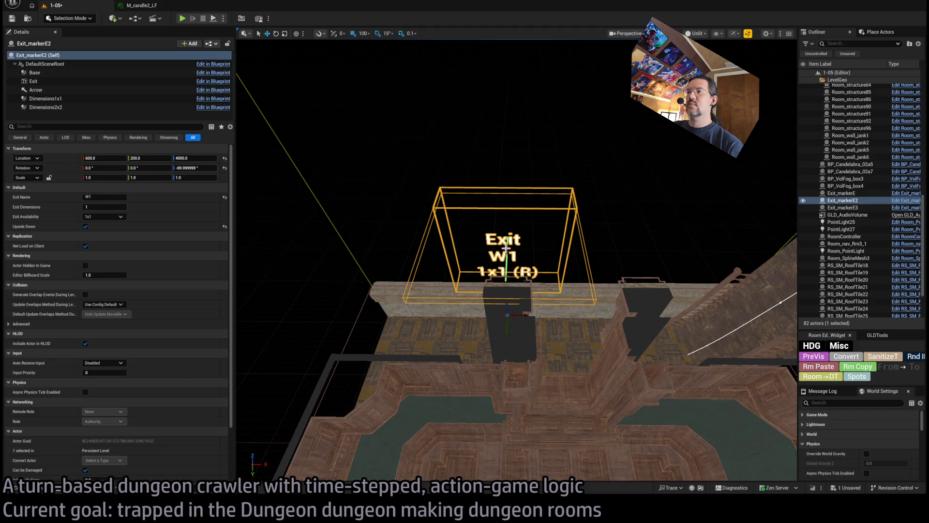
left_click_drag(523, 317, 611, 317)
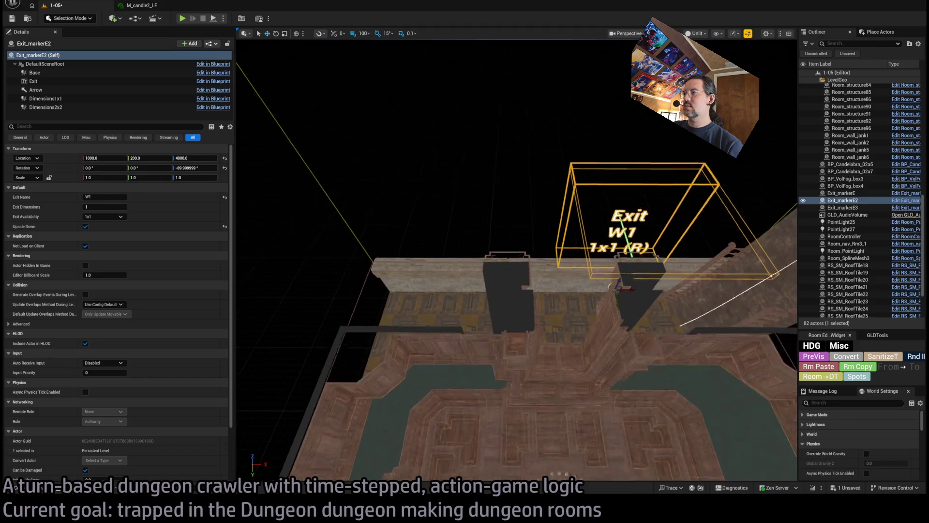
key("ctrl+z")
key("ctrl+y")
key("ctrl+z")
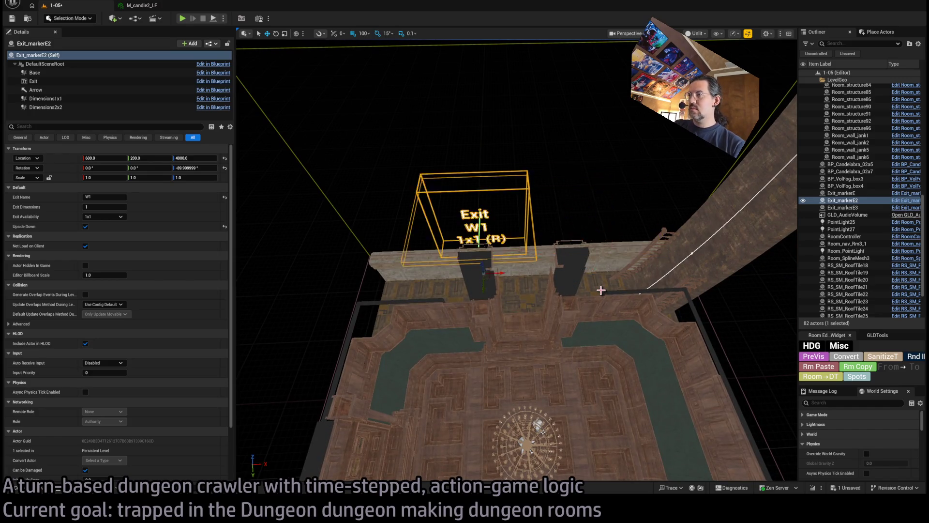
key("ctrl+y")
left_click_drag(601, 290, 498, 307)
left_click(498, 308)
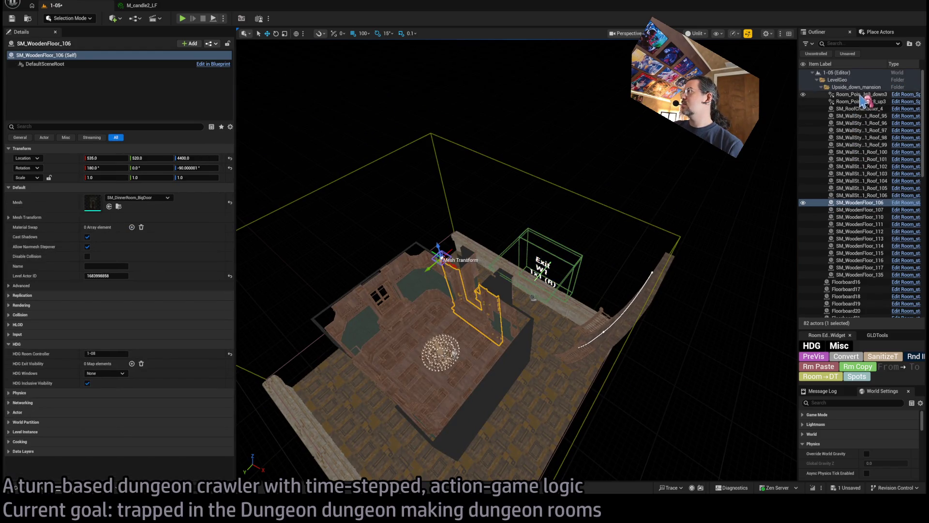
Step: Select the run of upside-down mansion wall and floor actors and fly toward the Exit W1 marker
left_click(858, 94)
left_click(859, 275, "shift")
mouse_move(533, 271)
left_mouse_down()
mouse_move(533, 234)
mouse_move(480, 296)
mouse_move(479, 326)
left_mouse_up()
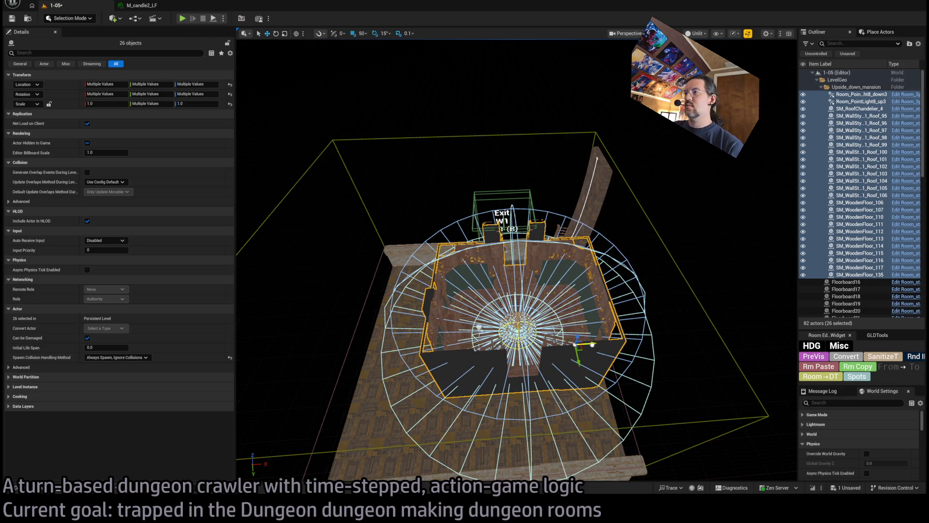
mouse_move(548, 264)
left_mouse_down()
mouse_move(548, 235)
mouse_move(548, 286)
mouse_move(548, 259)
left_mouse_up()
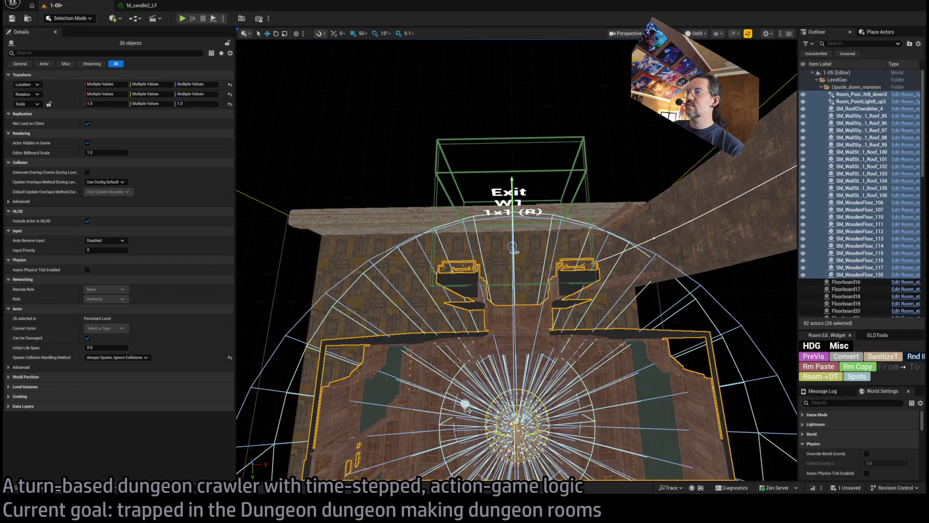
mouse_move(548, 259)
left_mouse_down()
mouse_move(548, 169)
mouse_move(548, 191)
left_mouse_up()
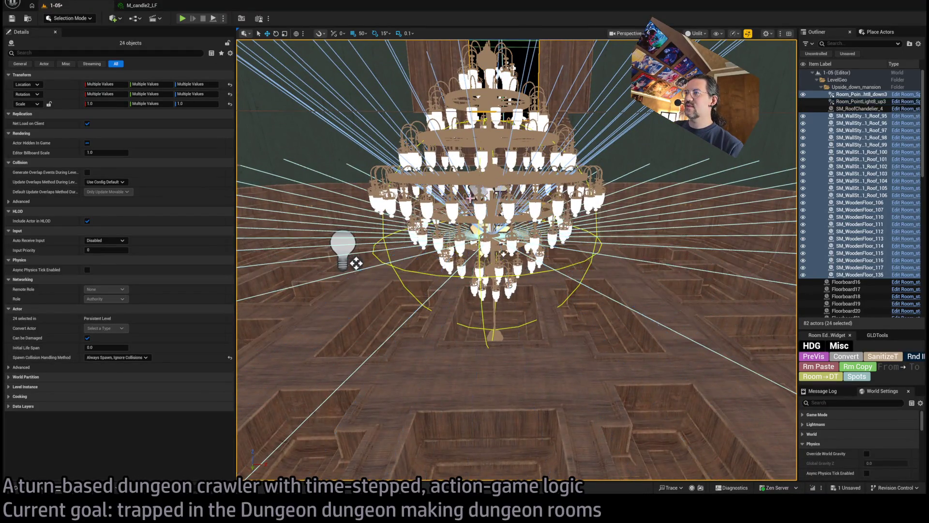
Step: Drop the point light from the mansion selection and inspect the chandelier and exit wall from below
left_click(471, 228, "ctrl")
left_click_drag(472, 228, 382, 193)
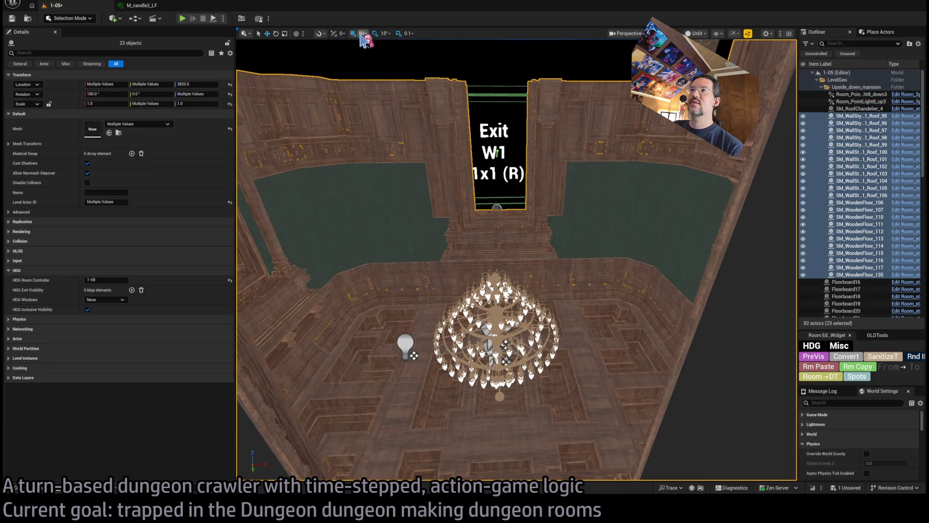
mouse_move(400, 444)
left_mouse_down()
mouse_move(402, 397)
mouse_move(522, 304)
left_mouse_up()
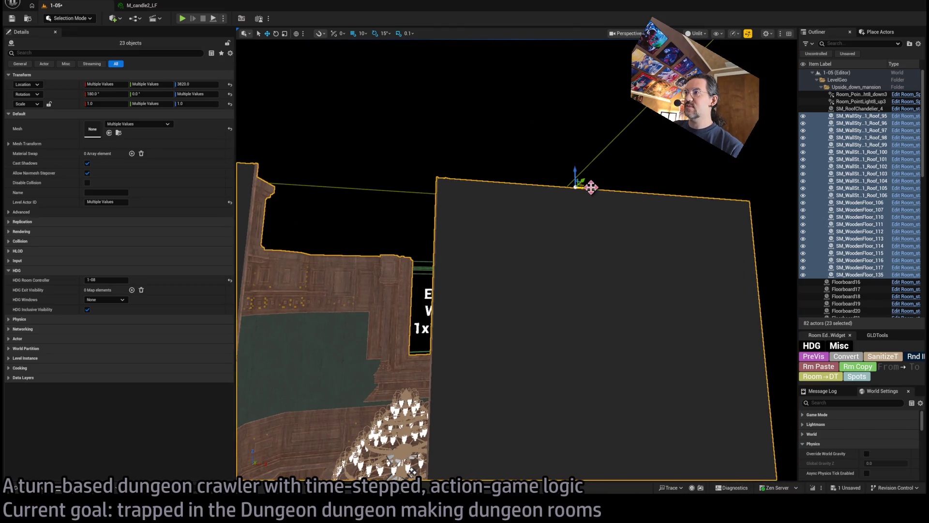
mouse_move(517, 261)
left_mouse_down()
mouse_move(526, 261)
mouse_move(493, 287)
mouse_move(349, 330)
mouse_move(516, 242)
mouse_move(516, 194)
left_mouse_up()
scroll(517, 261, "down", 10)
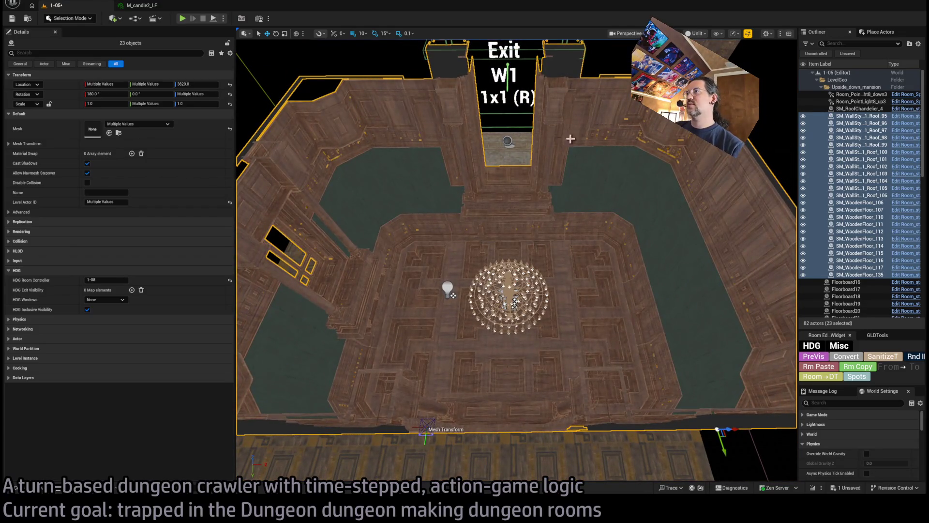
left_click(571, 139)
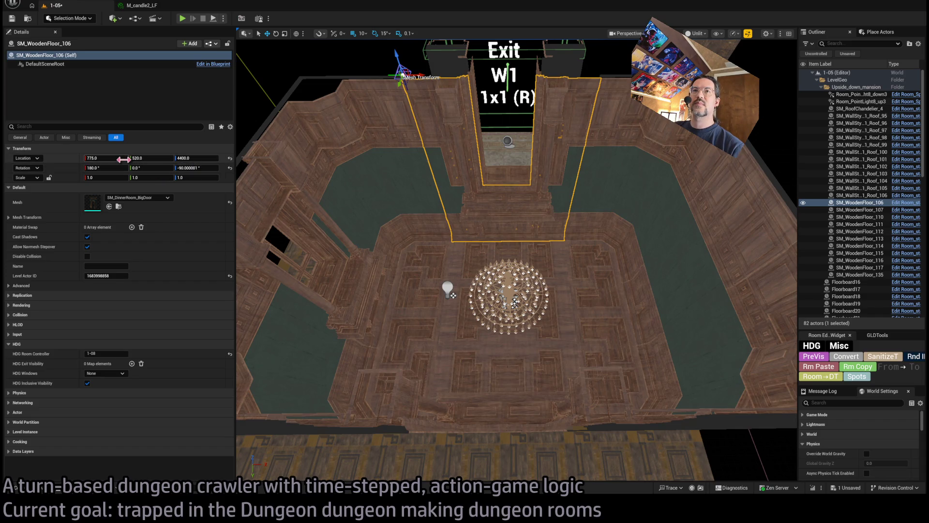
key("ctrl+z")
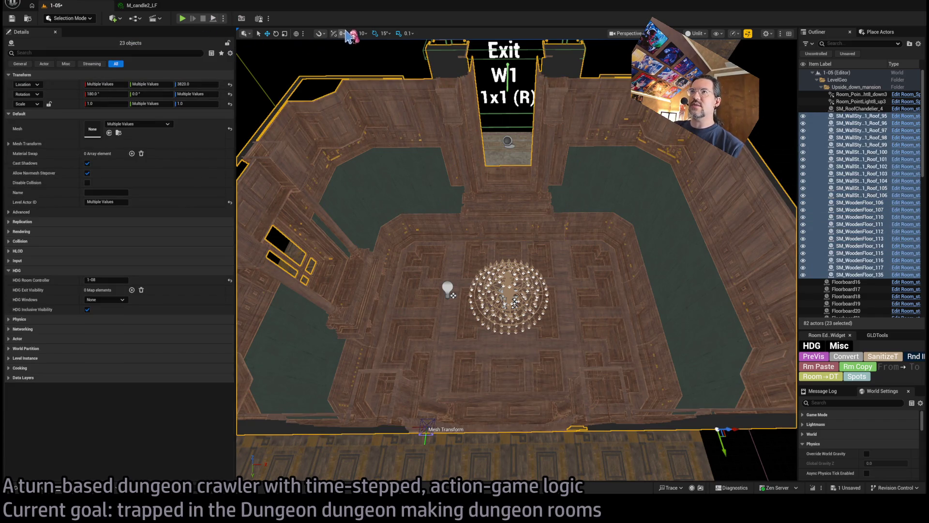
Step: Preview the room lit and unlit, then select the curved staircase wall Room_SplineMesh3
left_click_drag(415, 96, 449, 308)
left_click_drag(587, 251, 517, 109)
scroll(517, 109, "down", 10)
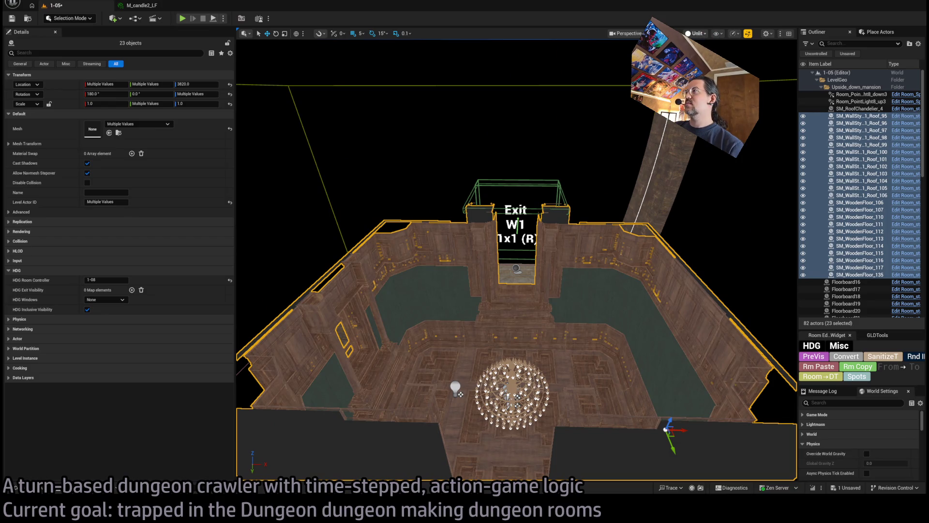
key("alt+4")
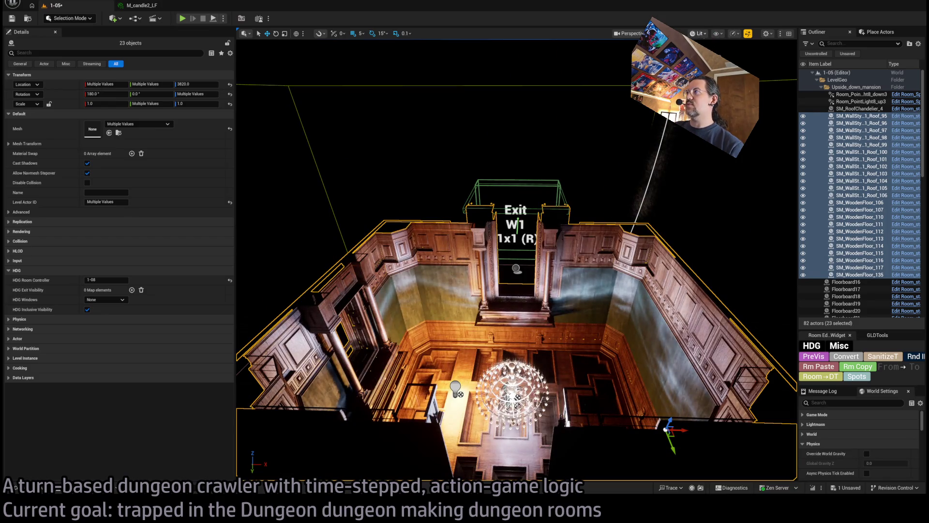
key("alt+3")
mouse_move(647, 147)
left_mouse_down()
mouse_move(633, 87)
mouse_move(633, 106)
left_mouse_up()
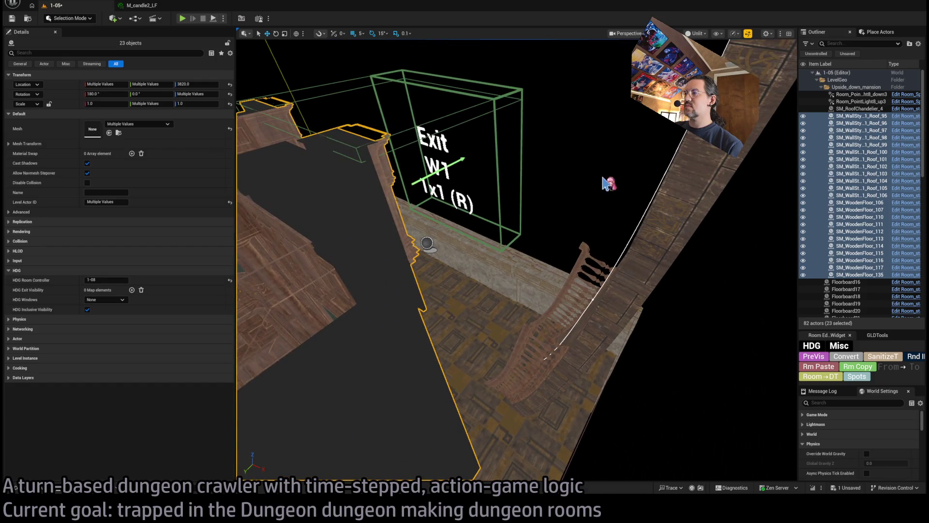
left_click(621, 273)
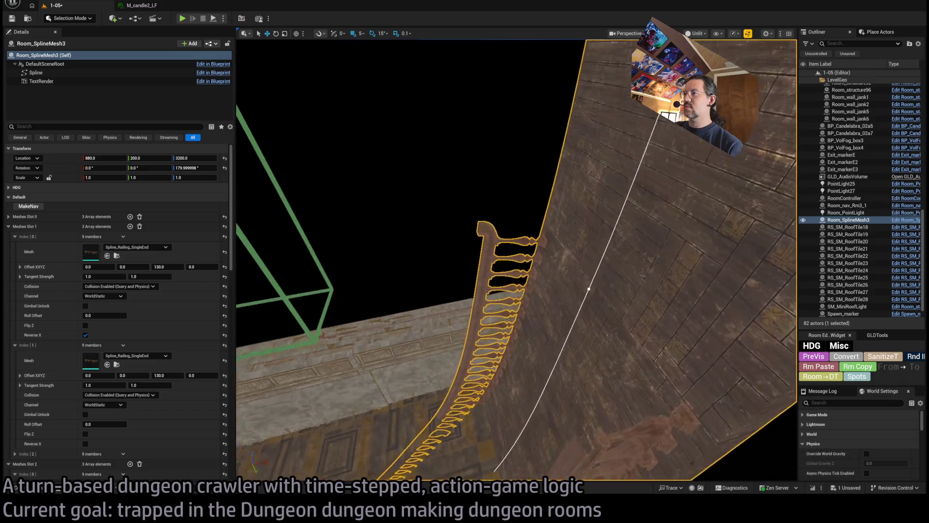
Step: Collapse the Meshes Slot 1 and Slot 2 entries, removing then restoring their third mesh entries
mouse_move(682, 279)
left_mouse_down()
mouse_move(672, 264)
mouse_move(683, 286)
left_mouse_up()
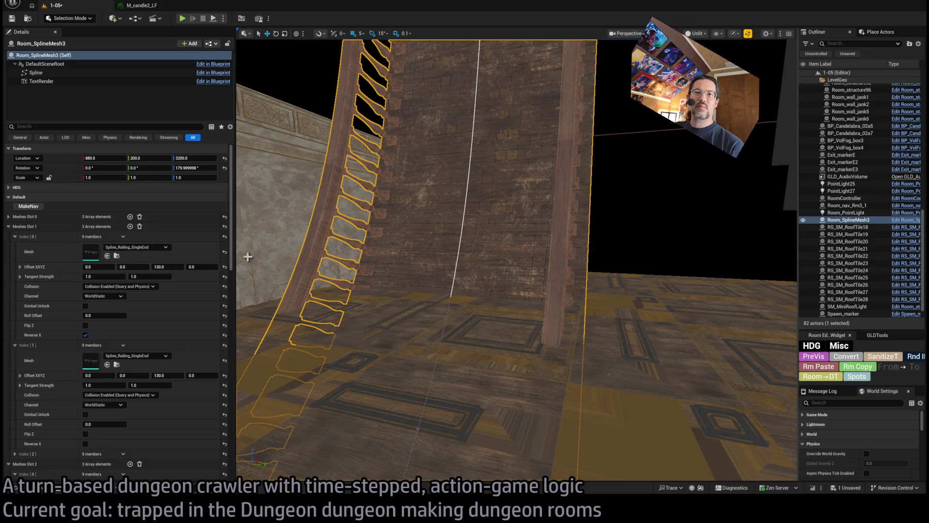
left_click(15, 237)
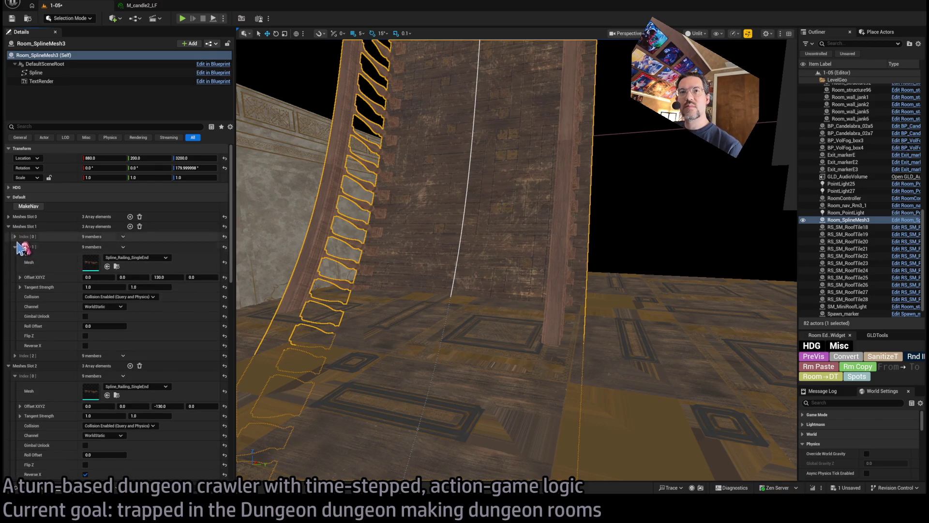
left_click(15, 247)
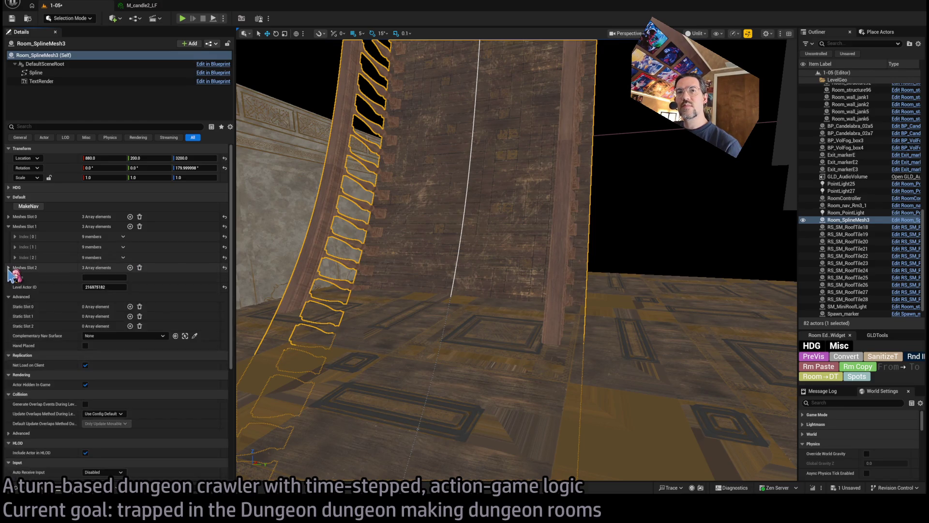
left_click(15, 277)
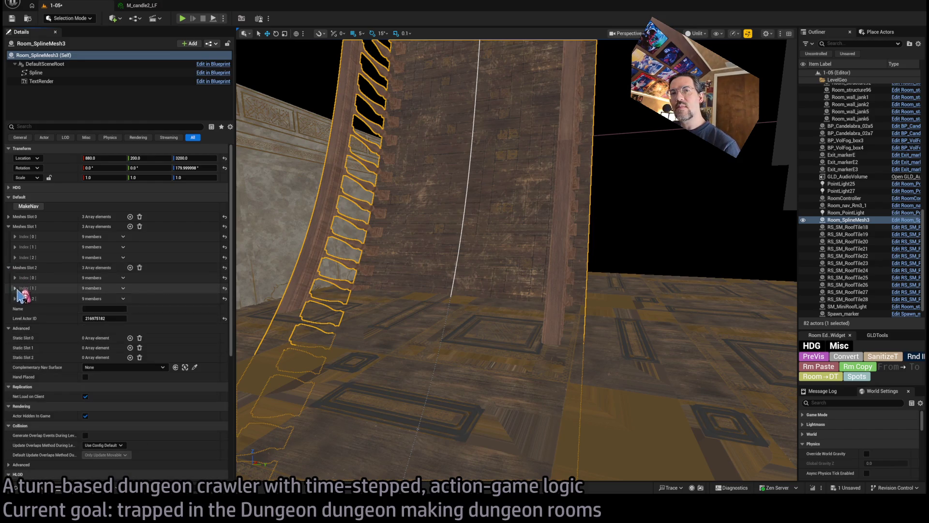
left_click(15, 288)
left_click(123, 257)
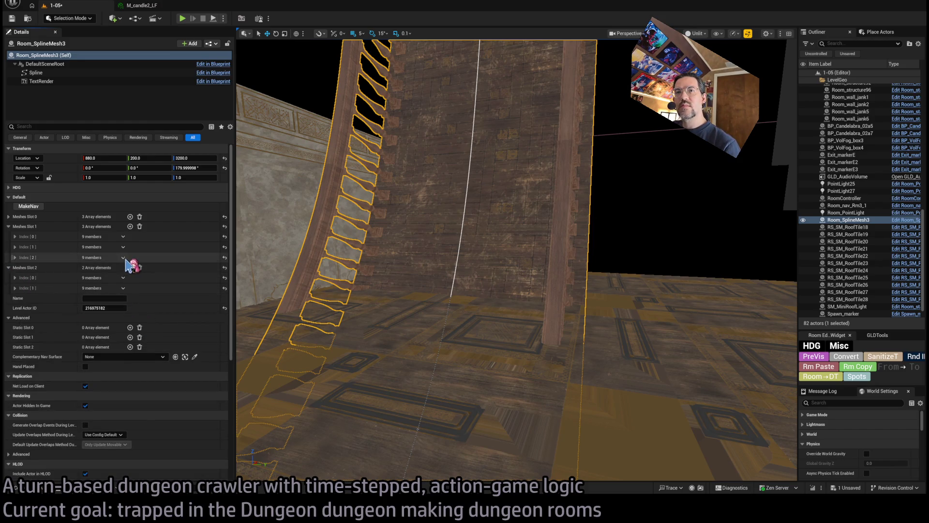
left_click(136, 274)
left_click(123, 288)
left_click(136, 305)
left_click_drag(271, 286, 297, 203)
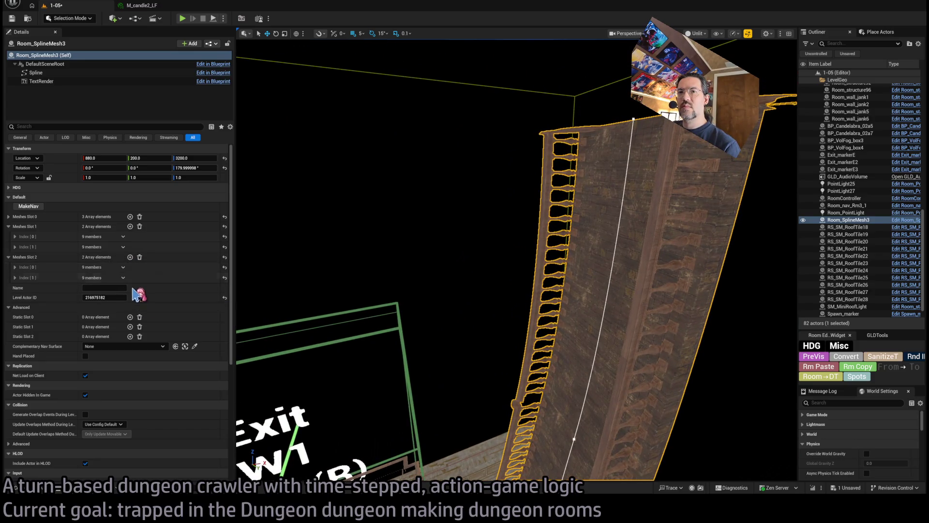
left_click(130, 257)
left_click(130, 226)
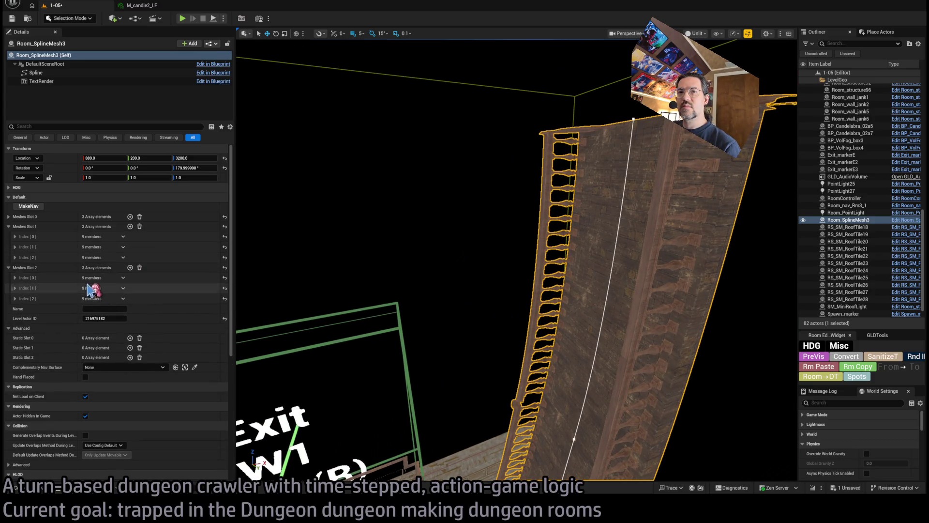
Step: Expand Meshes Slot 2's third entry and set its mesh to Spline_Railing_SingleEnd
left_click(15, 236)
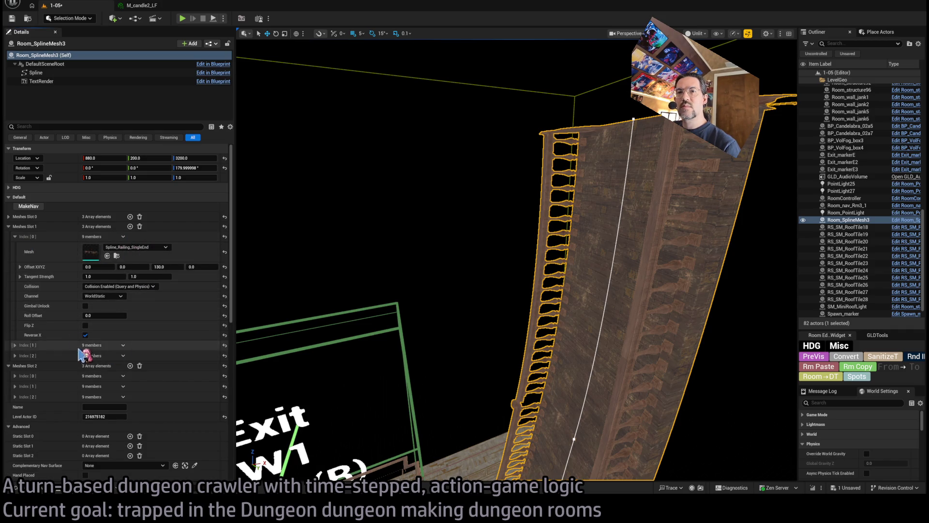
left_click(15, 236)
left_click(15, 247)
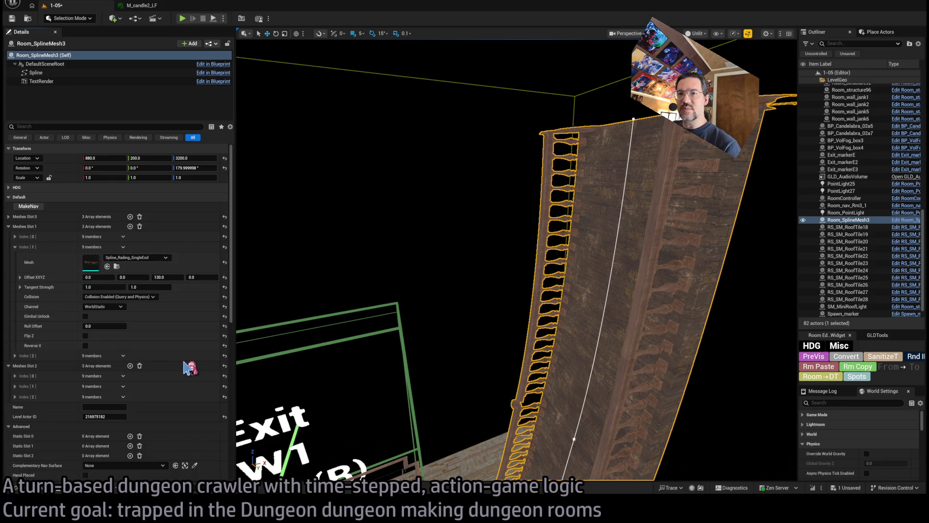
left_click(15, 246)
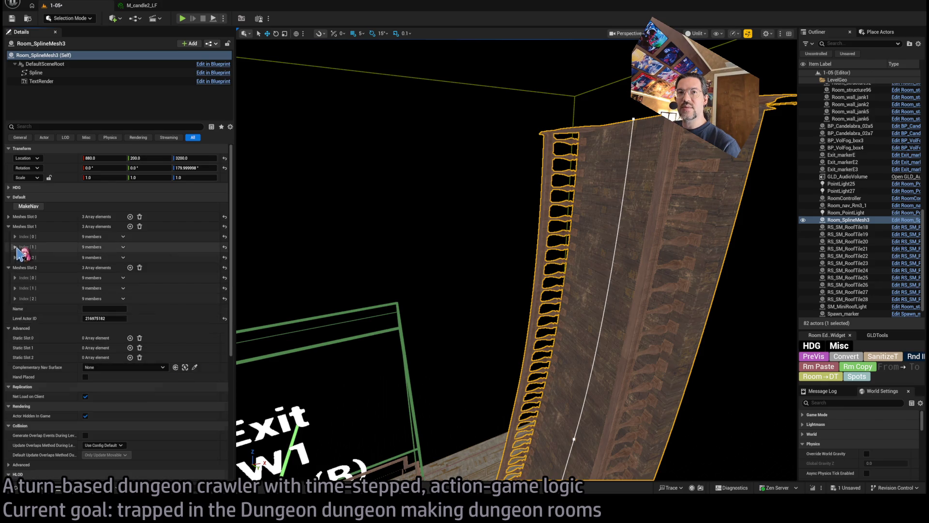
left_click(15, 288)
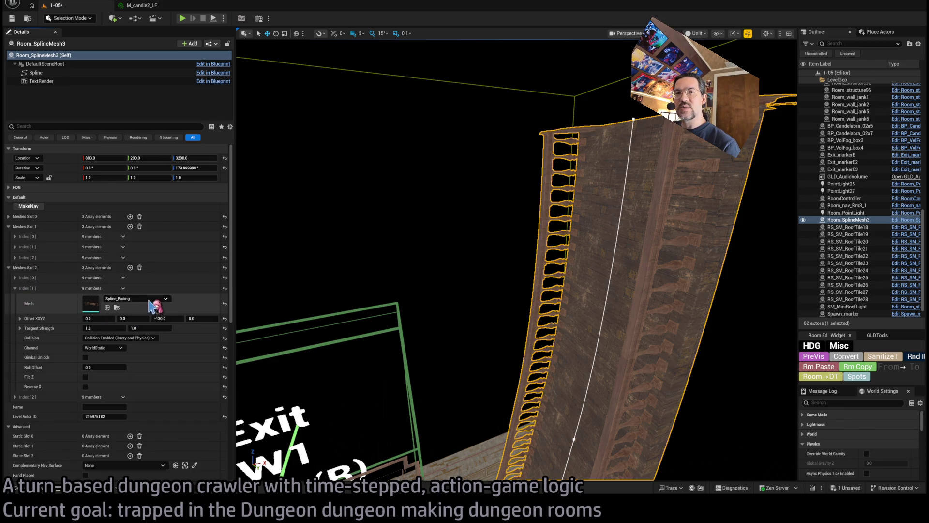
left_click(15, 288)
left_click(14, 298)
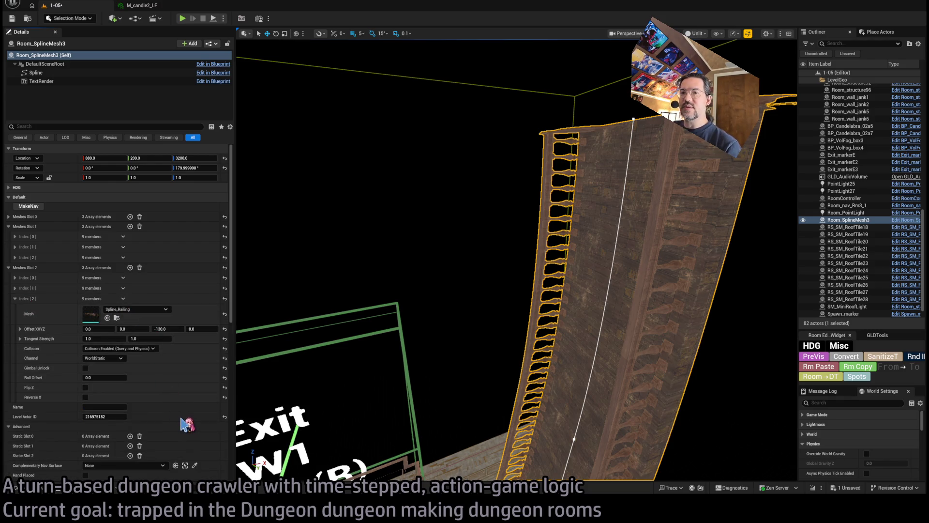
key("f")
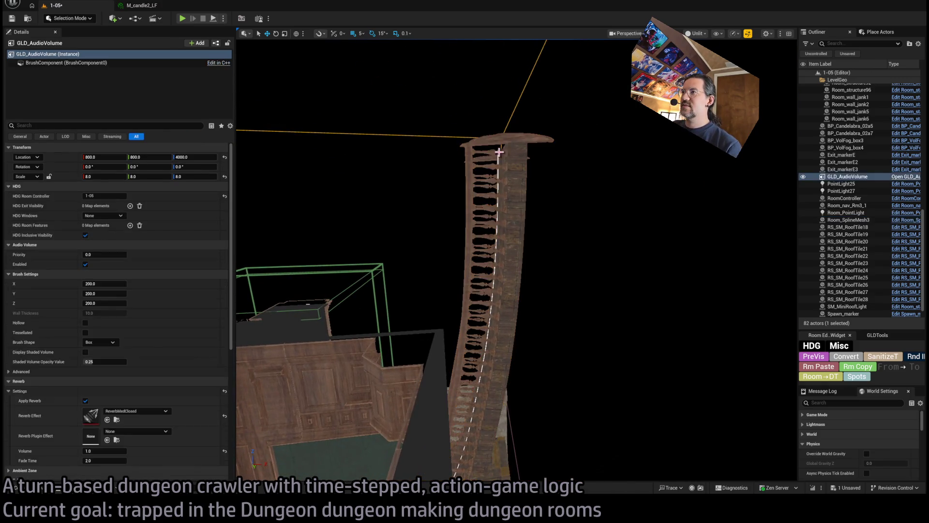
Step: Pull the staircase spline's top point down and switch to rotating it
left_click(498, 149)
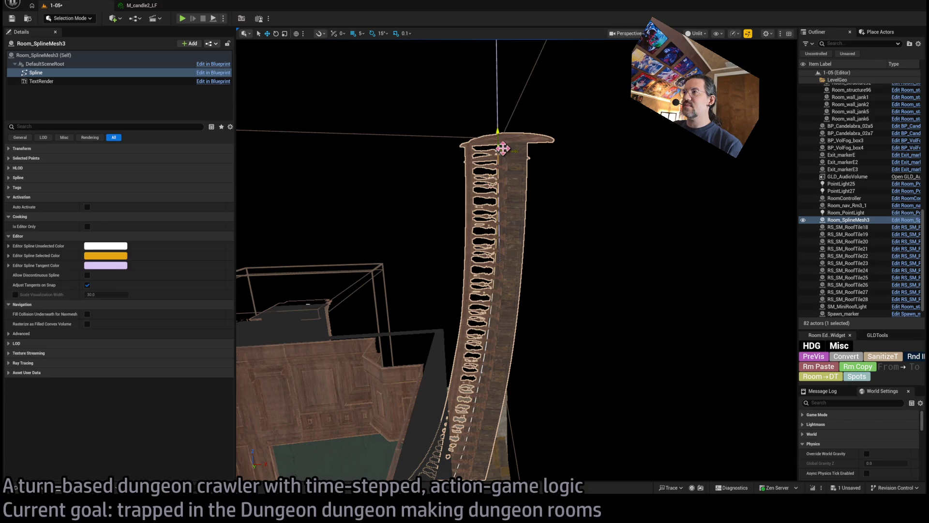
mouse_move(502, 148)
left_mouse_down()
mouse_move(443, 178)
mouse_move(366, 275)
mouse_move(471, 216)
mouse_move(448, 249)
mouse_move(479, 300)
mouse_move(449, 310)
mouse_move(453, 256)
mouse_move(506, 242)
mouse_move(525, 275)
mouse_move(521, 269)
left_mouse_up()
key("e")
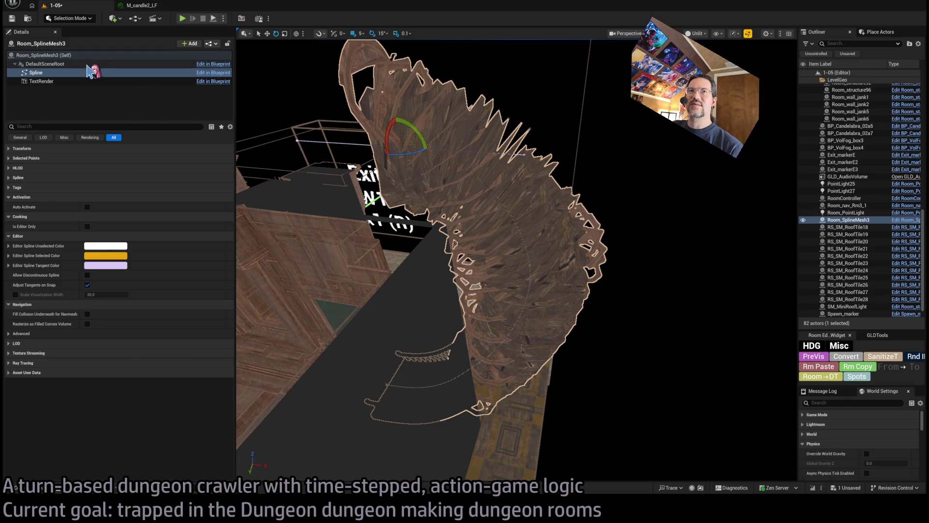
Step: Tick Gimbal Unlock on Meshes Slot 0's third floor entry and view the stair from the side
left_click(43, 55)
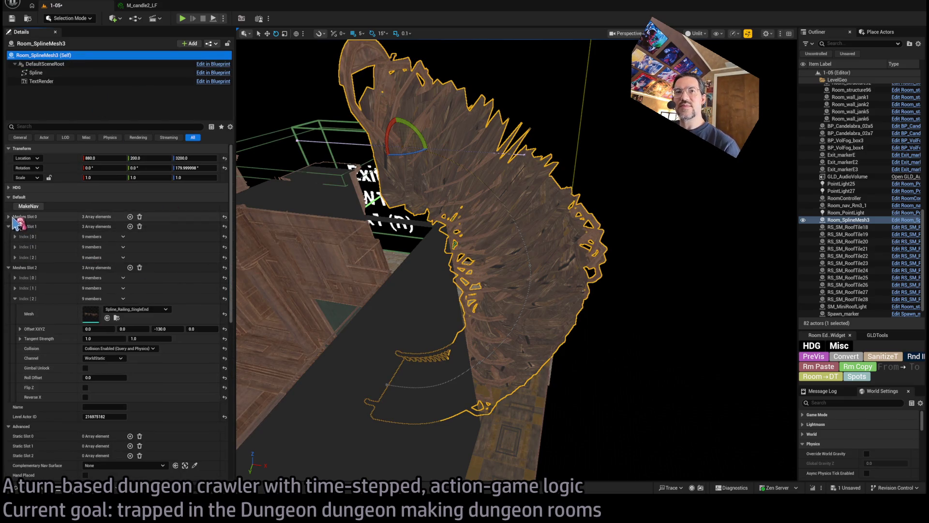
left_click(9, 217)
left_click(15, 227)
left_click(15, 226)
left_click(15, 247)
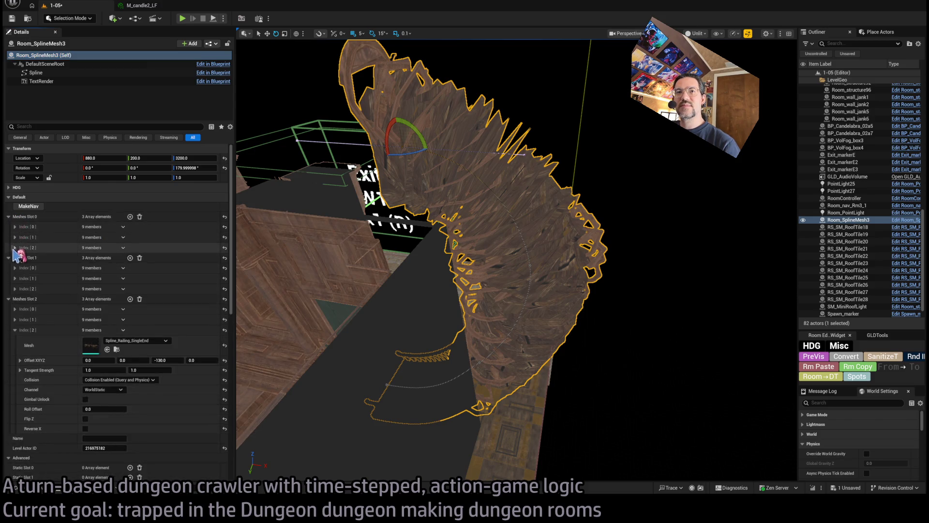
left_click(85, 316)
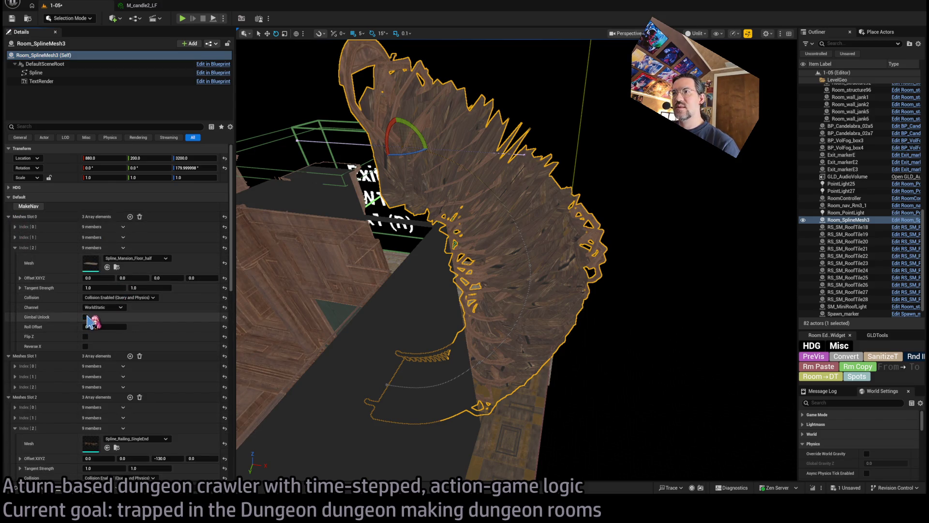
left_click_drag(515, 256, 534, 177)
left_click(15, 247)
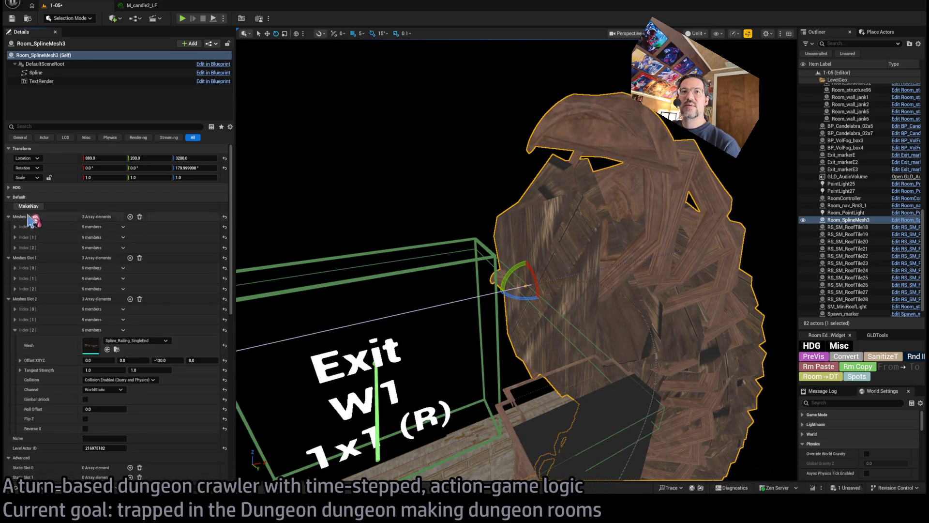
Step: In the Spline component's Selected Points, change the point's Rotation X from 180 to 0
left_click(48, 72)
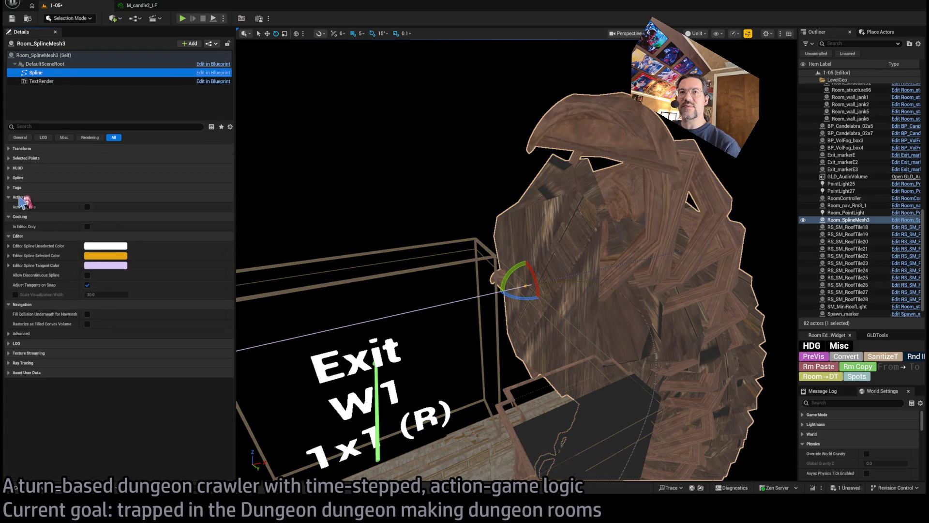
left_click(11, 160)
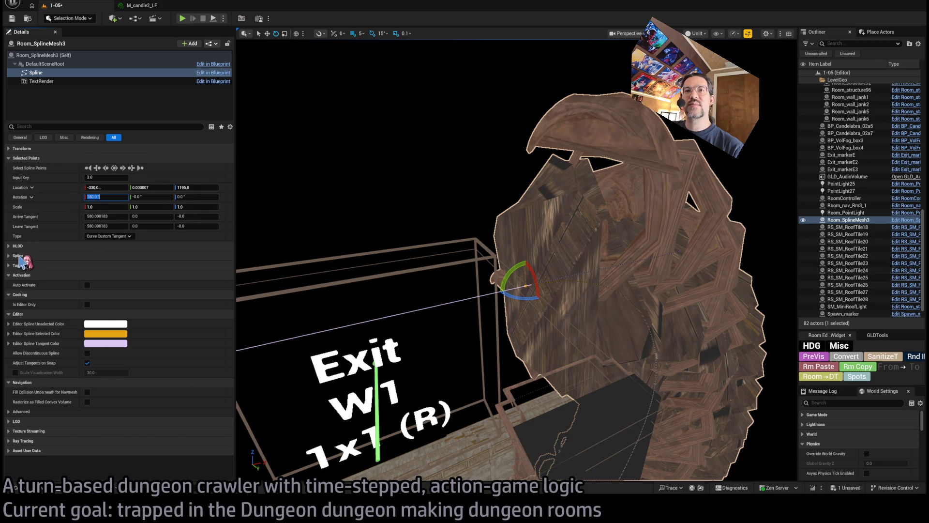
left_click(8, 245)
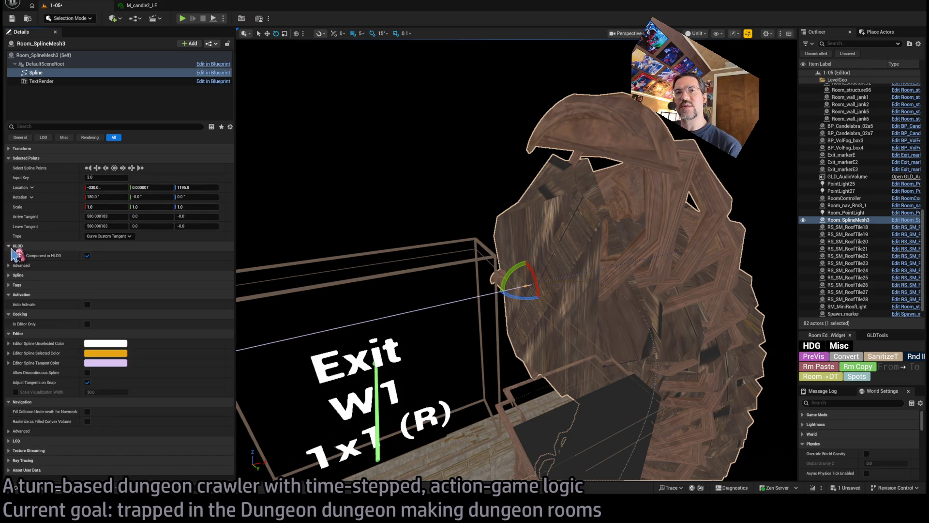
left_click(8, 265)
left_click(8, 246)
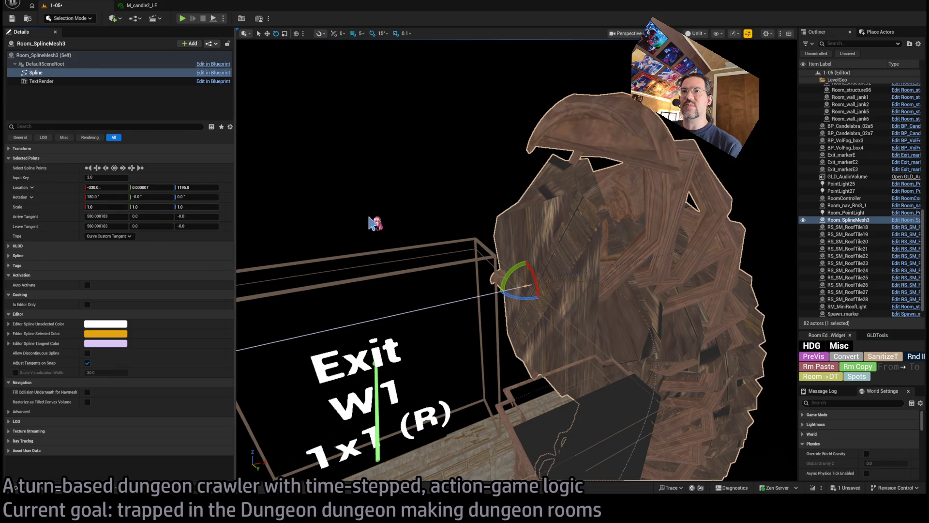
mouse_move(375, 222)
left_mouse_down()
mouse_move(511, 308)
mouse_move(532, 291)
left_mouse_up()
left_click(510, 308)
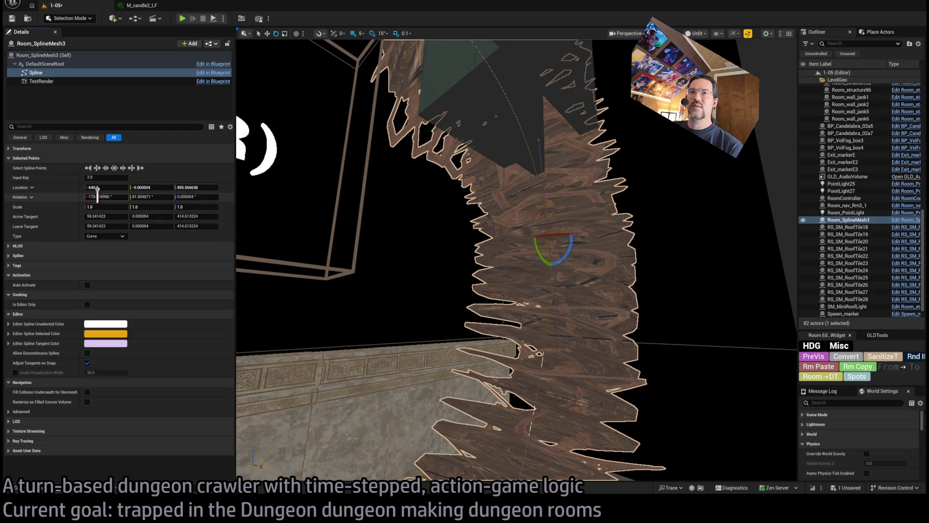
type("0")
key("Return")
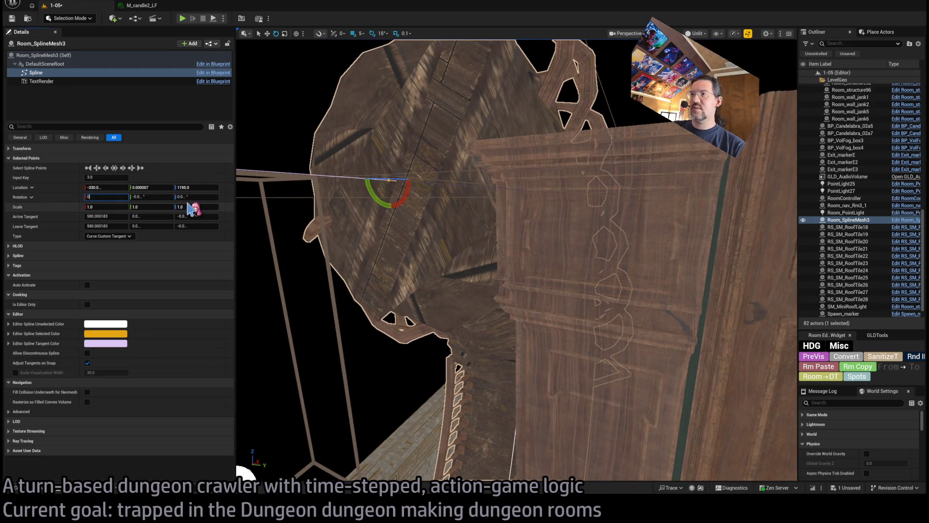
left_click_drag(384, 243, 384, 242)
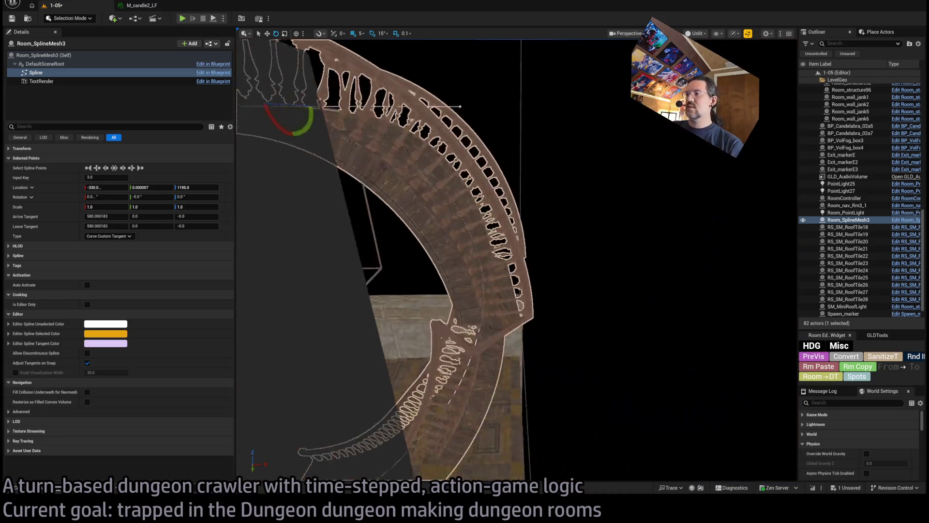
left_click_drag(283, 335, 283, 334)
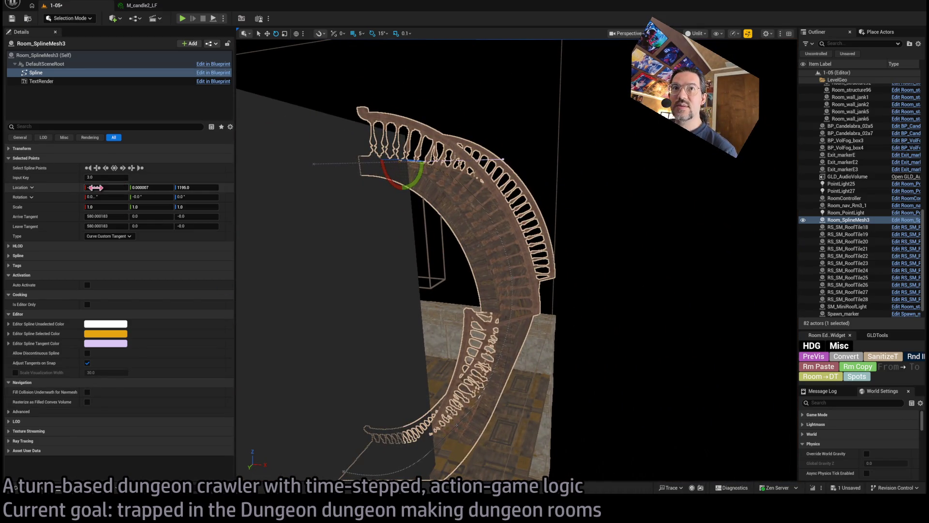
left_click(61, 56)
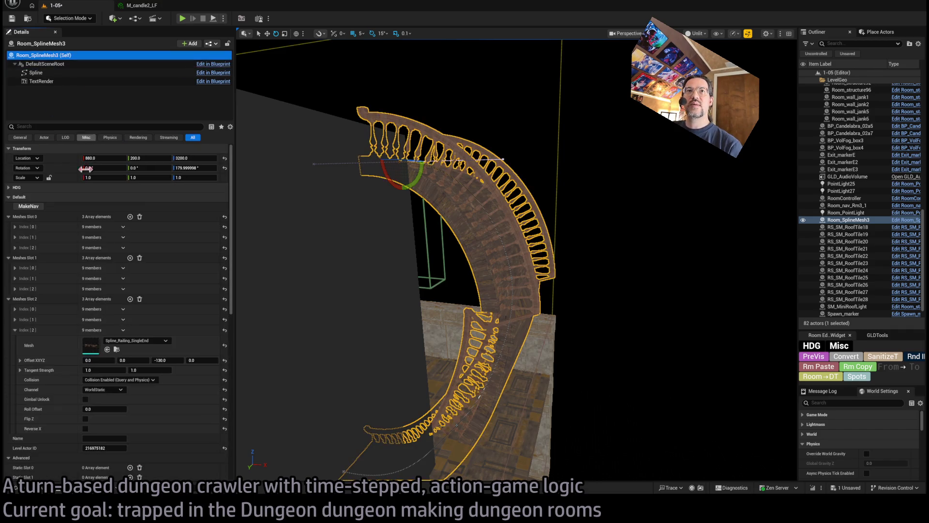
Step: Flip the last railing entry and the third floor piece upside down in the mesh settings
scroll(93, 363, "down", 2)
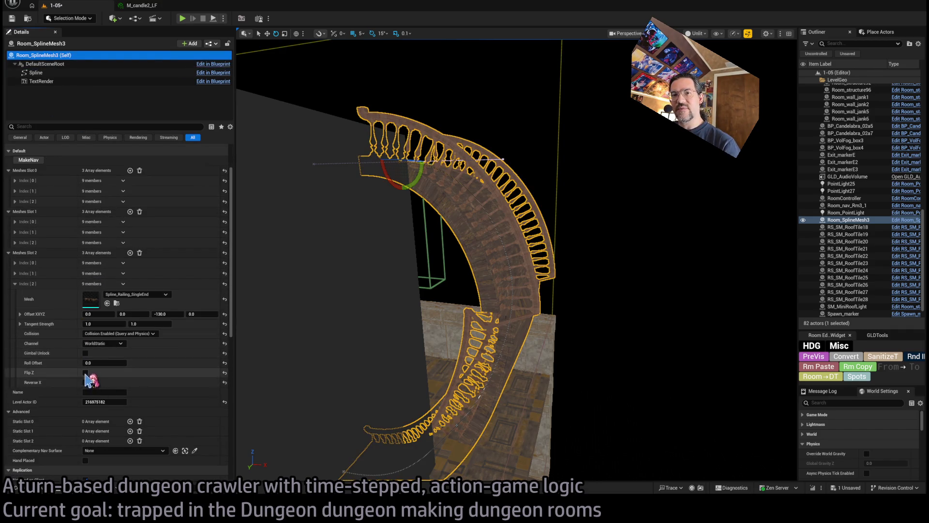
left_click(86, 372)
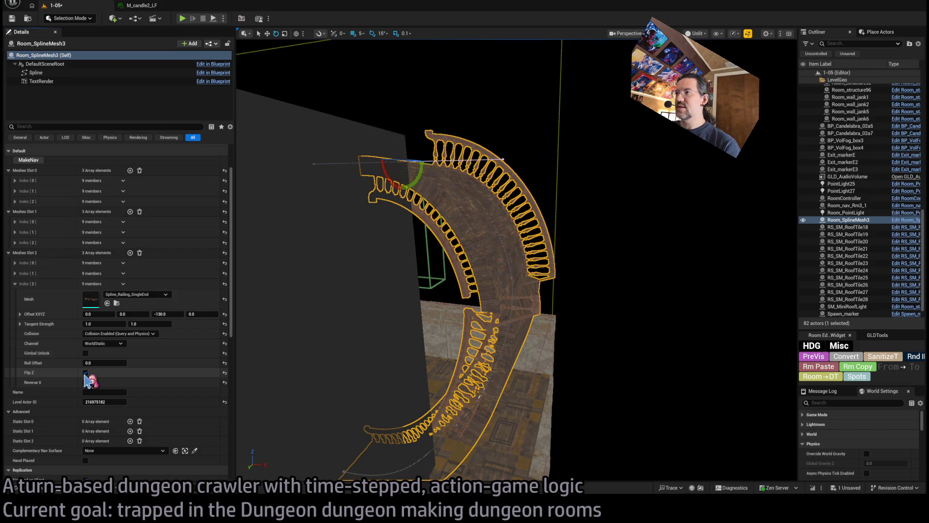
double_click(85, 373)
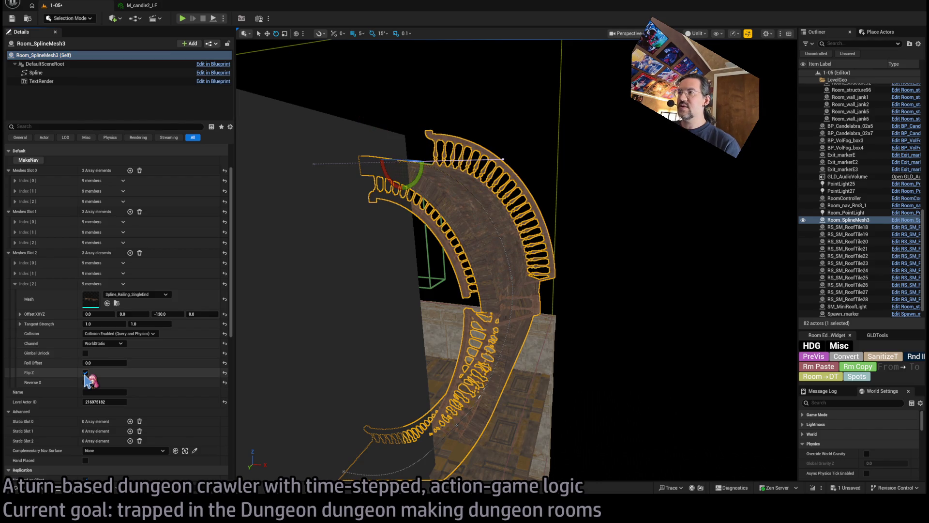
left_click(15, 201)
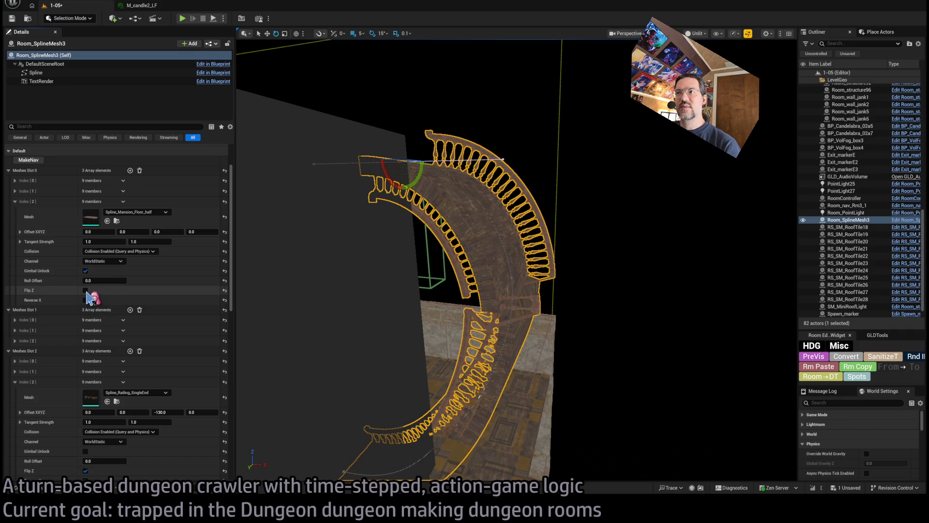
left_click(86, 290)
scroll(69, 386, "down", 3)
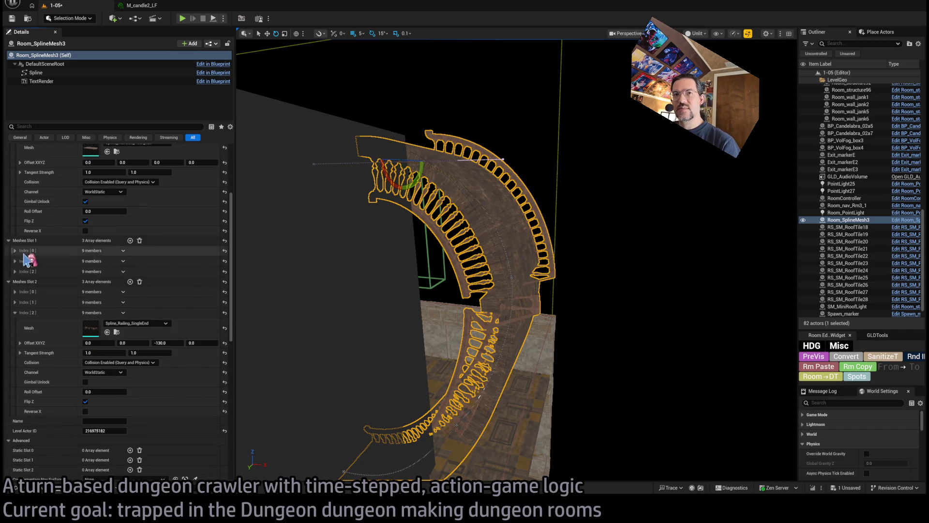
left_click(15, 272)
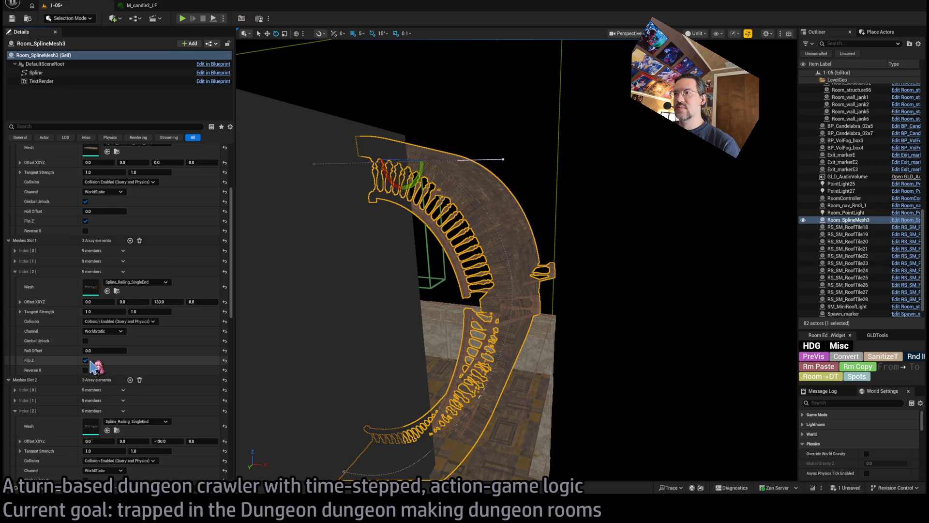
scroll(387, 261, "up", 10)
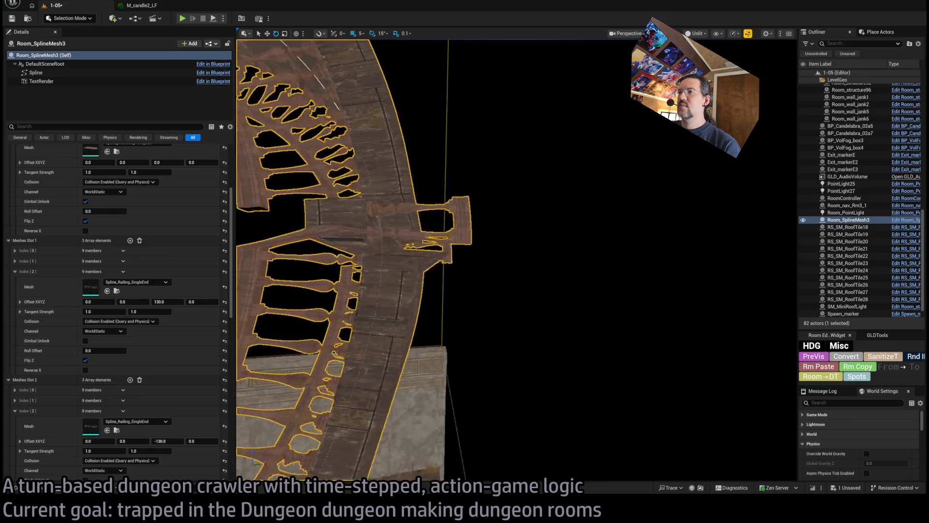
scroll(400, 253, "down", 6)
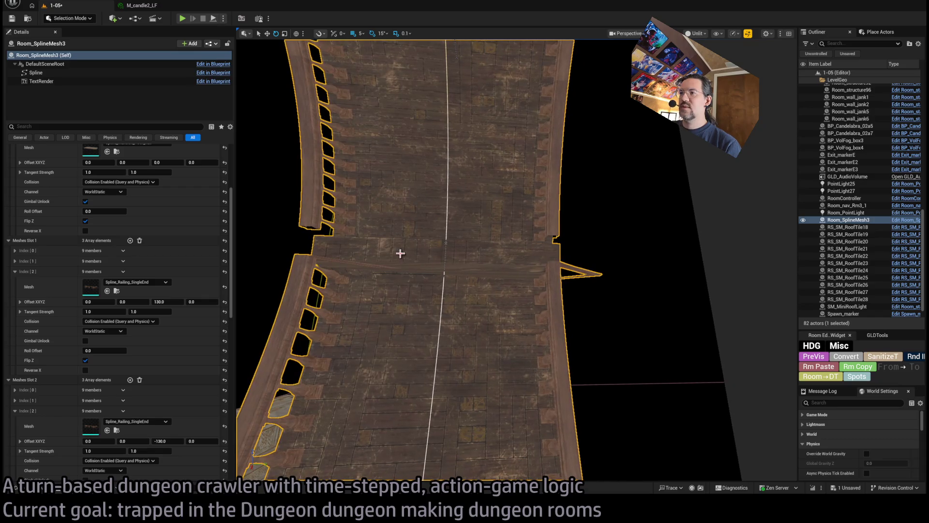
left_click_drag(429, 319, 342, 315)
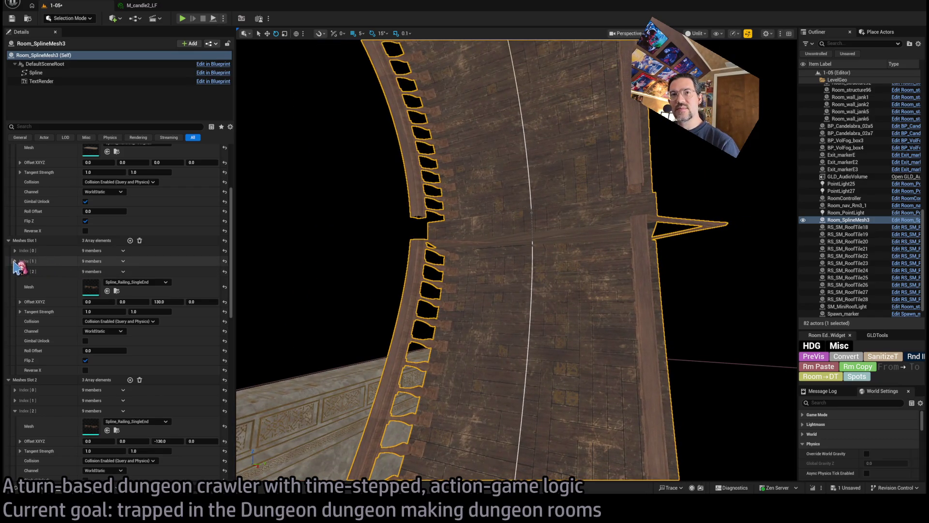
scroll(33, 185, "up", 4)
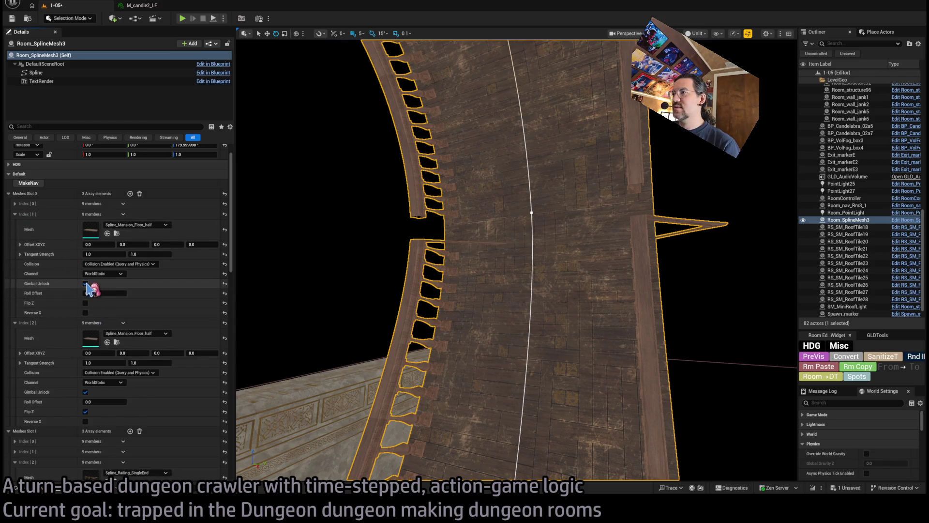
left_click_drag(351, 306, 338, 269)
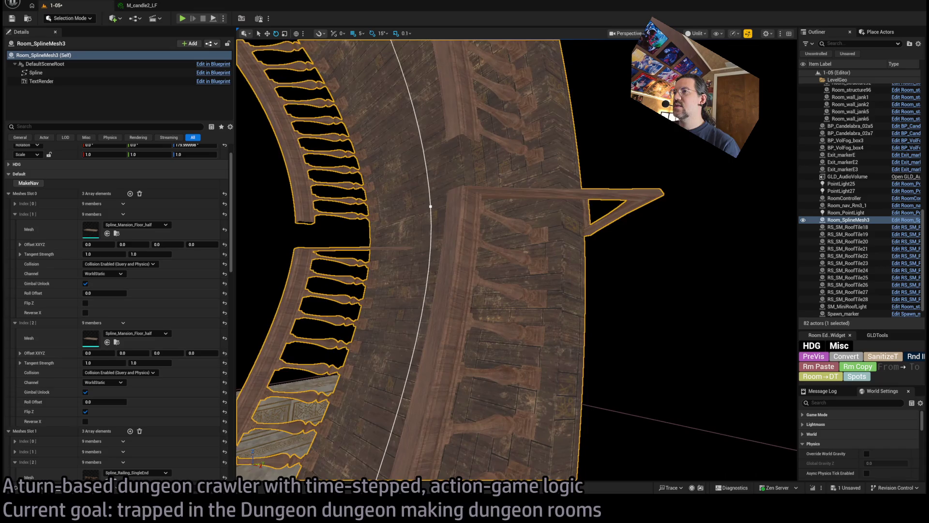
Step: Tick Gimbal Unlock on both Spline_Railing meshes in Meshes Slot 1 and Slot 2
left_click(15, 214)
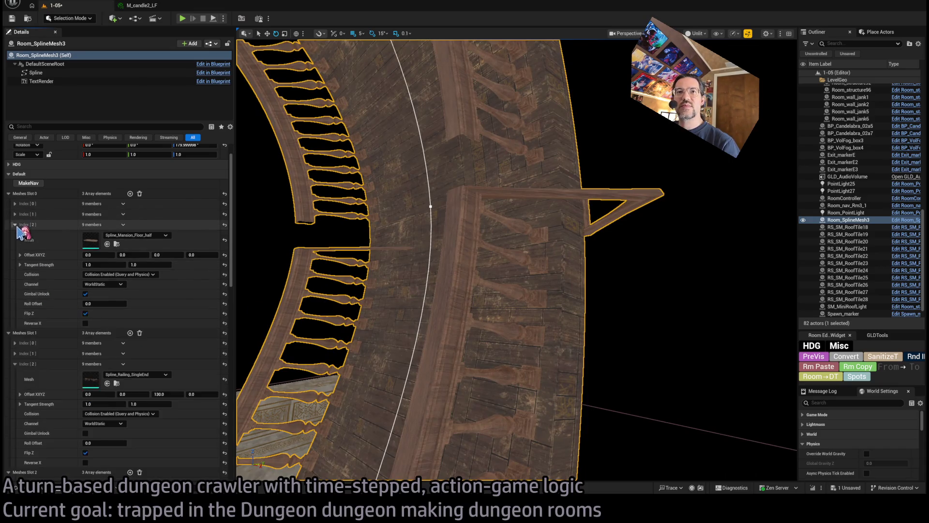
left_click(15, 224)
left_click(15, 265)
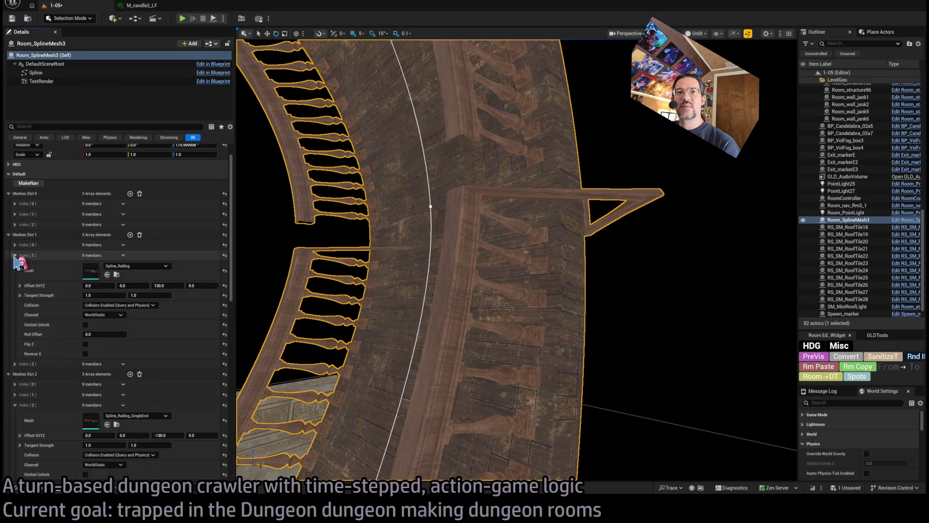
left_click(15, 255)
left_click(86, 324)
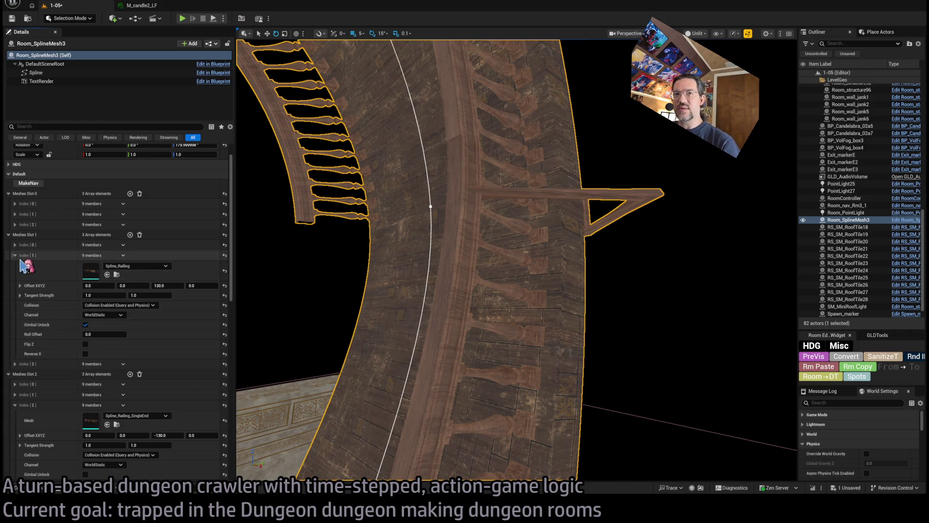
left_click(19, 257)
left_click(15, 297)
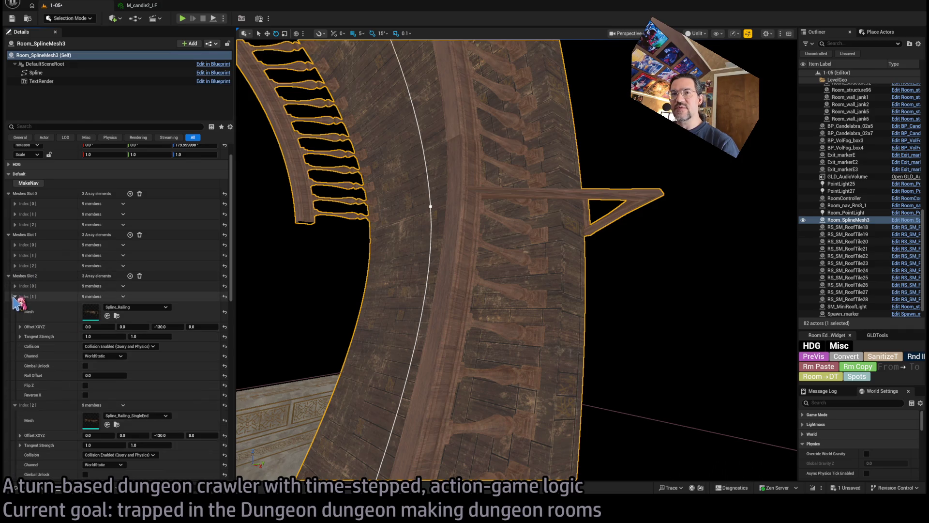
left_click(86, 366)
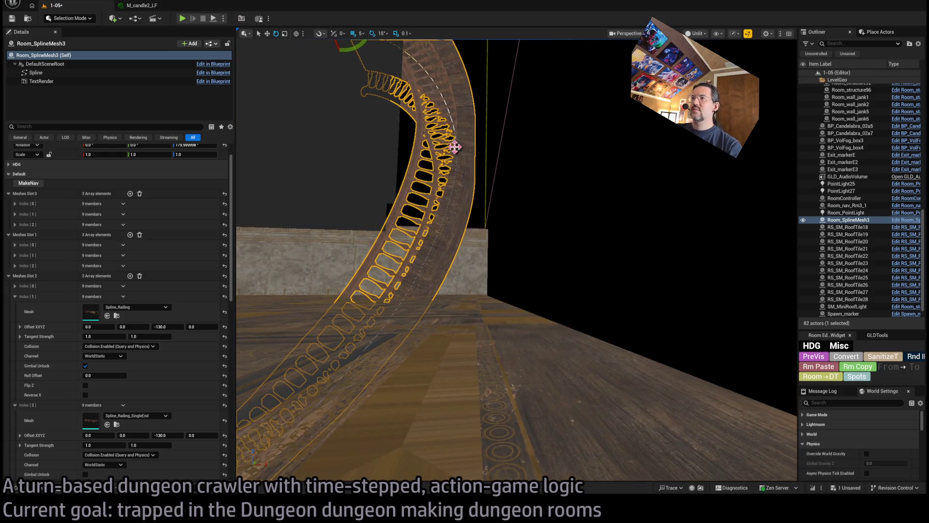
Step: Select point 1 on the Room_SplineMesh3 spline and check the railing from another side
left_click(473, 159)
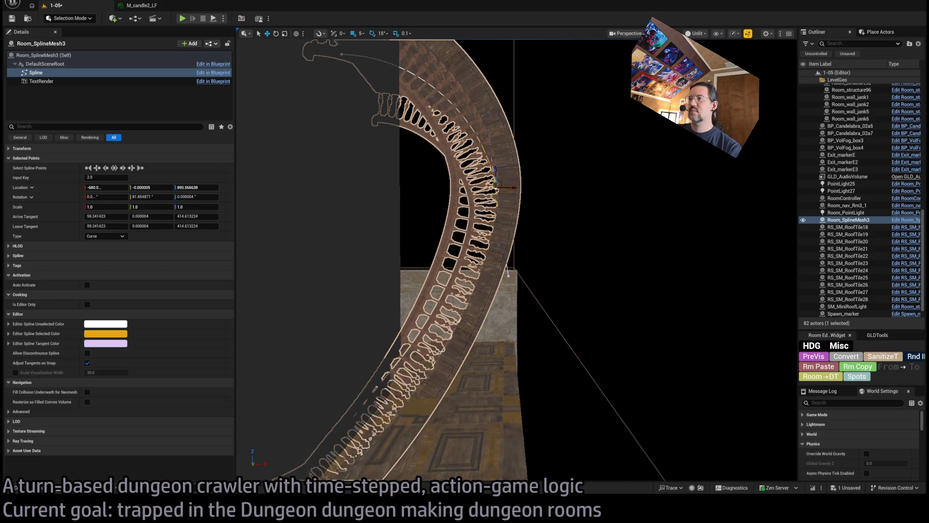
scroll(403, 254, "up", 5)
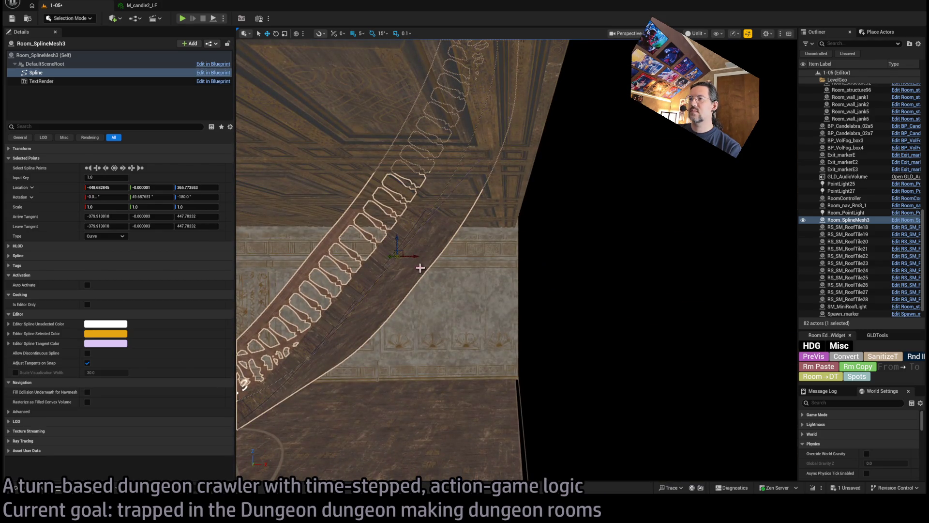
left_click_drag(270, 260, 271, 257)
Step: Reselect the staircase spline and adjust its base point to line up with the exit marker
left_click(590, 307)
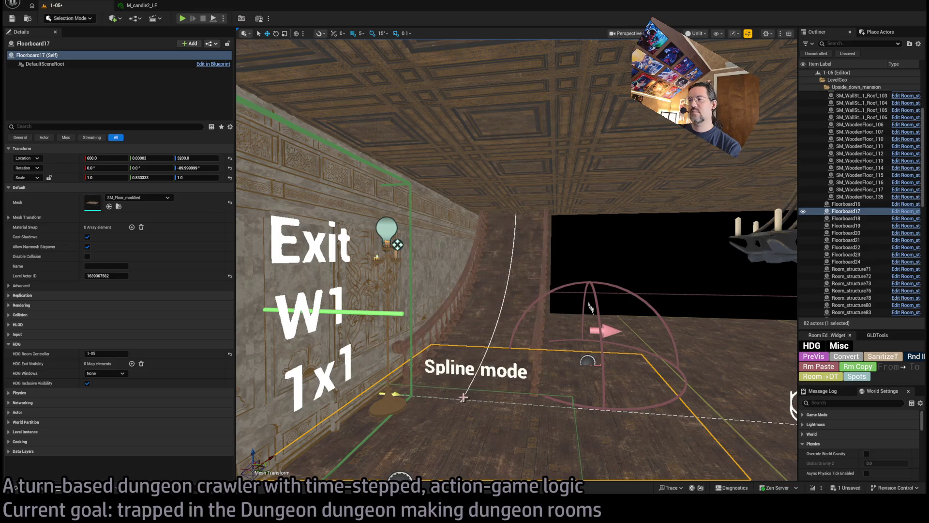
key("ctrl+z")
left_click(460, 400)
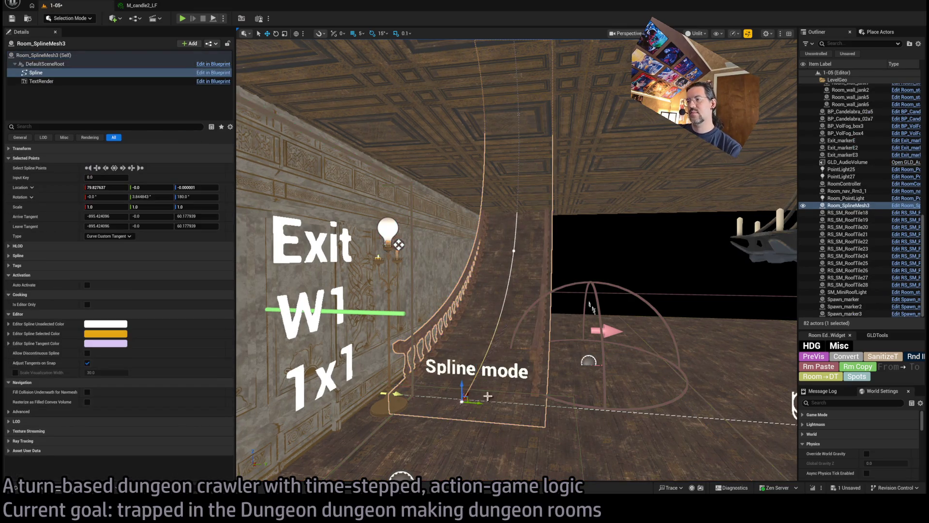
key("w")
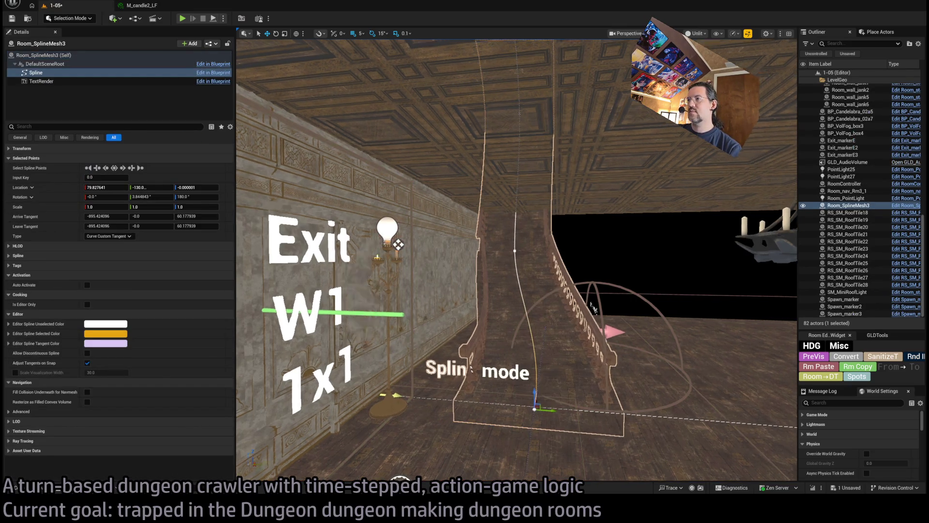
key("w")
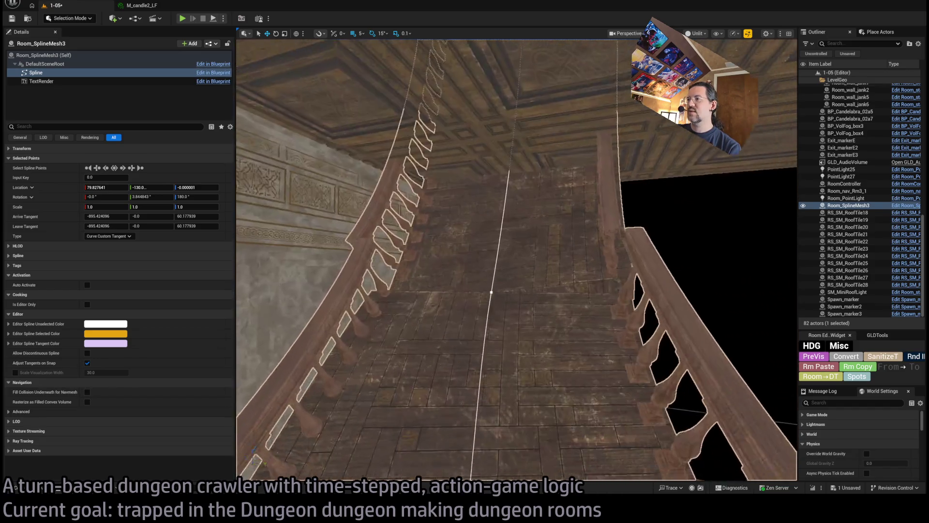
key("w")
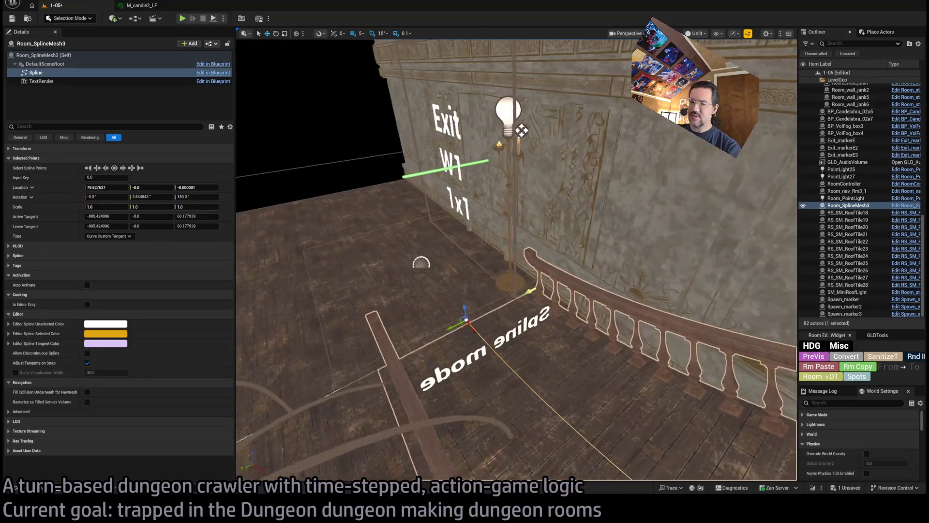
key("w")
Step: Check the curved staircase around the exit marker and move the middle spline point to X -548.68, Z 240.77
key("s")
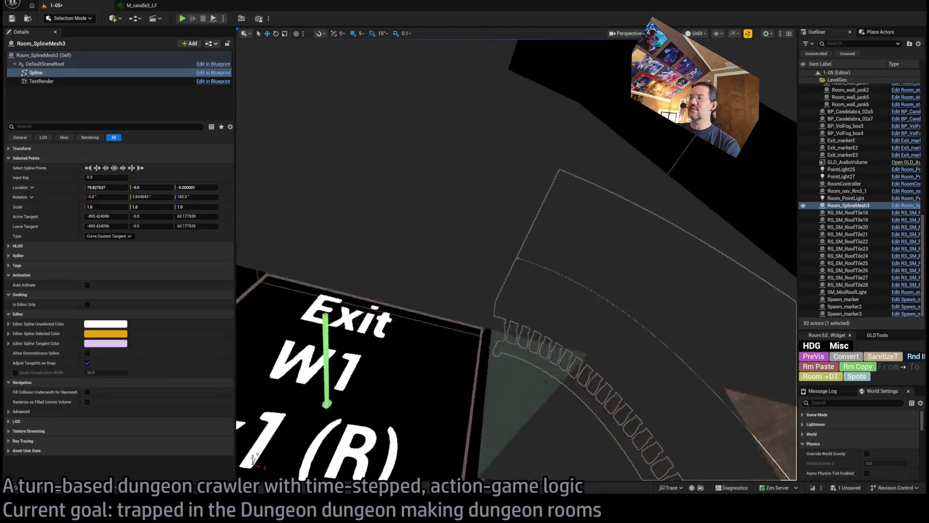
key("w")
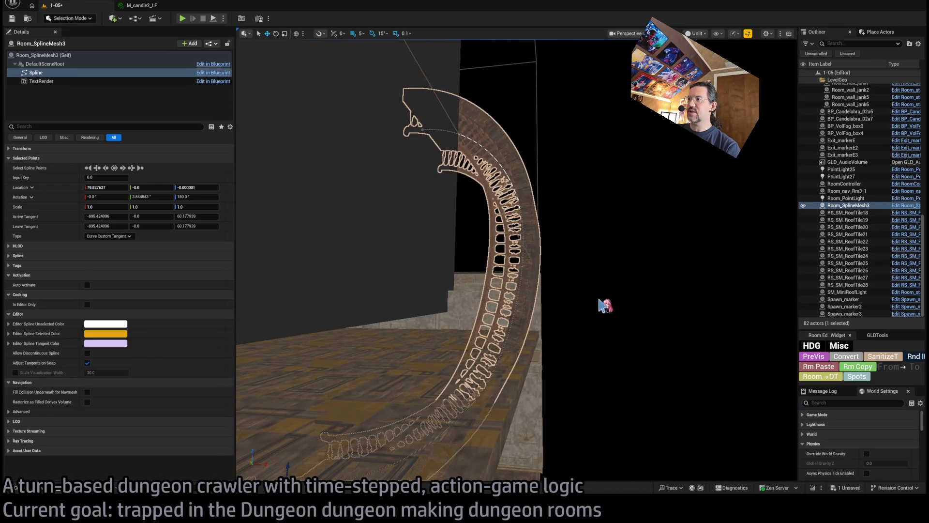
key("a")
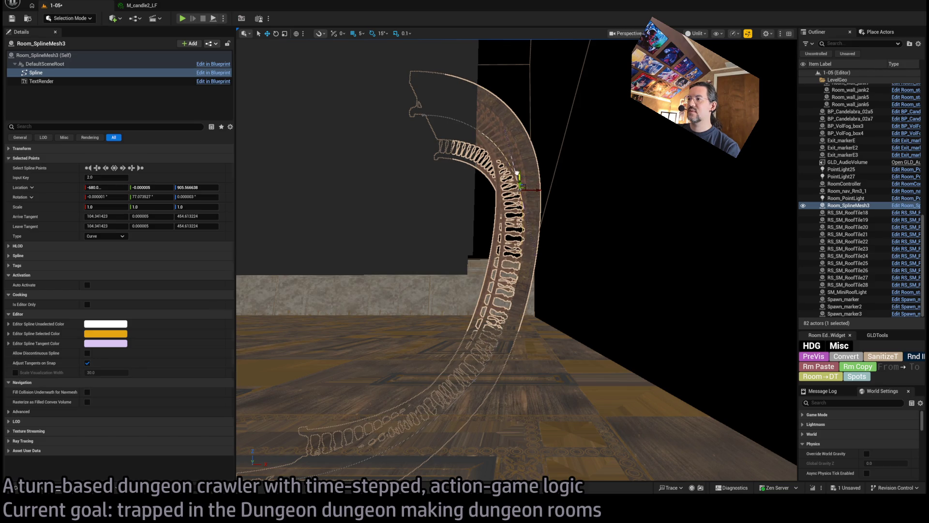
mouse_move(522, 337)
left_mouse_down()
mouse_move(498, 303)
mouse_move(458, 303)
left_mouse_up()
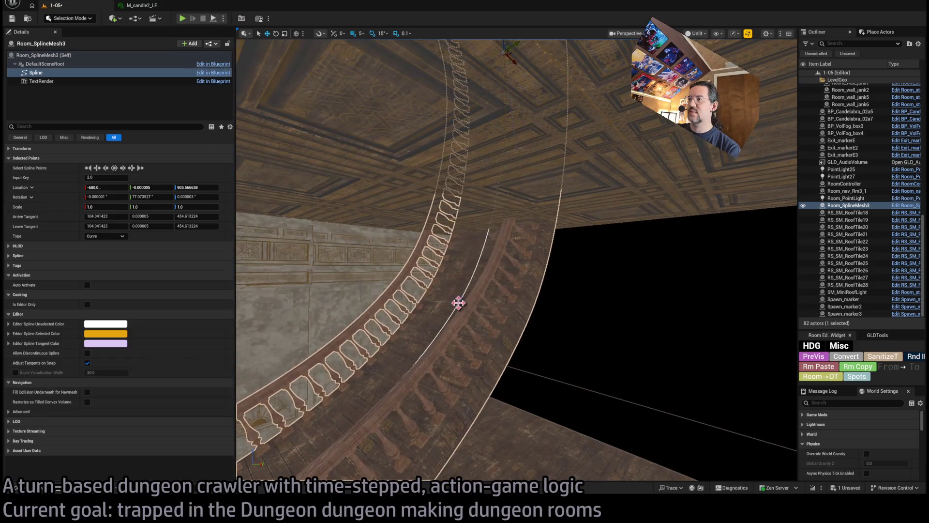
left_click(458, 303)
scroll(537, 316, "down", 5)
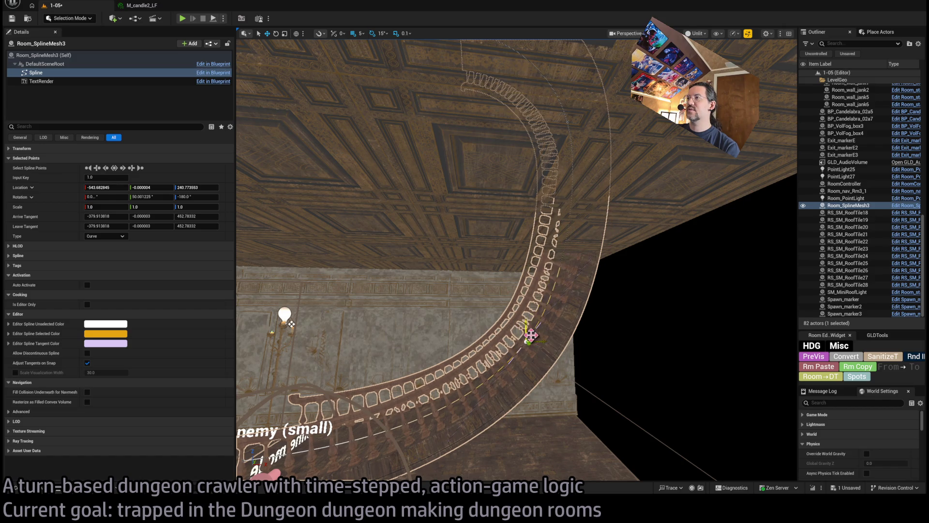
mouse_move(538, 316)
left_mouse_down()
mouse_move(537, 367)
mouse_move(537, 309)
mouse_move(505, 322)
mouse_move(555, 317)
mouse_move(549, 315)
left_mouse_up()
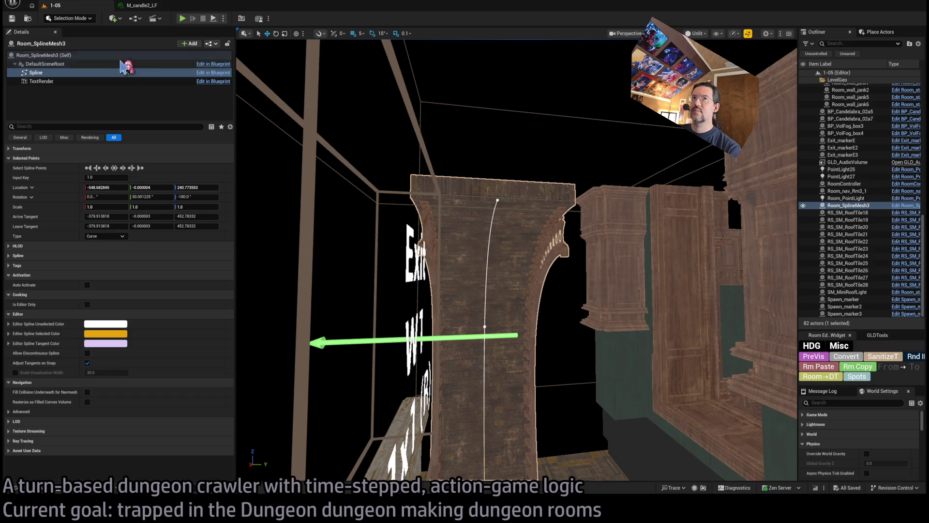
Step: Duplicate the wooden wall column, delete the trial copy, and select the curved railing spline Room_SplineMesh3
left_click_drag(472, 305, 473, 305)
left_click(473, 298)
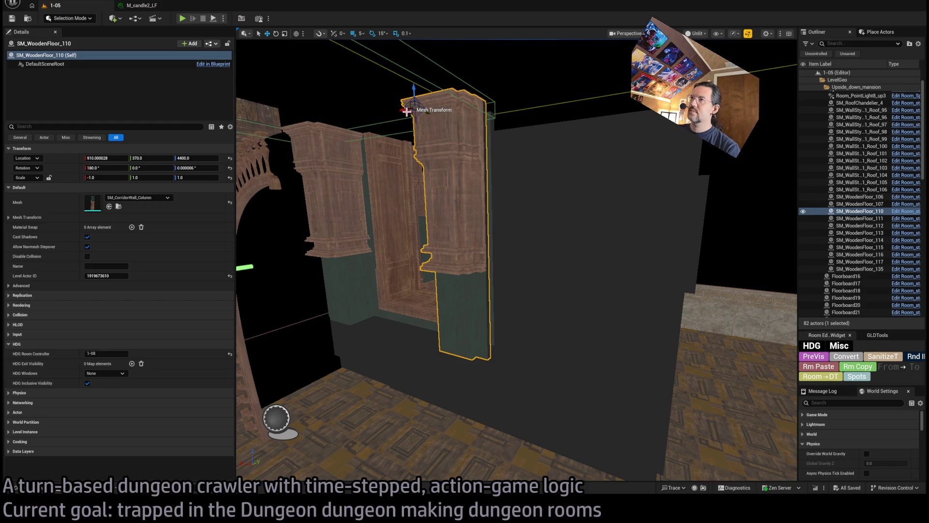
left_click_drag(403, 107, 350, 120)
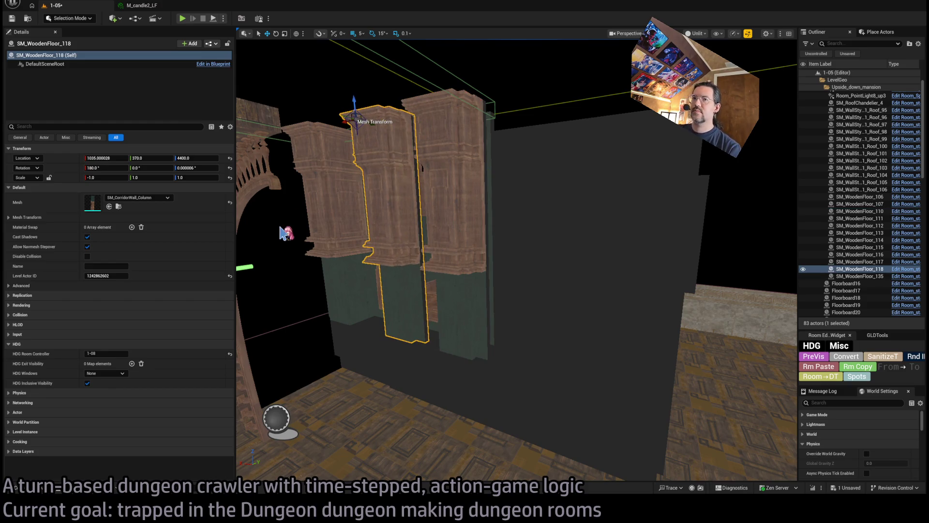
key("Delete")
scroll(354, 274, "down", 10)
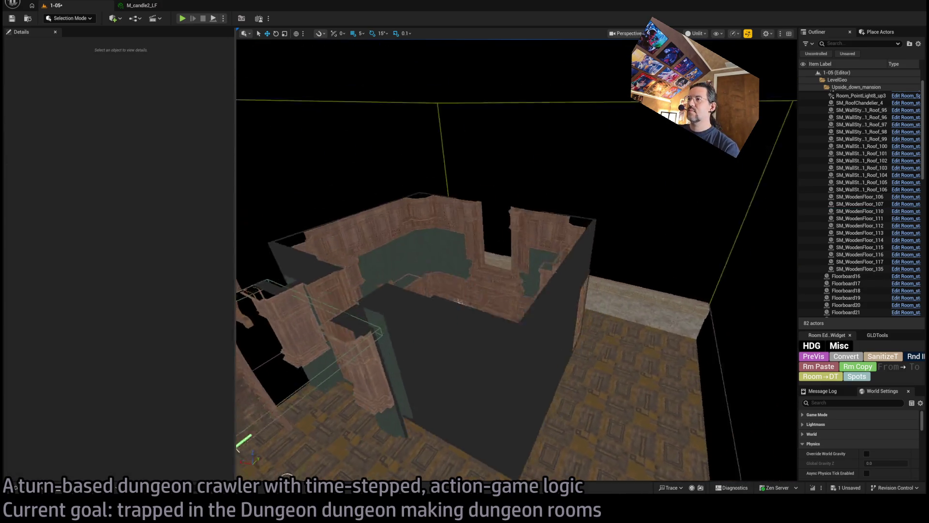
left_click(580, 232)
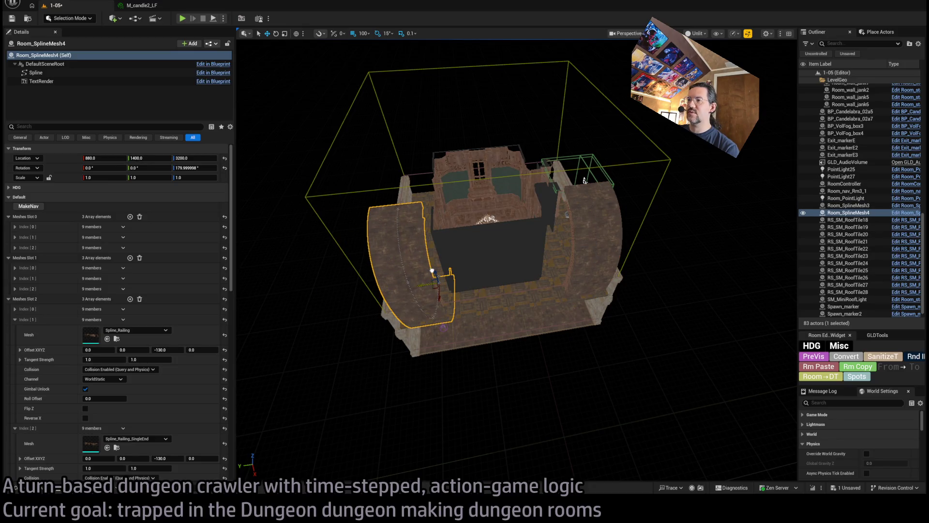
mouse_move(584, 180)
left_mouse_down()
mouse_move(493, 166)
mouse_move(447, 213)
mouse_move(406, 290)
mouse_move(473, 352)
mouse_move(484, 338)
left_mouse_up()
scroll(539, 170, "up", 5)
left_click(460, 355)
left_click_drag(438, 367, 484, 329)
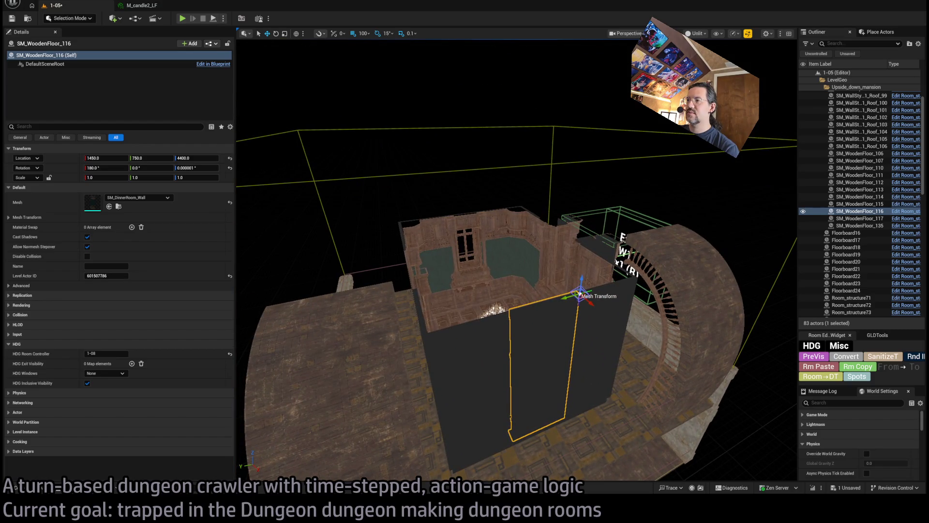
left_click_drag(484, 329, 484, 242)
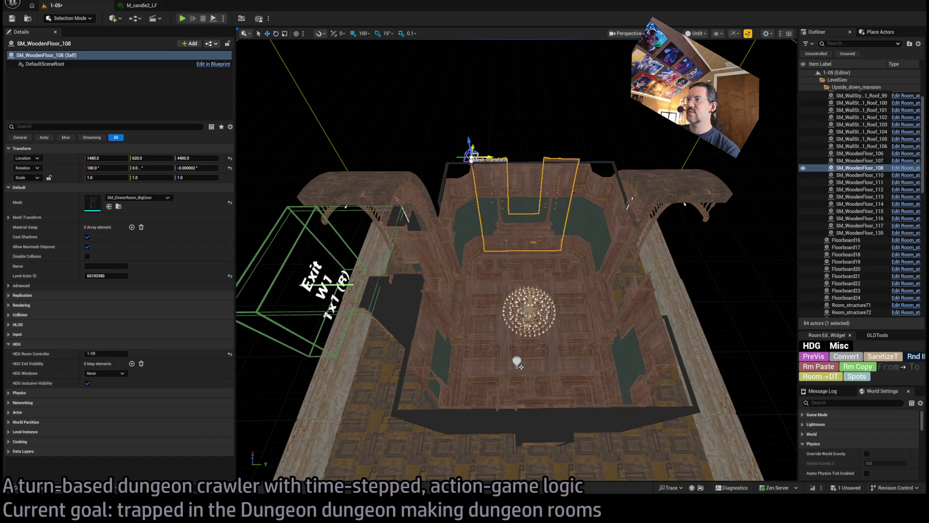
mouse_move(517, 364)
left_mouse_down()
mouse_move(518, 387)
mouse_move(528, 377)
mouse_move(508, 394)
left_mouse_up()
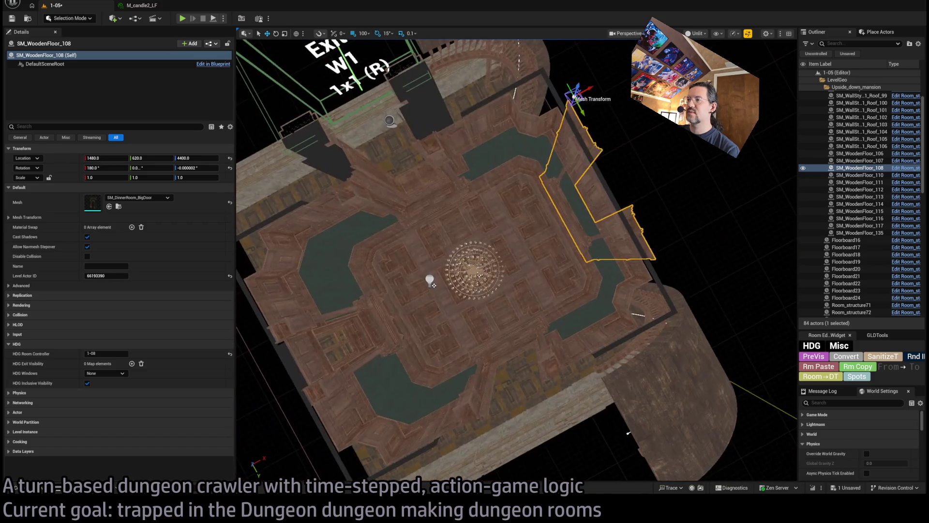
key("Delete")
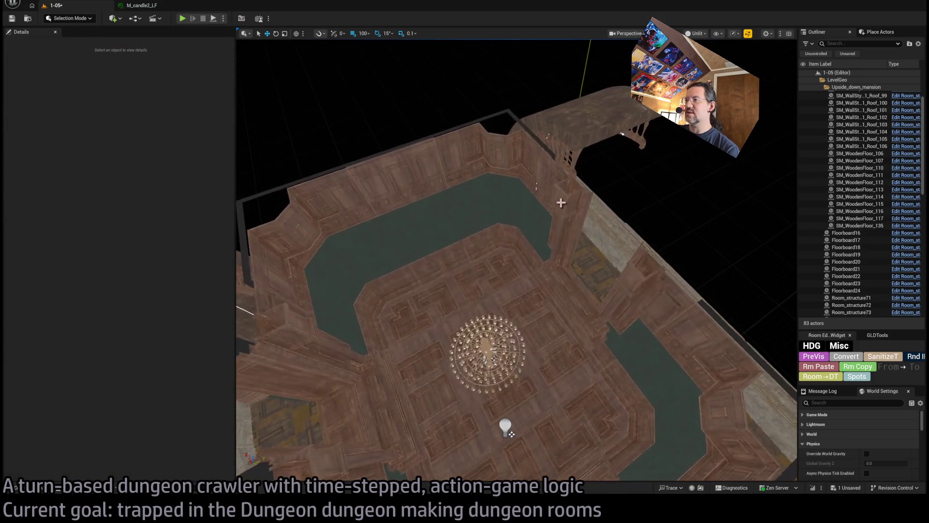
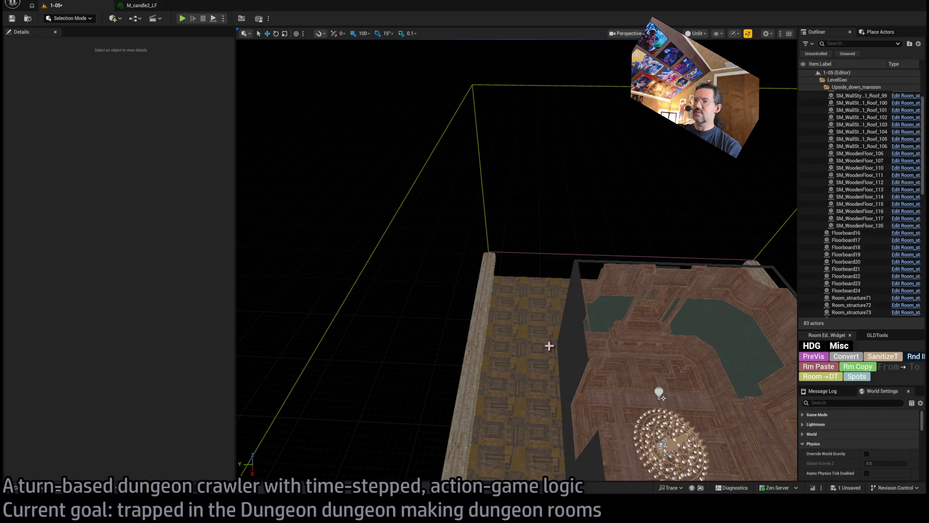
Step: Fly into the upside-down room, select the W1 exit marker and switch to rotate mode
mouse_move(551, 345)
left_mouse_down()
mouse_move(561, 319)
mouse_move(551, 348)
mouse_move(542, 334)
mouse_move(552, 354)
left_mouse_up()
mouse_move(511, 226)
left_mouse_down()
mouse_move(513, 213)
mouse_move(510, 226)
left_mouse_up()
mouse_move(456, 250)
left_mouse_down()
mouse_move(497, 245)
mouse_move(523, 272)
mouse_move(517, 244)
left_mouse_up()
left_click(442, 255)
key("e")
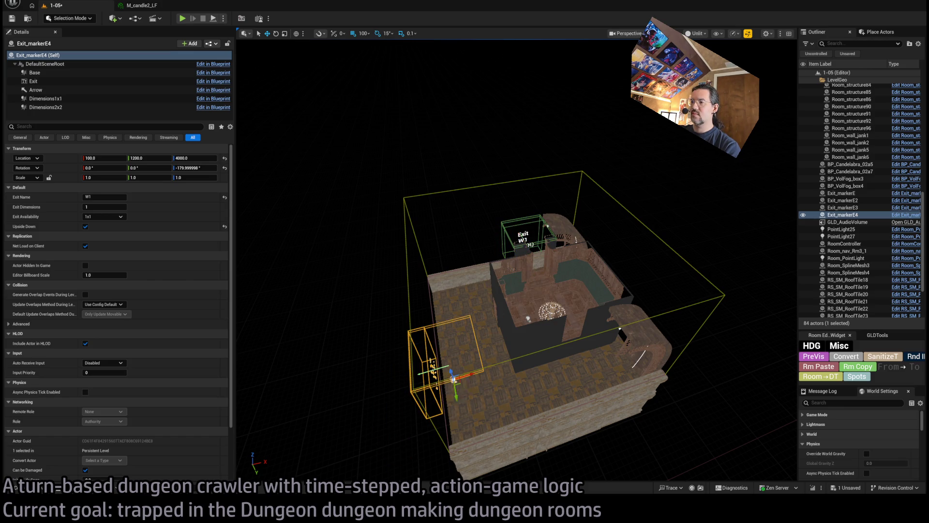
Step: Frame the W1 exit marker and turn off its Upside Down setting
key("f")
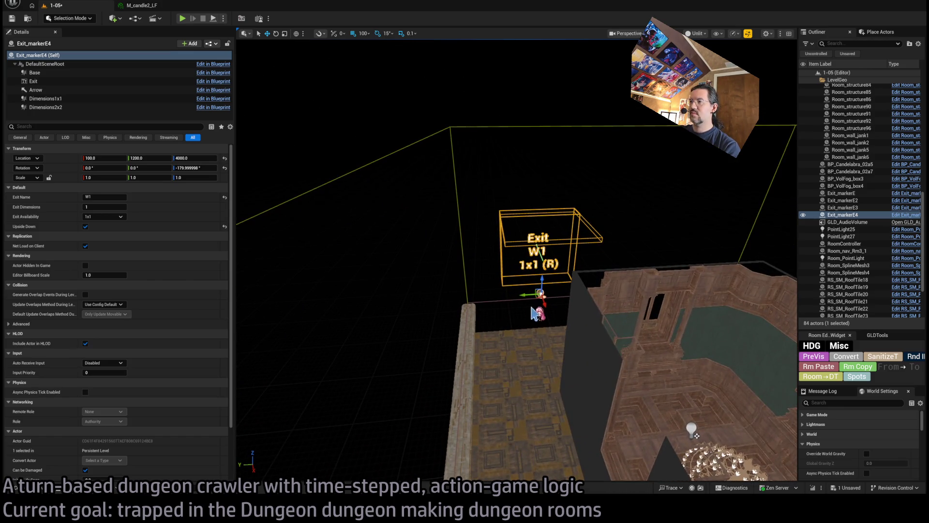
left_click_drag(493, 321, 481, 288)
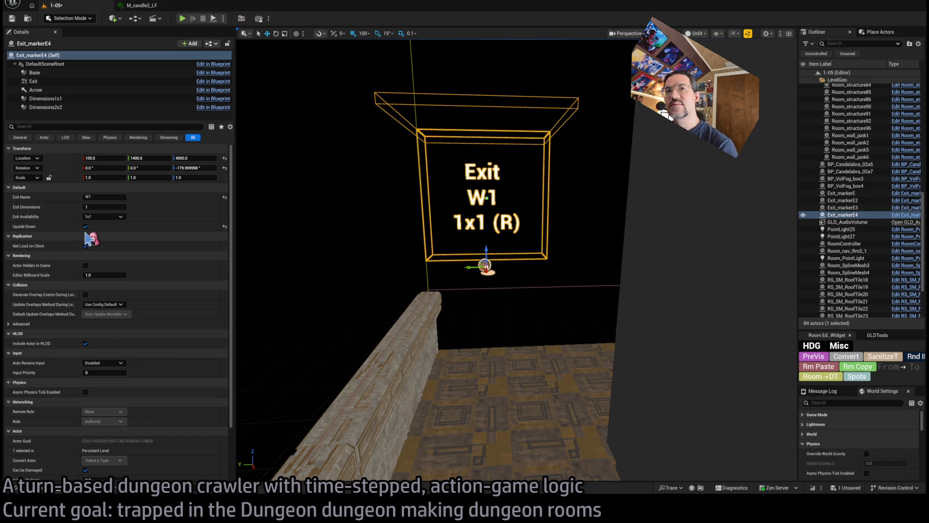
left_click(86, 226)
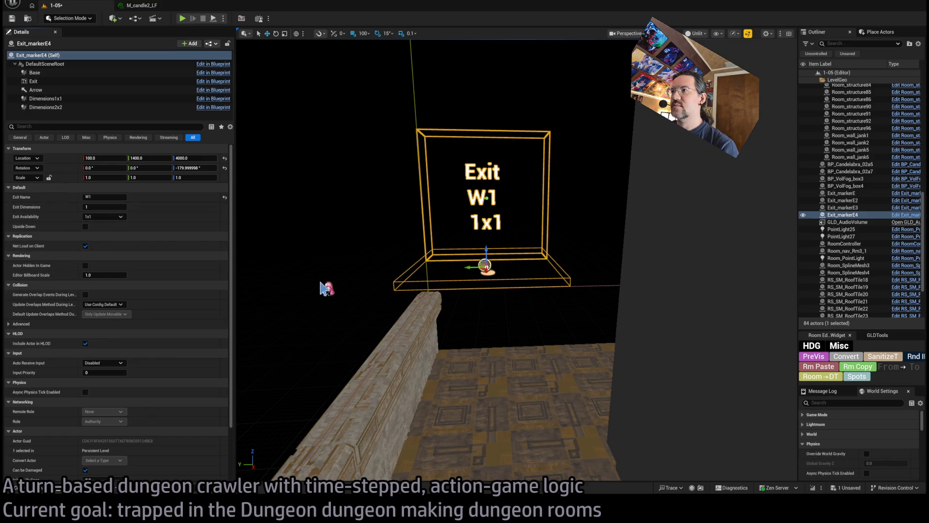
mouse_move(325, 285)
left_mouse_down()
mouse_move(358, 286)
mouse_move(375, 263)
left_mouse_up()
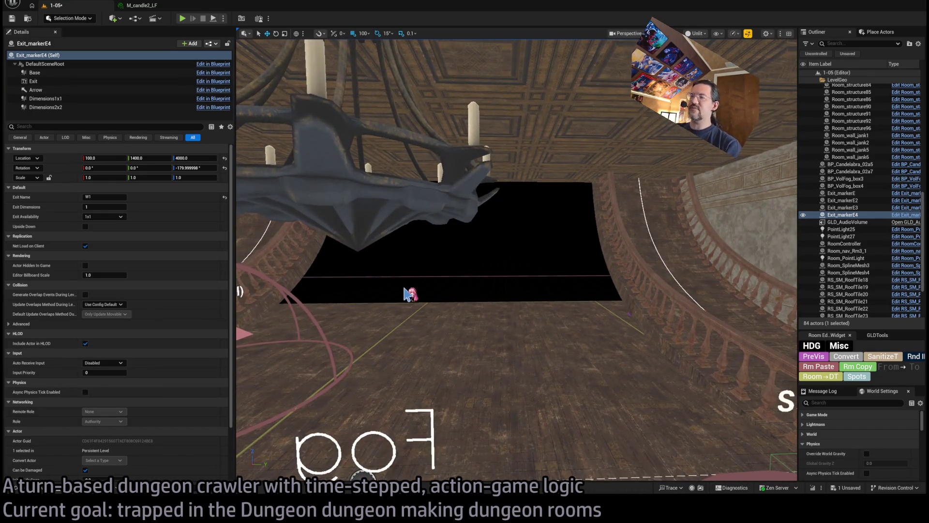
key("f")
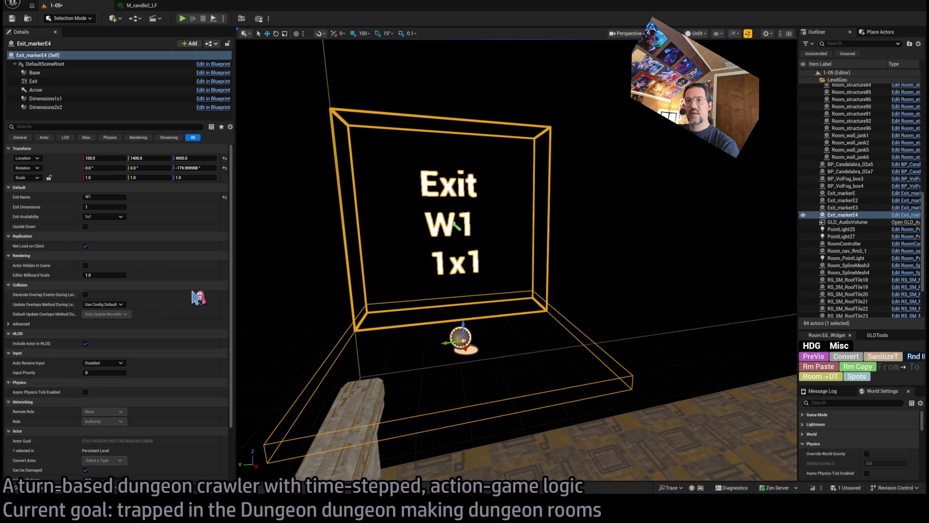
Step: Change the marker's exit name to S2, then select the W1R exit marker
double_click(105, 196)
type("S2")
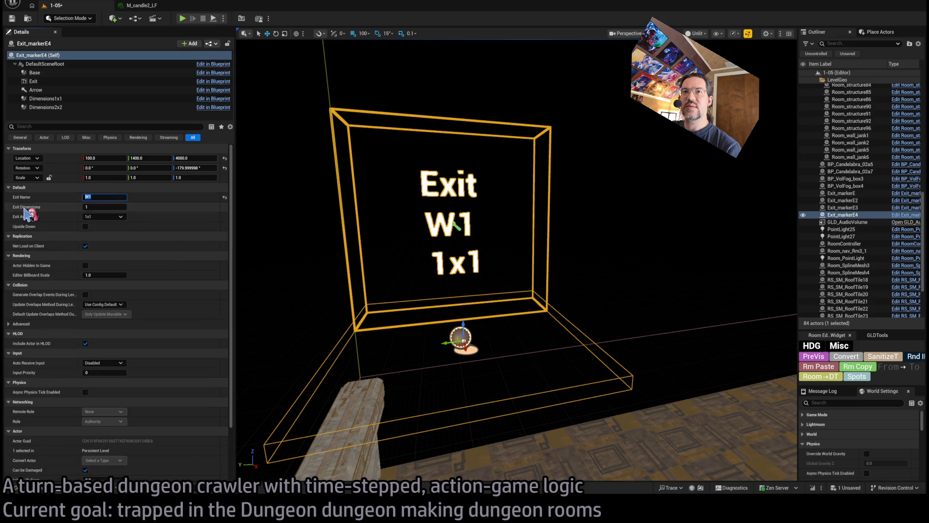
key("Return")
left_click_drag(345, 283, 497, 218)
left_click(495, 217)
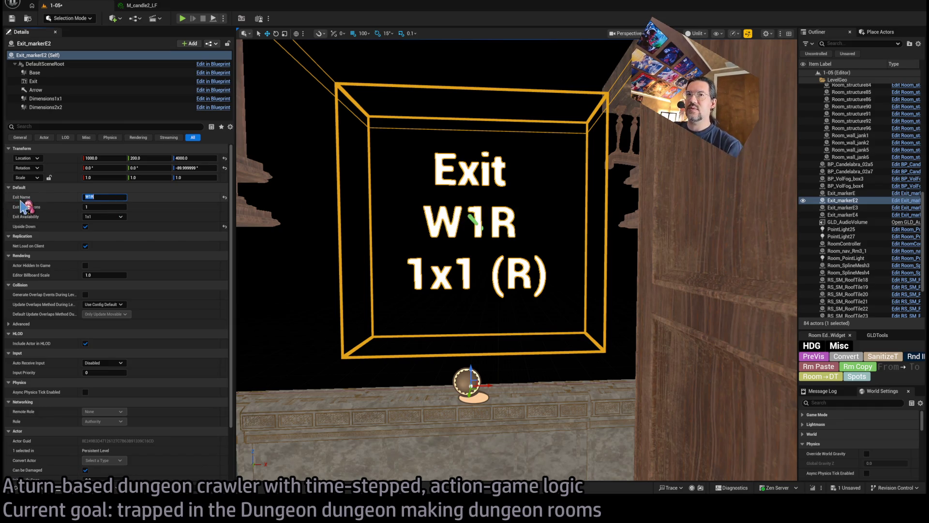
Step: Edit the W1R marker's exit name to W2R
scroll(503, 290, "down", 10)
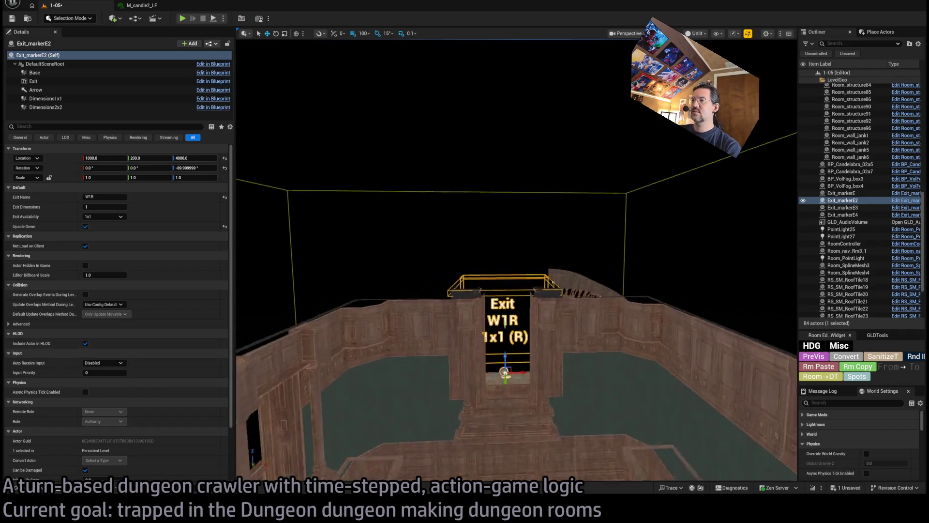
scroll(515, 261, "down", 3)
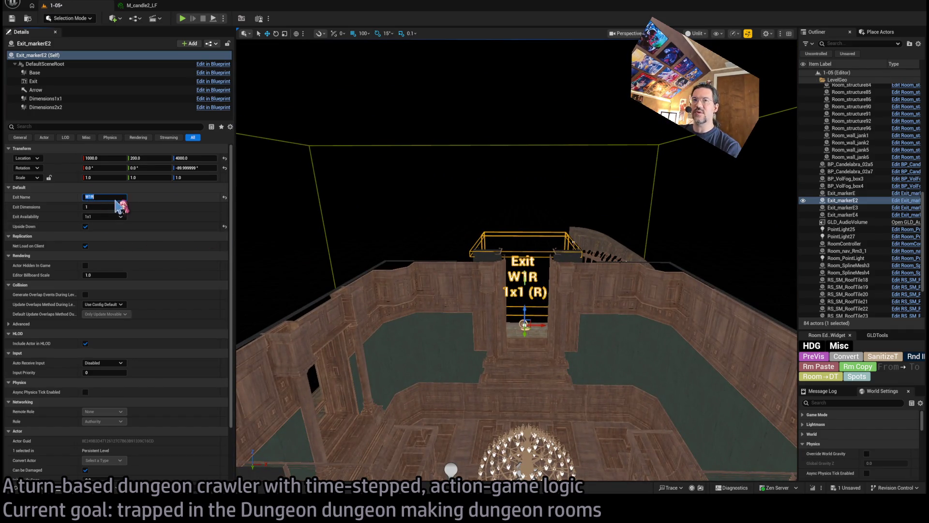
left_click(89, 197)
key("BackSpace")
type("2")
key("Return")
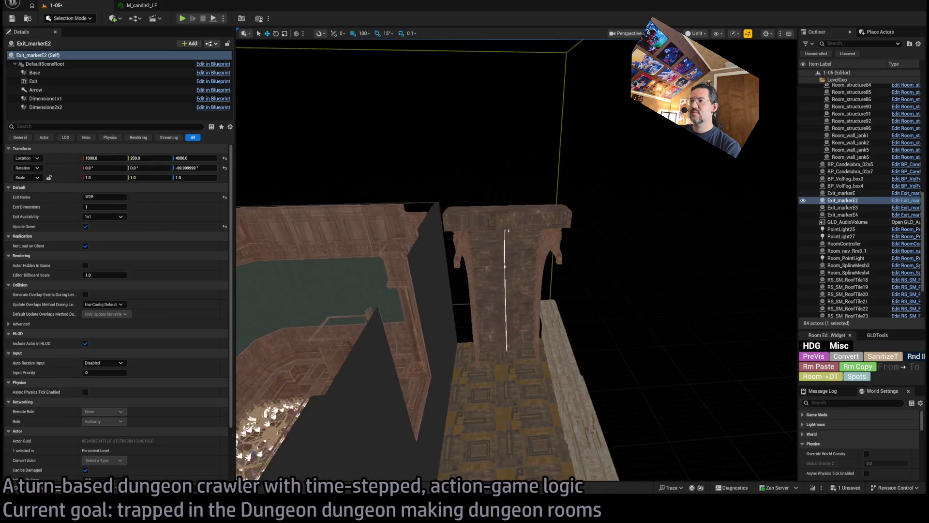
Step: Swing the view around to the side wall and select the S2 exit marker
scroll(237, 327, "down", 5)
mouse_move(237, 327)
left_mouse_down()
mouse_move(239, 244)
mouse_move(386, 289)
left_mouse_up()
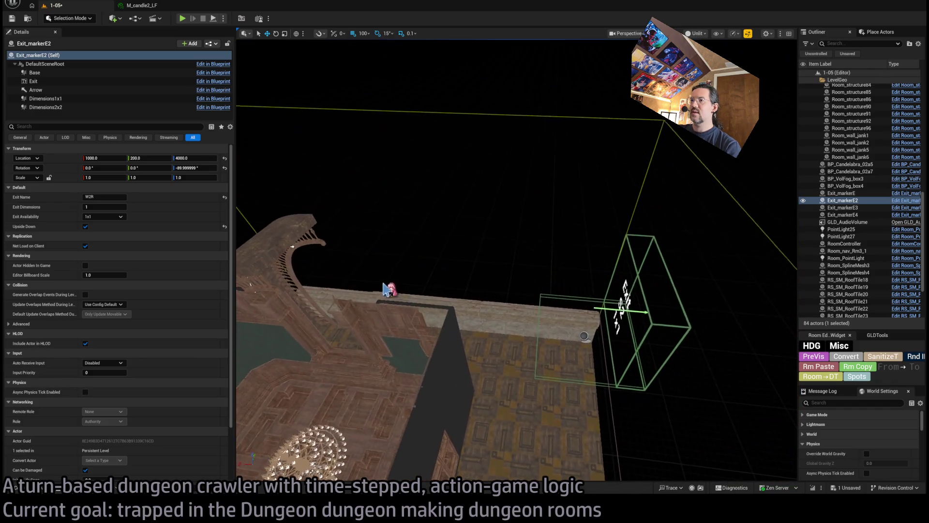
left_click(585, 337)
left_click_drag(580, 349, 525, 310)
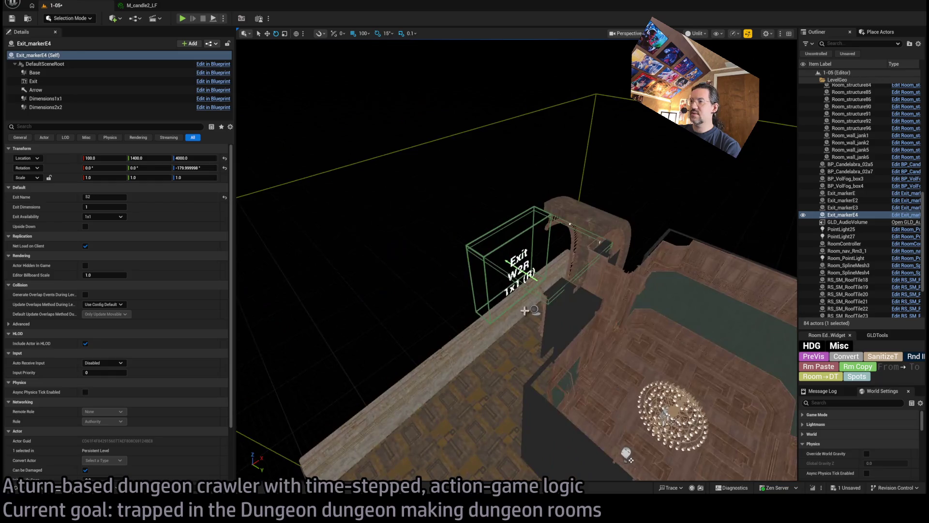
Step: Duplicate the exit marker, rotate the copy 90° and move it along Y to 1400
key("ctrl+v")
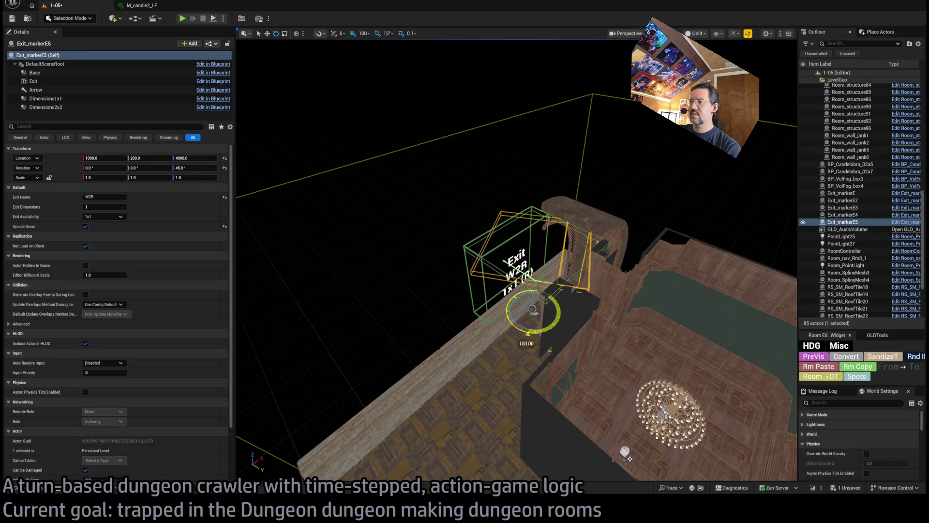
left_click_drag(544, 328, 559, 329)
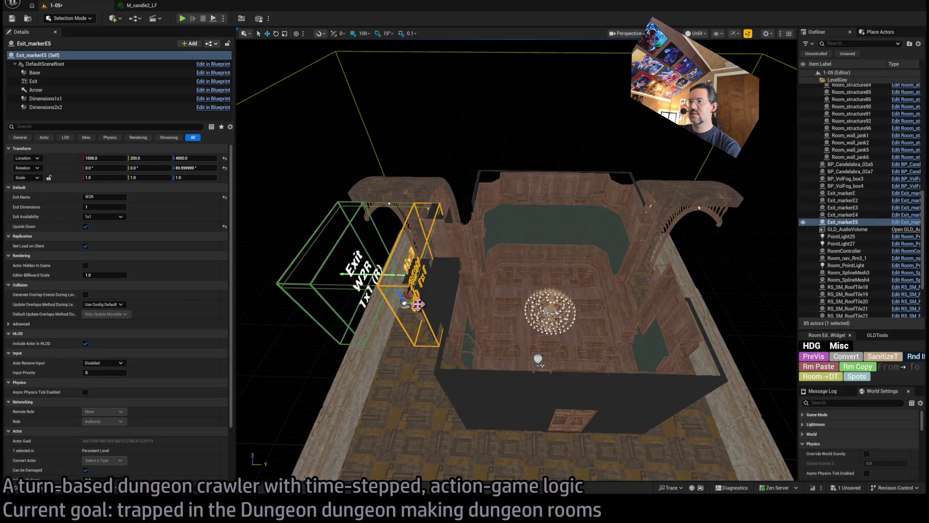
left_click_drag(597, 306, 670, 306)
key("f")
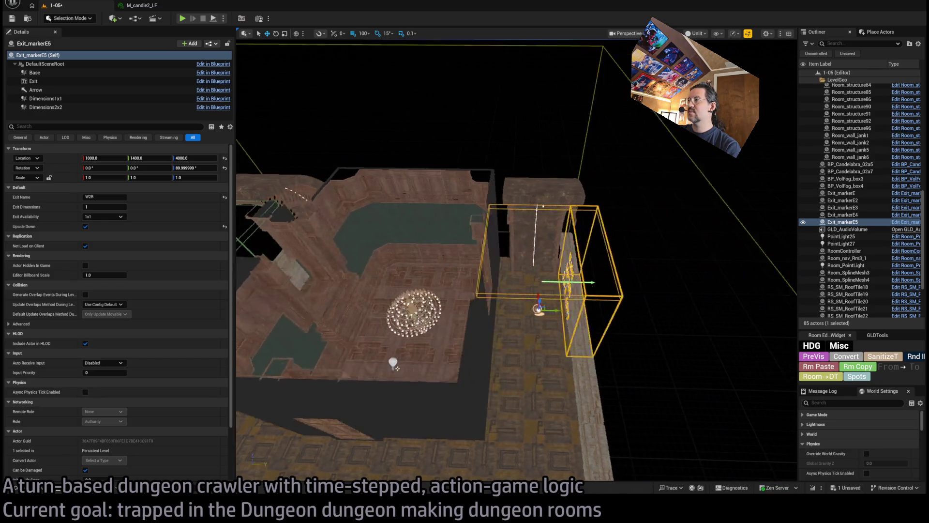
left_click_drag(618, 323, 571, 305)
key("f")
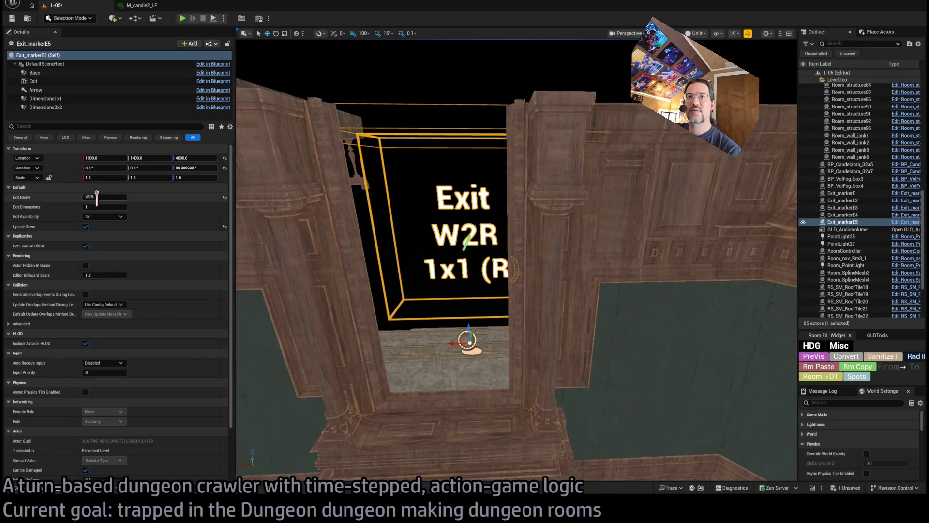
Step: Edit the new marker's exit name and save the level
type("Ea")
key("Return")
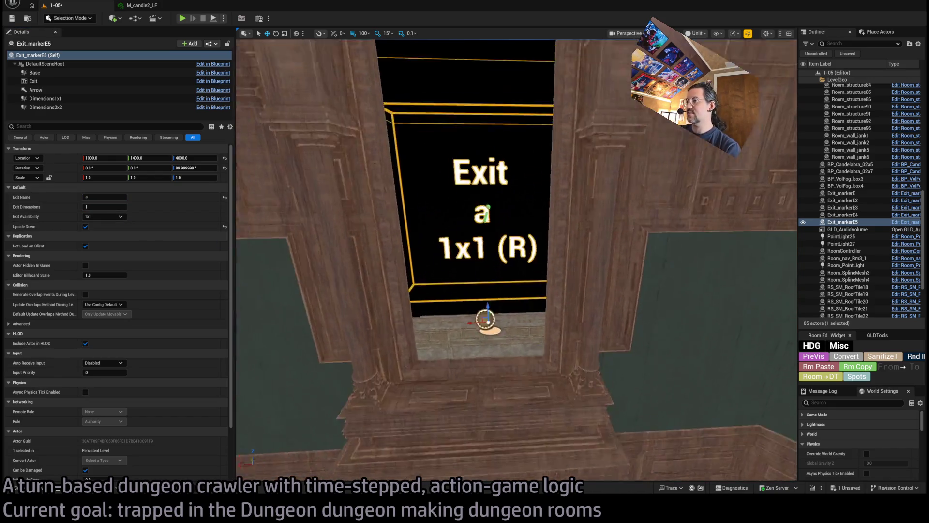
mouse_move(516, 261)
left_mouse_down()
mouse_move(539, 307)
mouse_move(556, 290)
mouse_move(541, 174)
mouse_move(517, 242)
mouse_move(484, 278)
mouse_move(477, 266)
left_mouse_up()
key("ctrl+s")
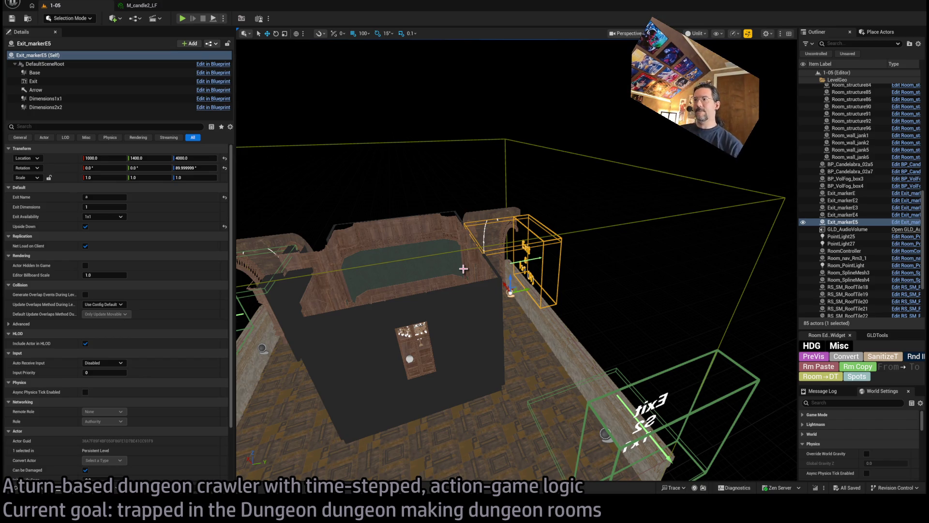
Step: Select three floor pieces by the doorway, including SM_WoodenFloor_113
mouse_move(497, 253)
left_mouse_down()
mouse_move(486, 263)
mouse_move(486, 393)
left_mouse_up()
left_click_drag(501, 247, 518, 290)
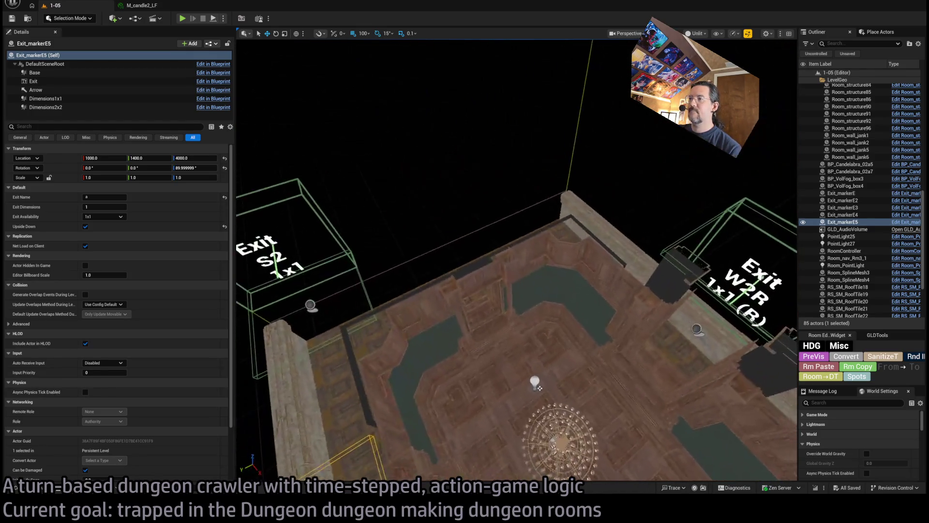
left_click(519, 290)
left_click(436, 330, "ctrl")
left_click(471, 285, "ctrl")
Step: Duplicate the big door piece at the exit and slide the copy to X 480
key("f")
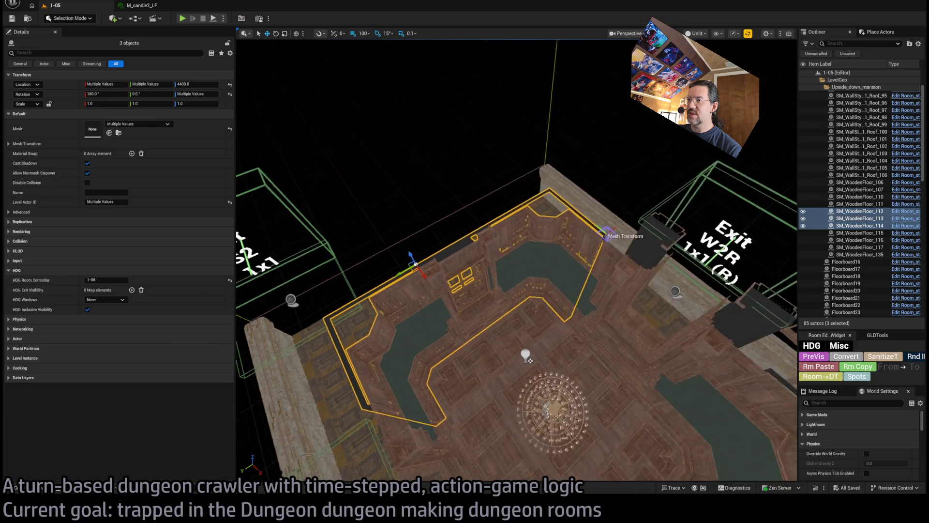
mouse_move(516, 260)
left_mouse_down()
mouse_move(562, 271)
mouse_move(541, 261)
mouse_move(566, 261)
mouse_move(494, 295)
left_mouse_up()
left_click(523, 251)
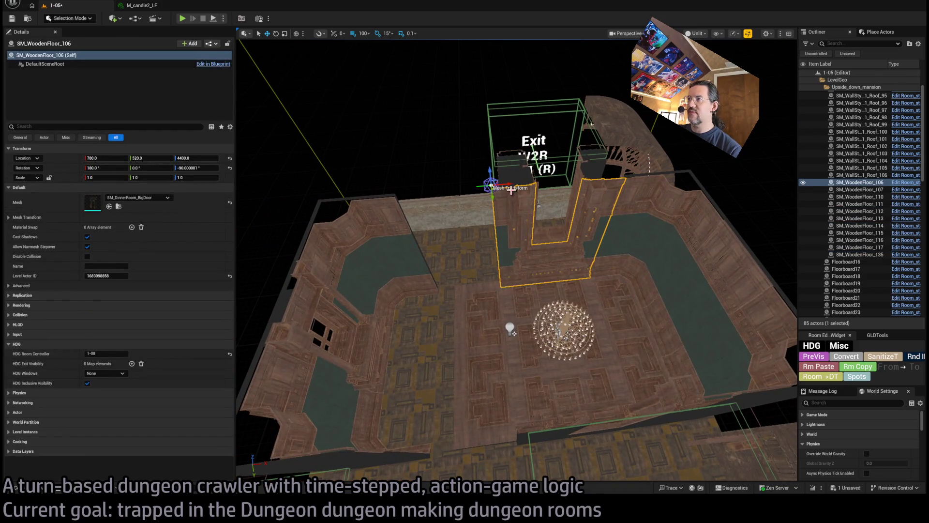
left_click_drag(511, 190, 417, 198, "alt")
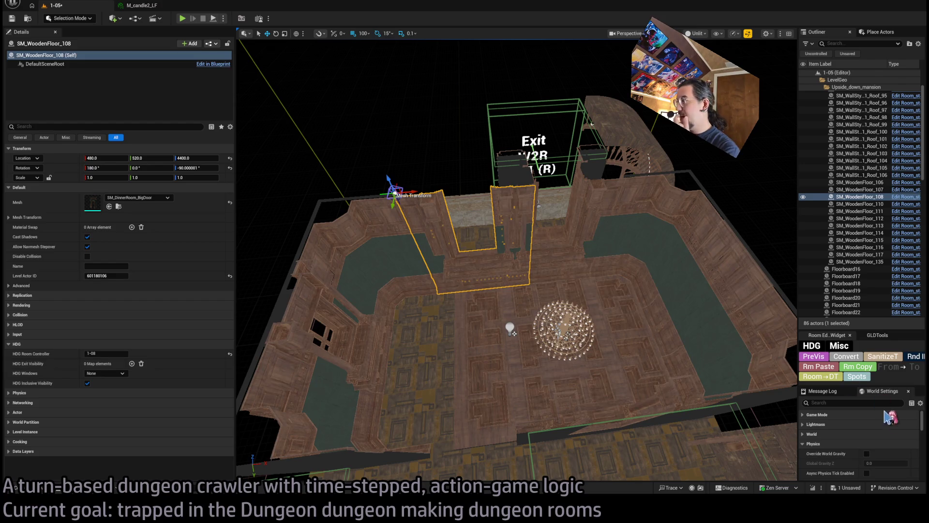
Step: Browse to the door's mesh among the Modular_dinner assets in the Content Drawer
left_click(118, 206)
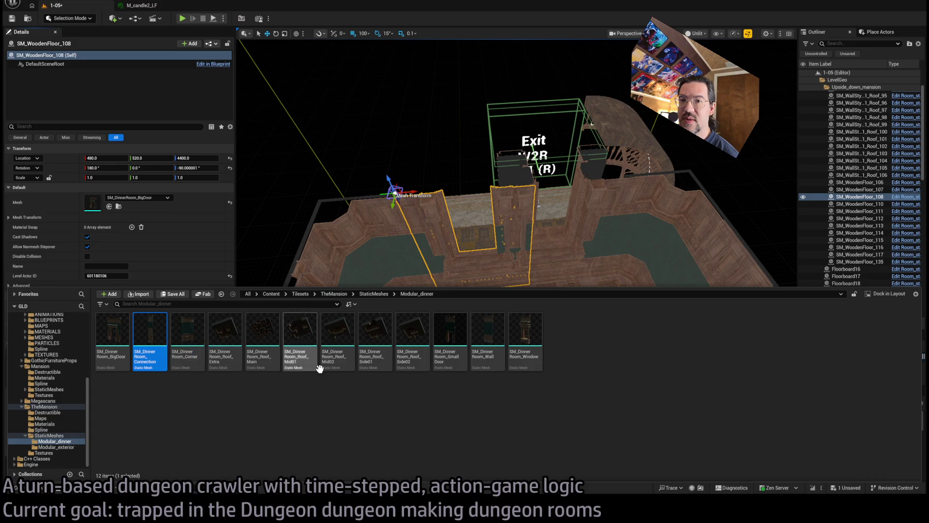
left_click(468, 350)
scroll(614, 221, "up", 2)
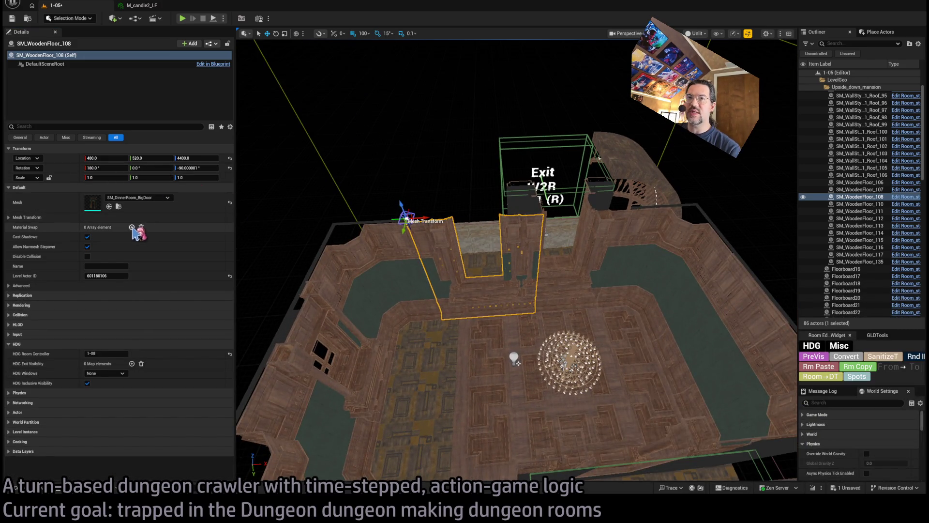
left_click(108, 206)
left_click_drag(427, 218, 449, 216)
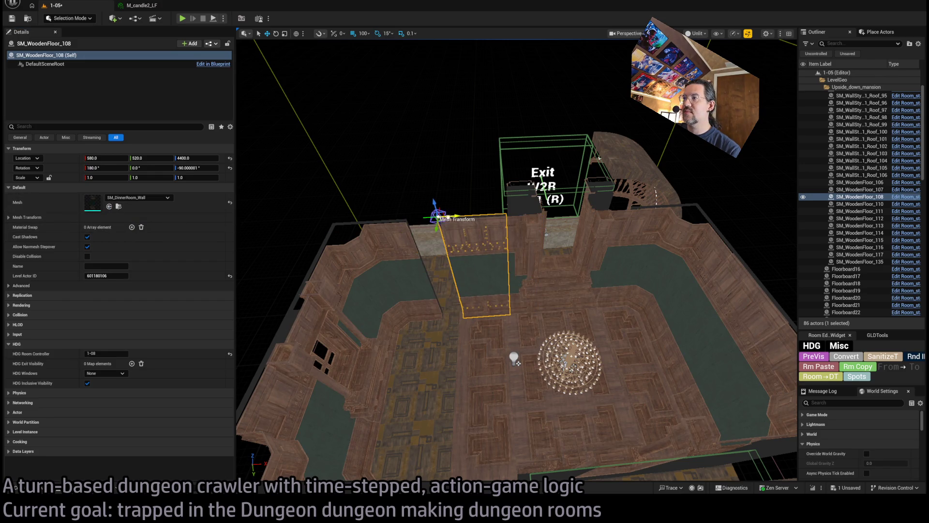
scroll(449, 217, "up", 5)
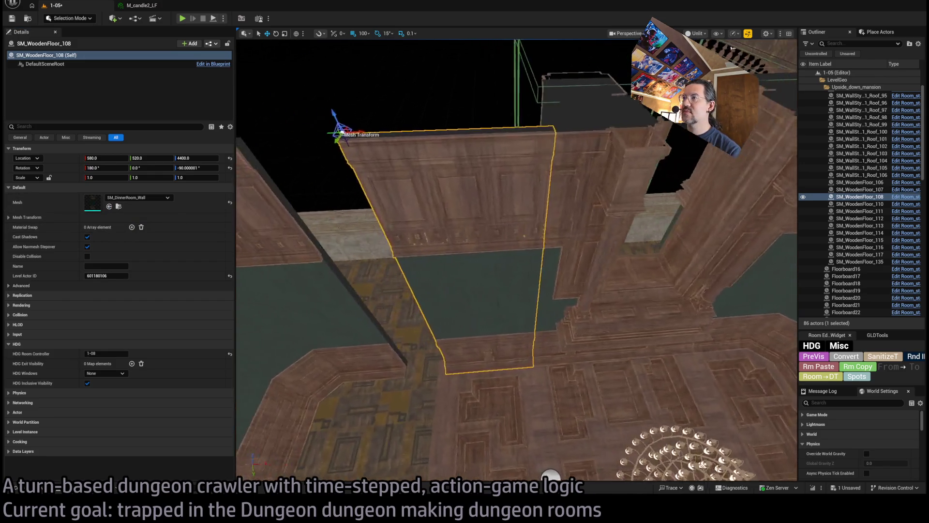
scroll(467, 207, "down", 3)
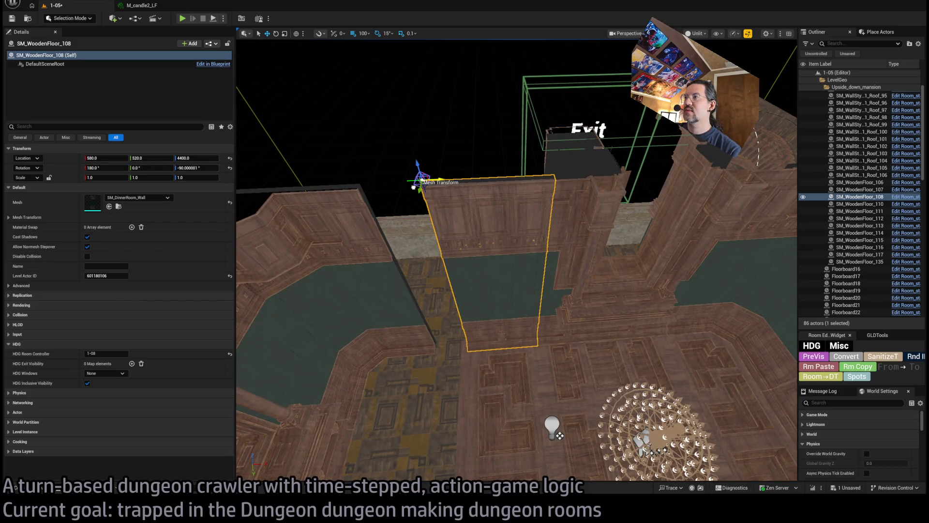
key("ctrl+z")
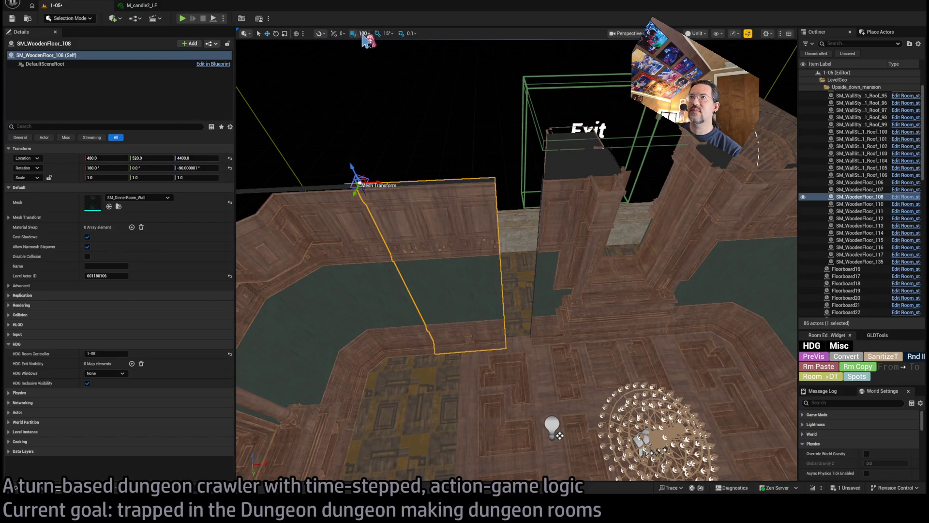
left_click_drag(383, 182, 441, 182)
scroll(441, 183, "down", 3)
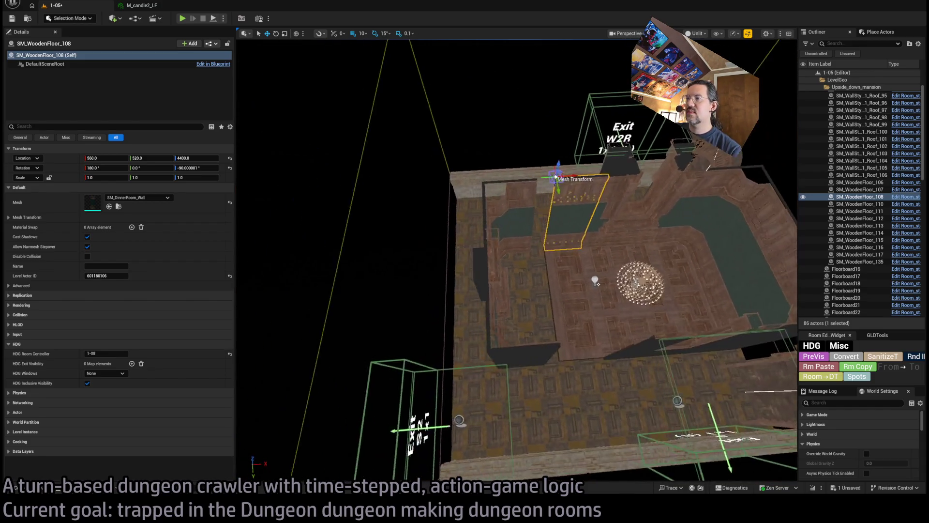
left_click_drag(332, 473, 424, 469)
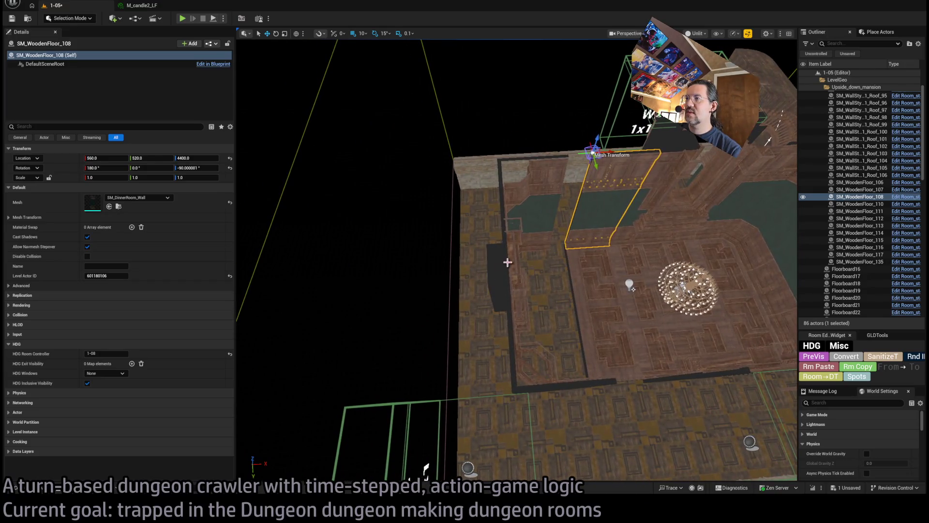
left_click(506, 261)
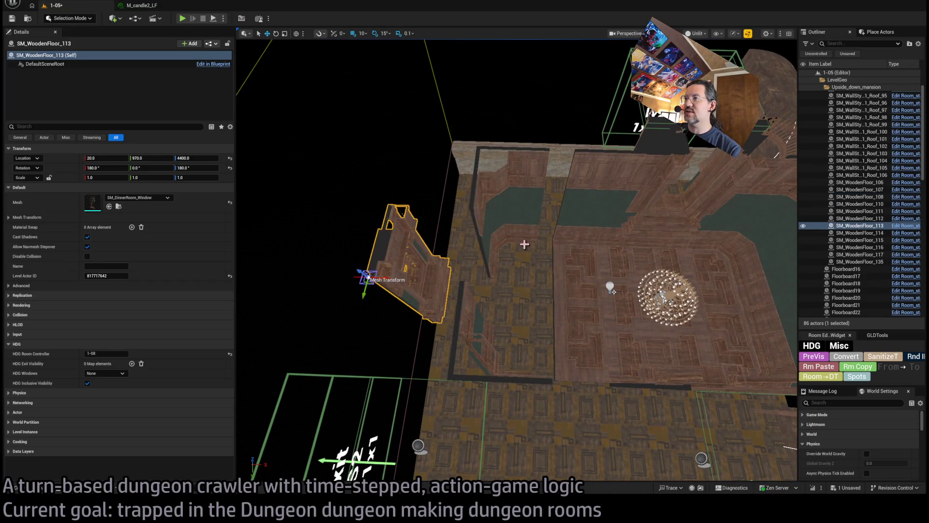
Step: Shift the three left wall pieces and duplicate the wall piece beside the exit leftward
left_click(505, 191, "ctrl")
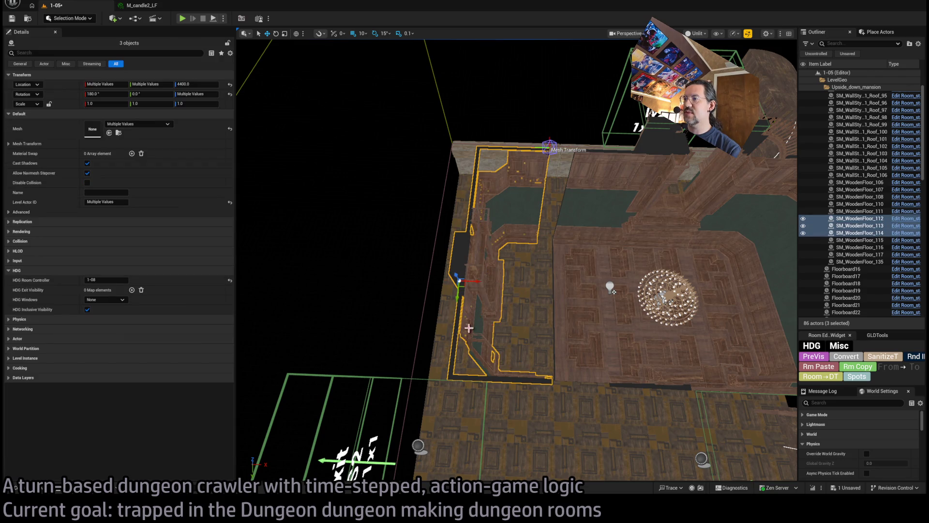
left_click_drag(480, 286, 426, 266)
left_click(584, 228)
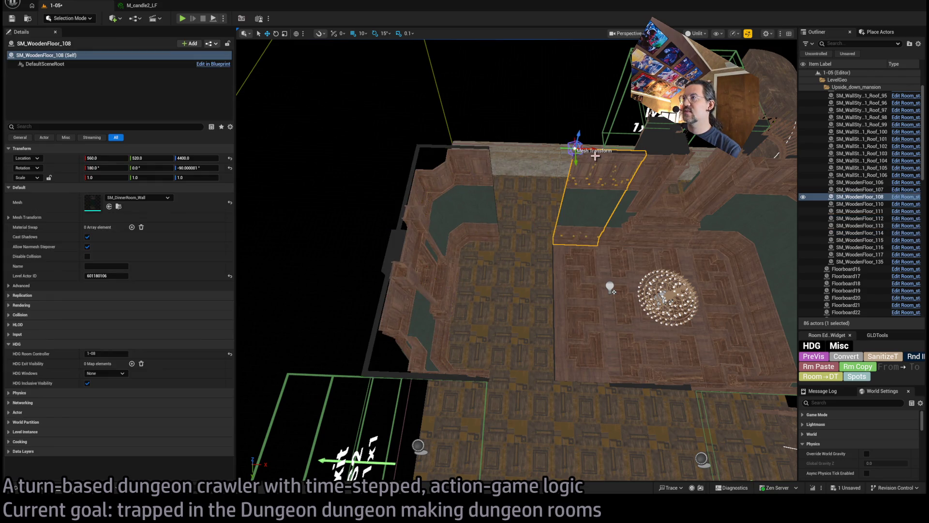
left_click_drag(596, 156, 519, 156)
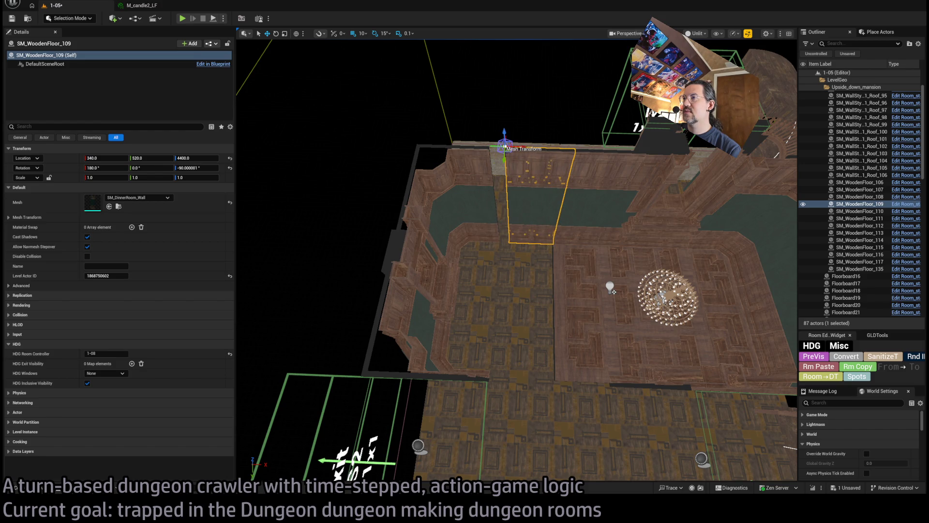
left_click(427, 246)
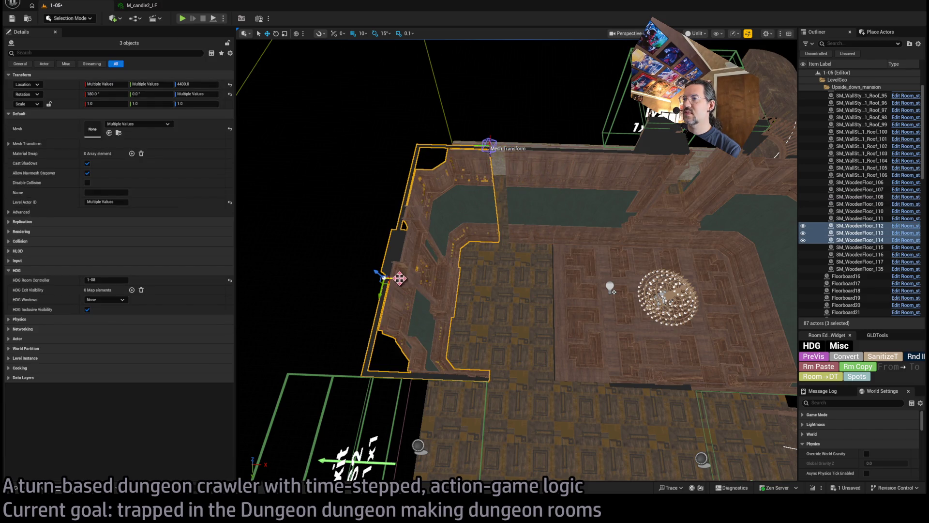
left_click_drag(400, 278, 417, 279)
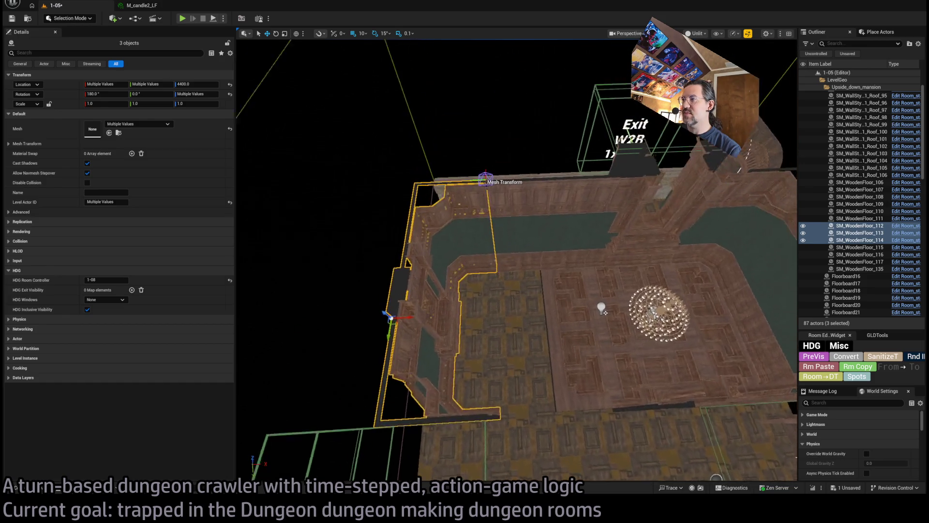
Step: Duplicate the two wall pieces, rotate the copies and move them to the far wall edge
left_click(523, 271)
left_click_drag(523, 270, 509, 287)
left_click(470, 340, "ctrl")
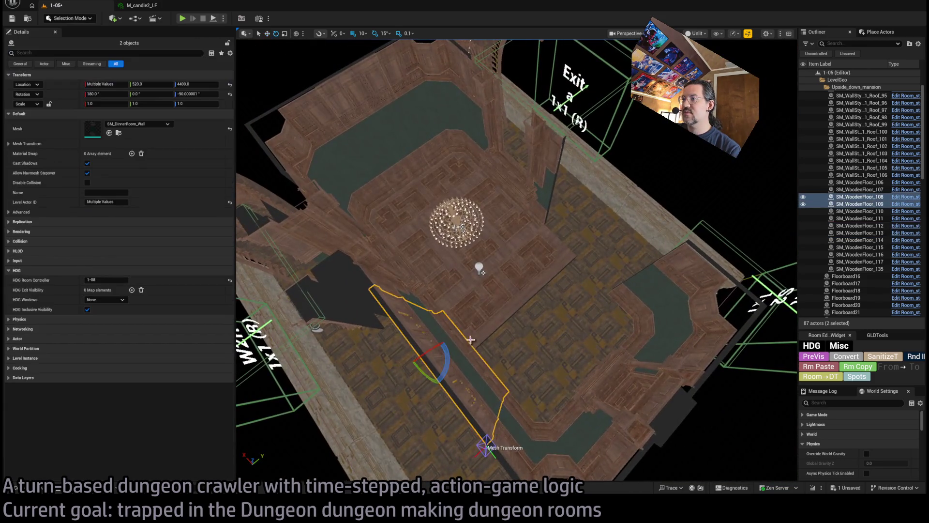
mouse_move(446, 370)
left_mouse_down("alt")
mouse_move(427, 340)
mouse_move(486, 407)
mouse_move(489, 450)
left_mouse_up("alt")
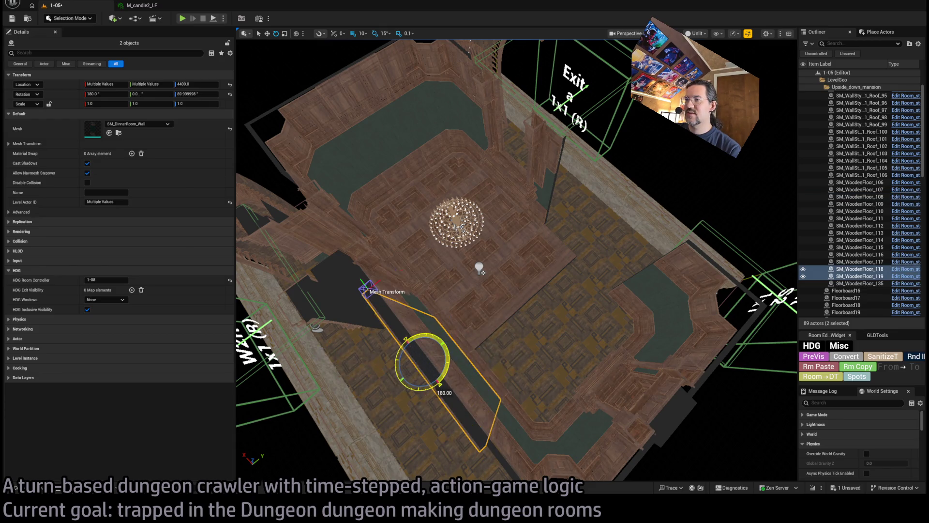
mouse_move(432, 353)
left_mouse_down()
mouse_move(556, 256)
mouse_move(665, 207)
mouse_move(664, 136)
left_mouse_up()
key("f")
left_click(583, 201)
mouse_move(583, 201)
left_mouse_down("alt")
mouse_move(582, 159)
mouse_move(619, 150)
mouse_move(629, 129)
left_mouse_up("alt")
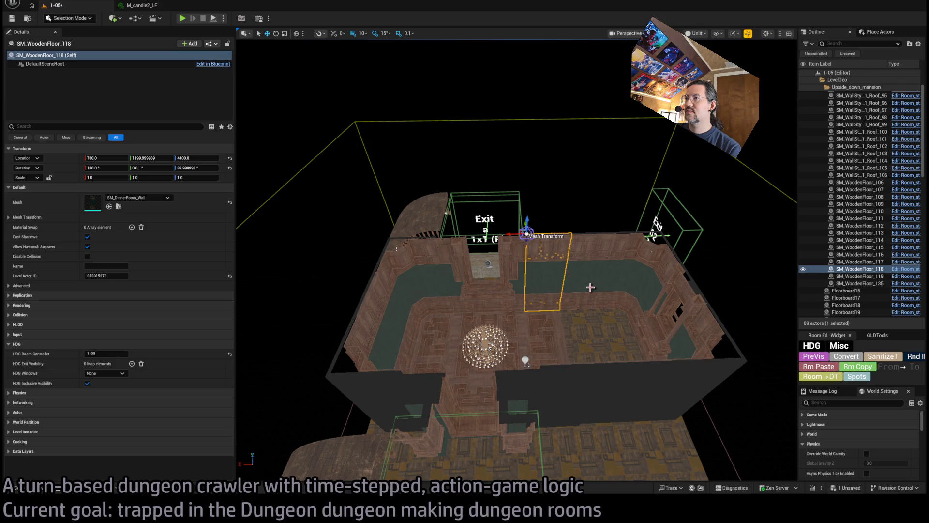
Step: Slide the wall piece next to the Exit doorway along the far wall
scroll(503, 279, "up", 5)
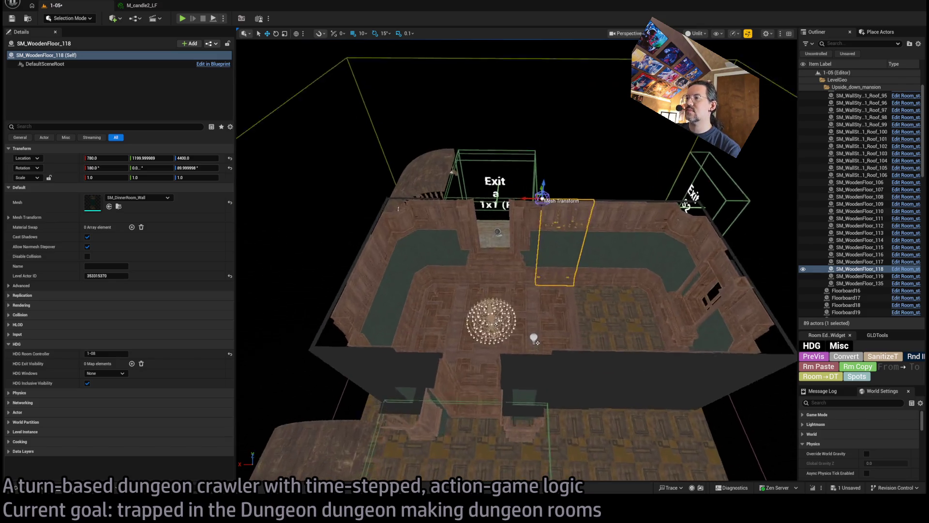
left_click(521, 285)
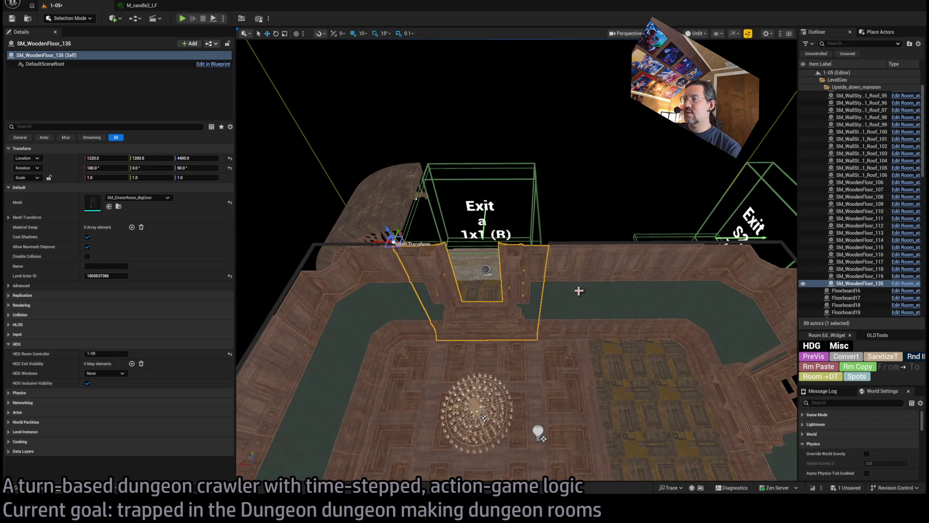
left_click(546, 318)
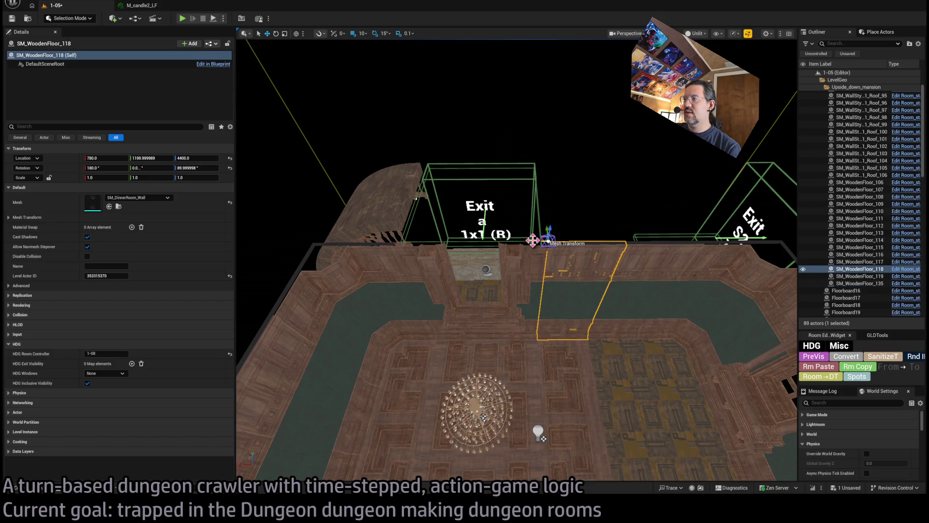
left_click_drag(532, 240, 464, 239)
left_click(465, 239)
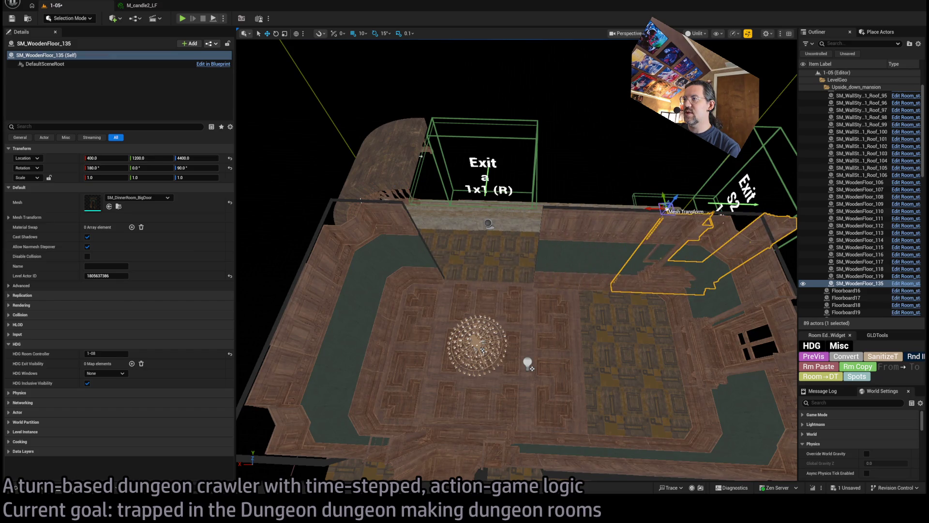
left_click(546, 217)
left_click_drag(500, 208, 396, 205)
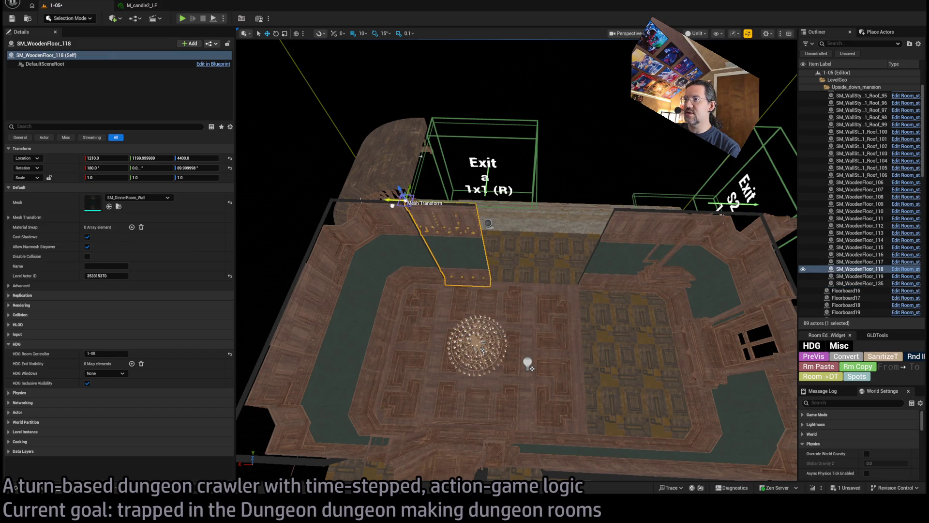
Step: Move big door piece SM_WoodenFloor_135 under the Exit doorway at 1220, 1200, 4400
left_click(642, 241)
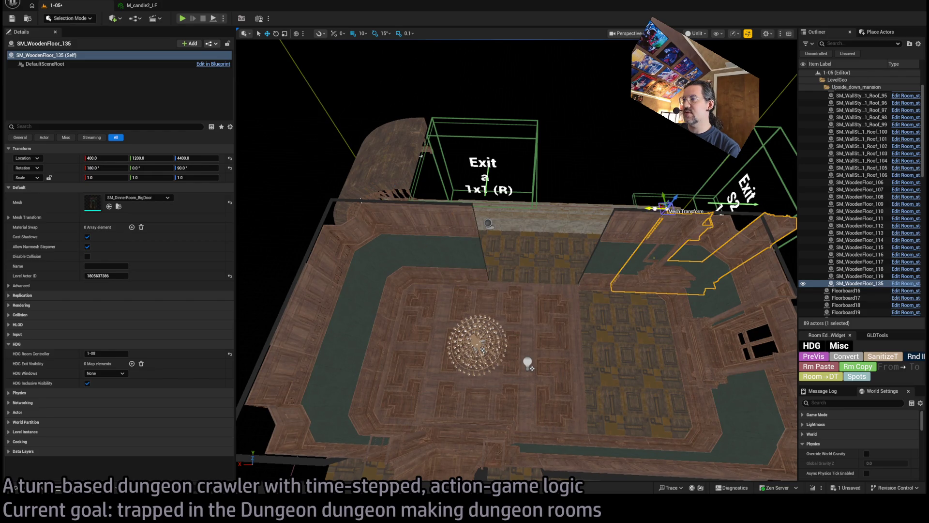
left_click_drag(654, 208, 460, 213)
left_click_drag(399, 201, 407, 209)
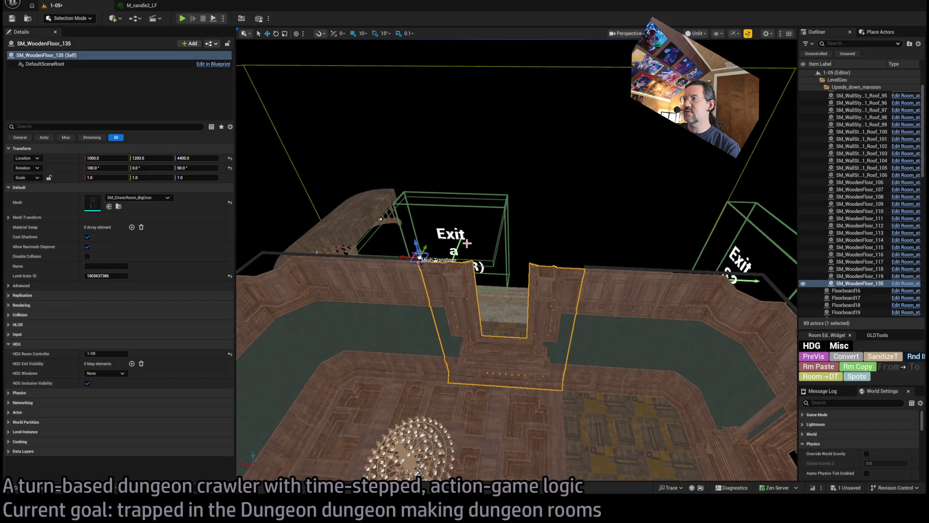
left_click_drag(467, 243, 466, 243)
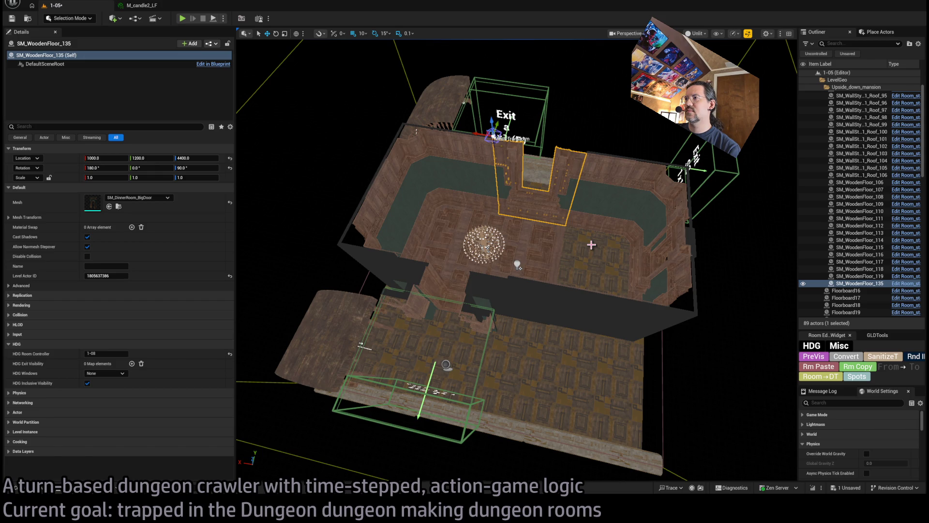
key("ctrl+z")
key("ctrl+z")
key("ctrl+z")
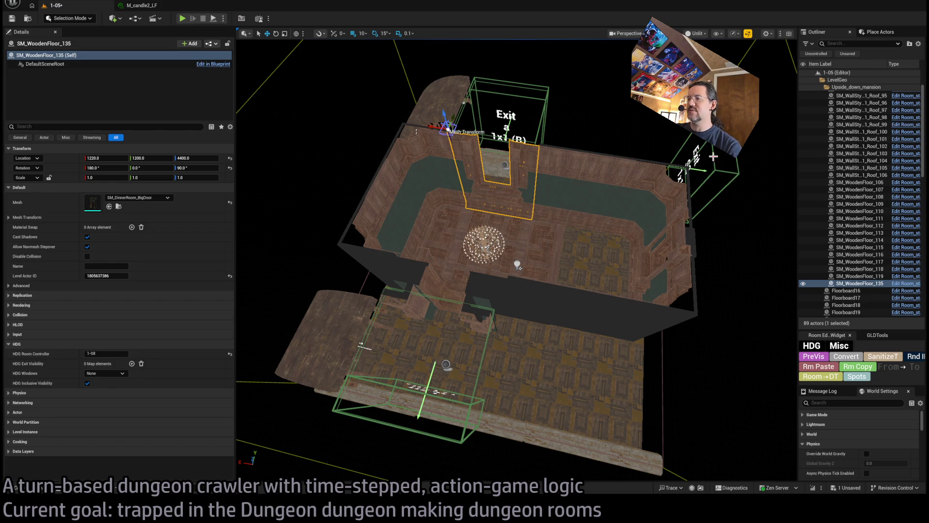
left_click_drag(544, 251, 544, 261)
Step: Slide the near-wall big door piece SM_WoodenFloor_106 along its wall to X 340
left_click(537, 264)
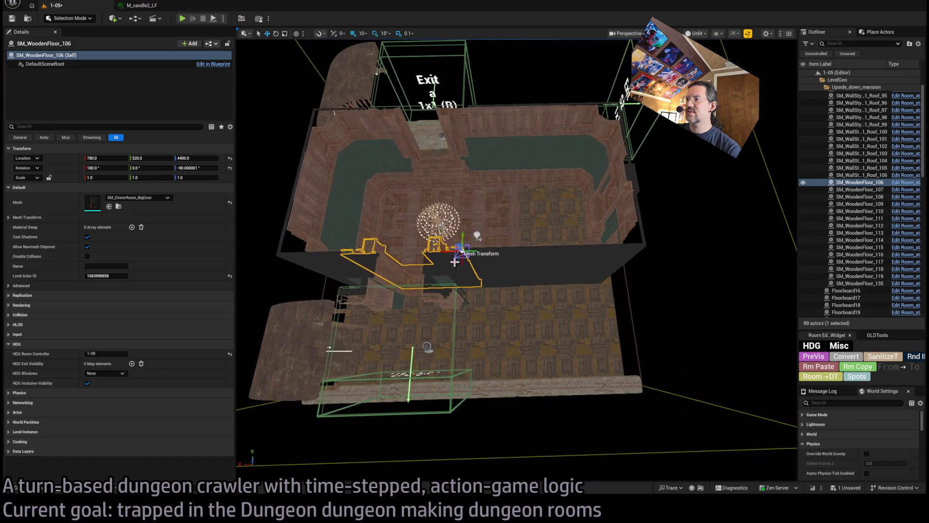
left_click_drag(462, 264, 560, 267)
key("ctrl+z")
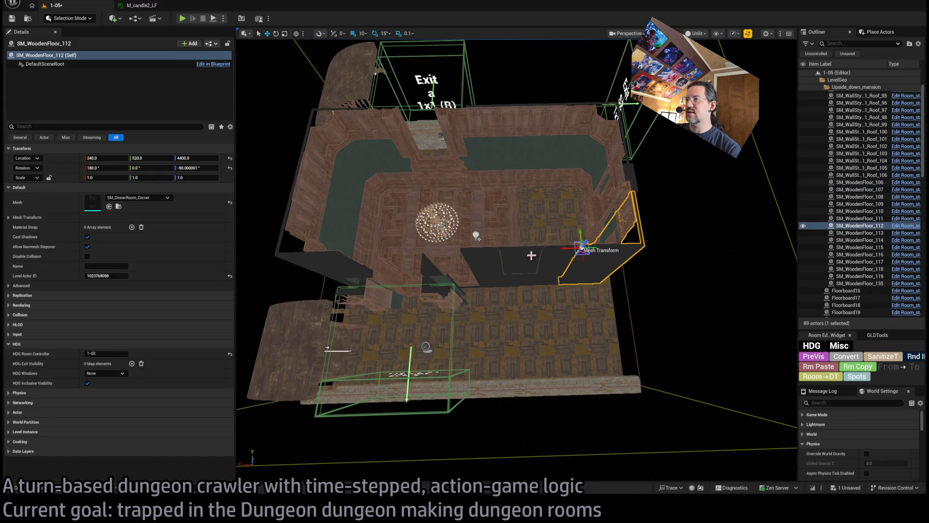
key("ctrl+y")
Step: Select the neighbouring wall pieces and frame the view face-on to the door wall
left_click(579, 252, "ctrl")
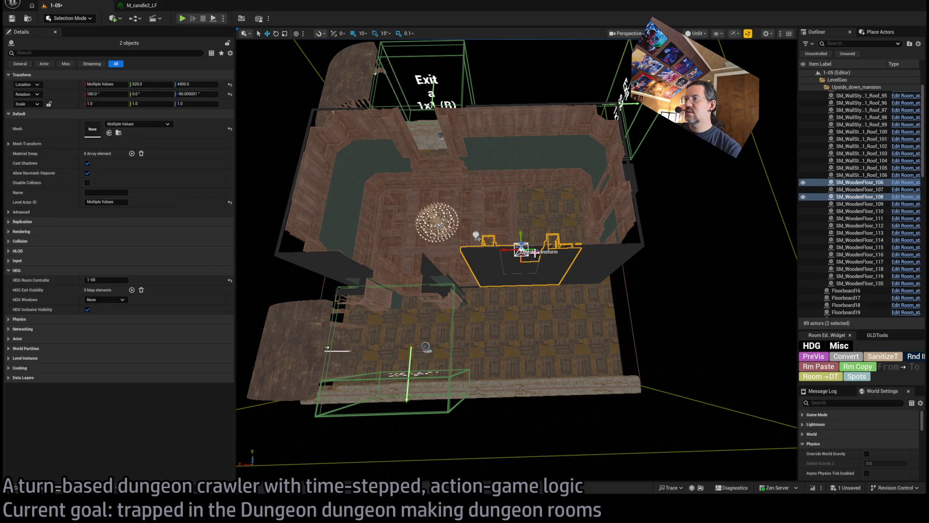
left_click(506, 258)
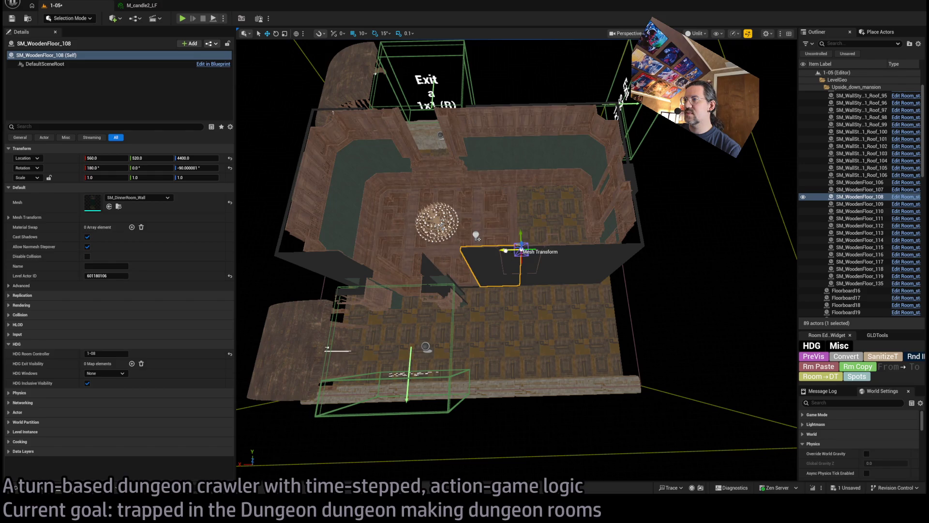
left_click(529, 252)
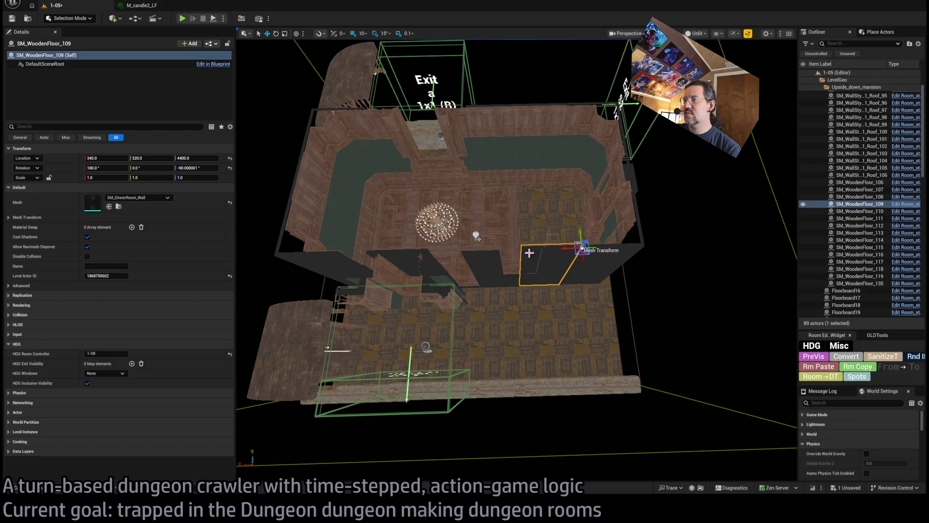
left_click(431, 280)
key("f")
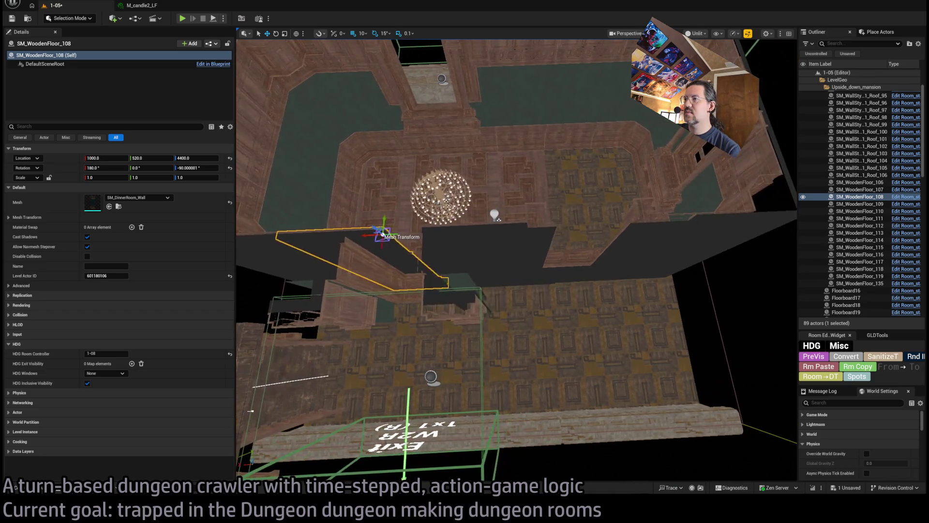
left_click(496, 242)
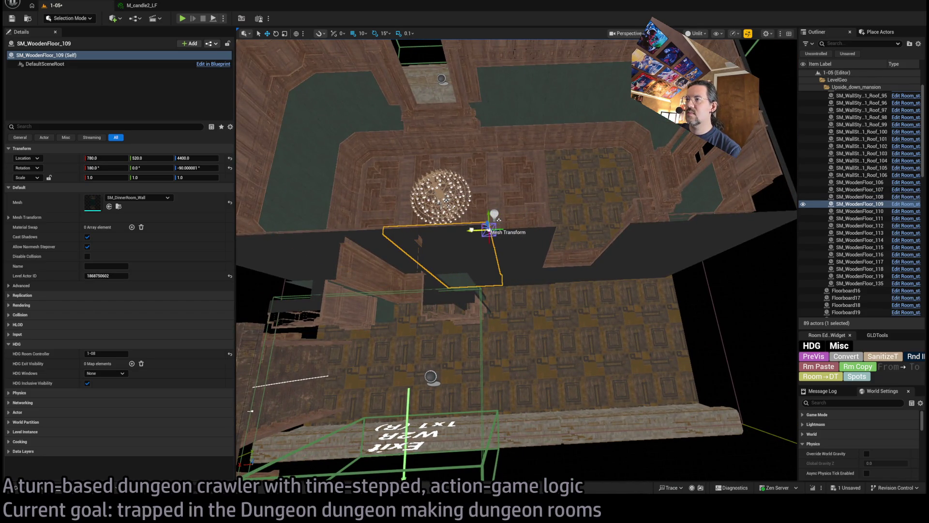
left_click(532, 290)
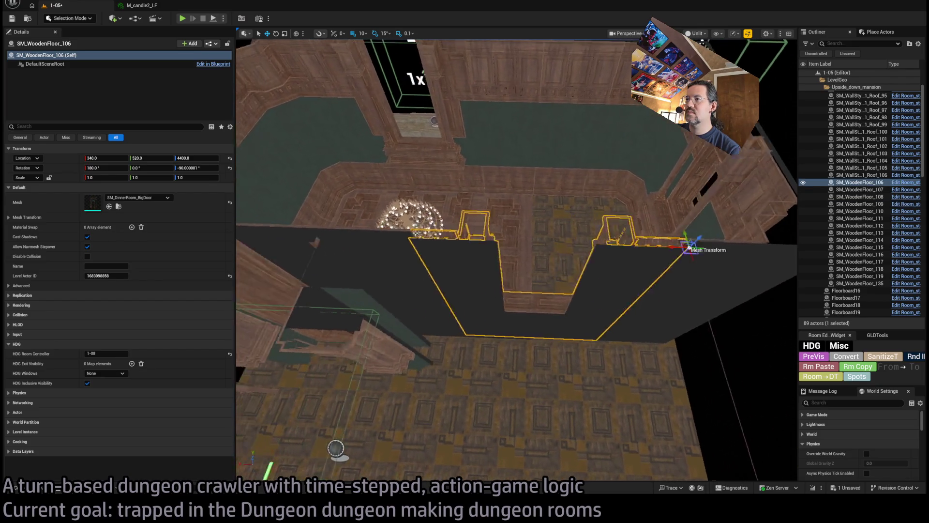
key("f")
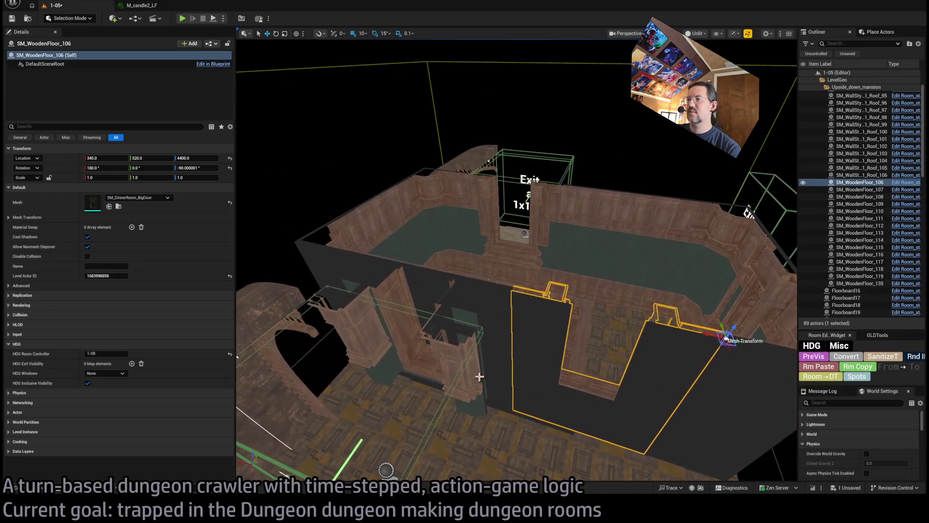
Step: Move the three wall pieces beside the doorway into place as a group
left_click(401, 327)
left_click(363, 324, "ctrl")
left_click(457, 352, "ctrl")
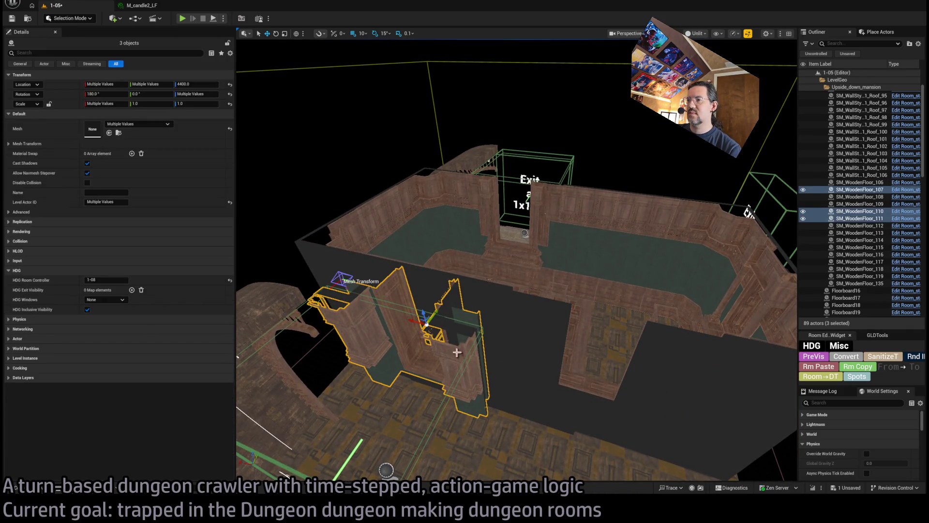
left_click_drag(415, 320, 647, 395)
key("f")
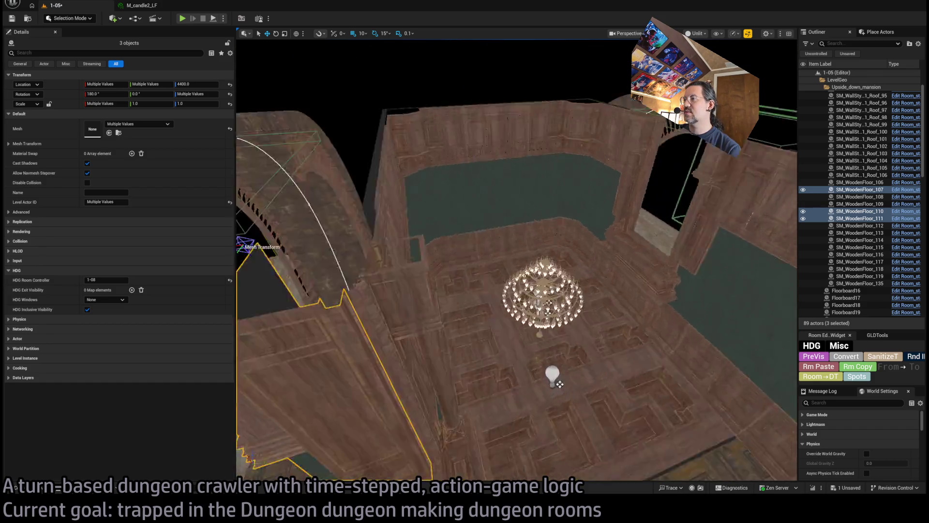
mouse_move(620, 360)
left_mouse_down()
mouse_move(581, 339)
mouse_move(620, 360)
left_mouse_up()
Step: Save the level and bring up the Content Drawer with the door column selected
key("ctrl+s")
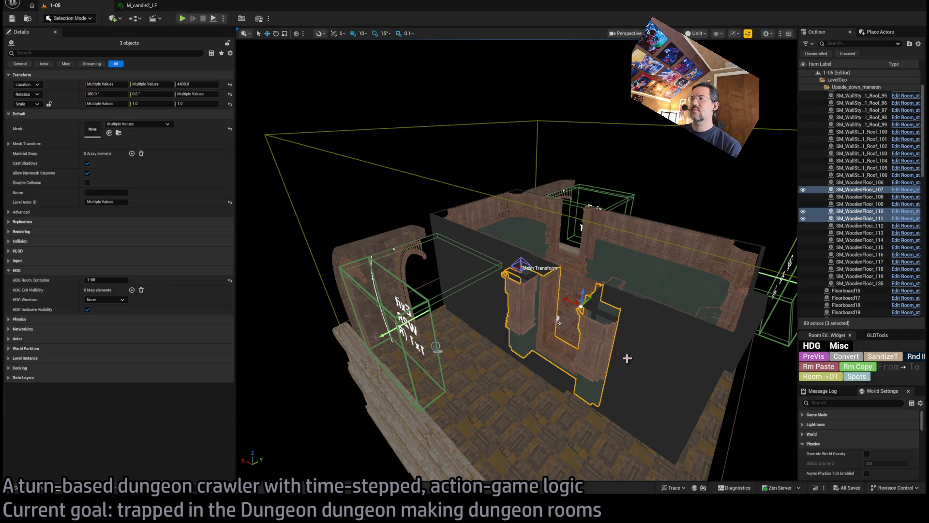
left_click(532, 319)
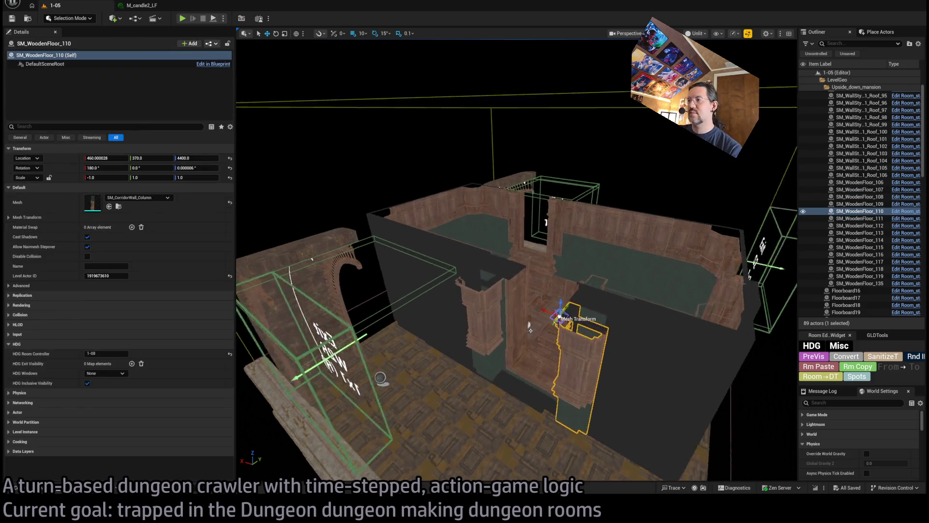
left_click_drag(532, 320, 414, 374)
key("ctrl+space")
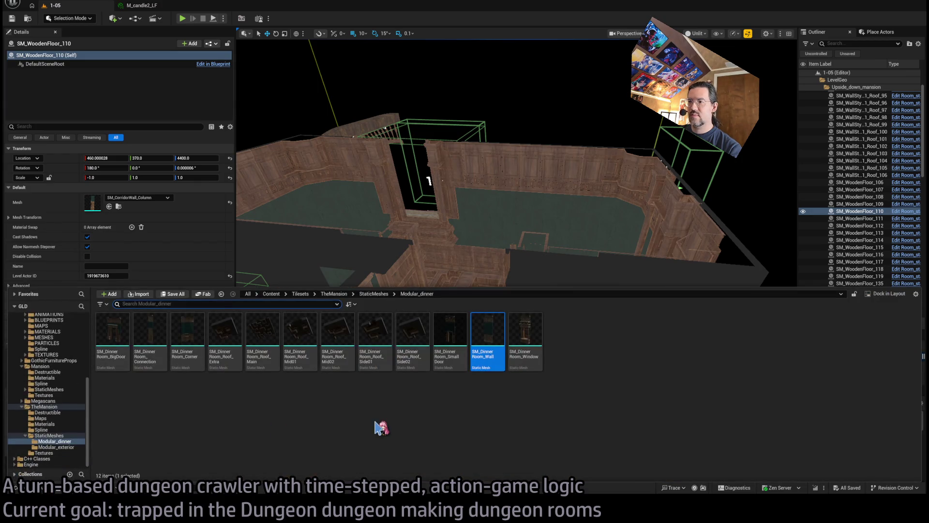
Step: Browse the corridor meshes in StaticMeshes, then create a new folder there
left_click(49, 435)
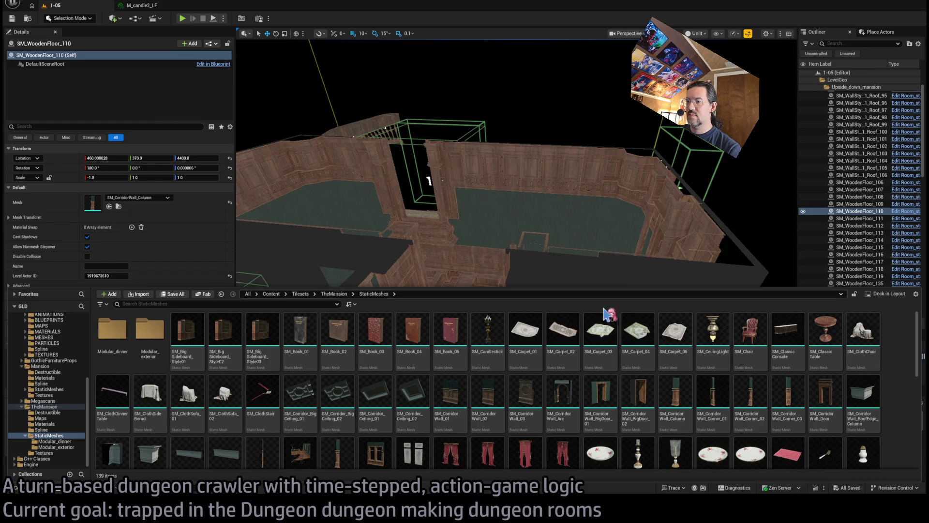
left_click(563, 334)
scroll(562, 338, "down", 1)
left_click(333, 407)
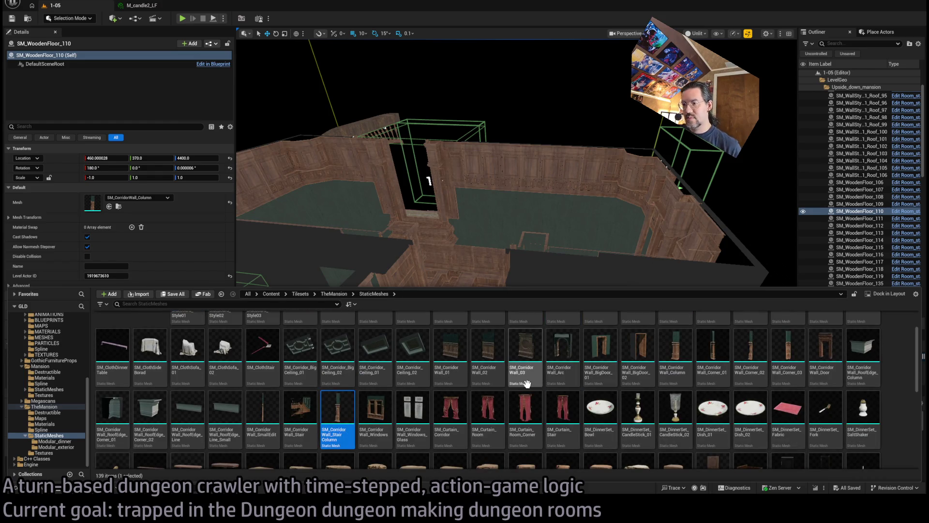
left_click(275, 406)
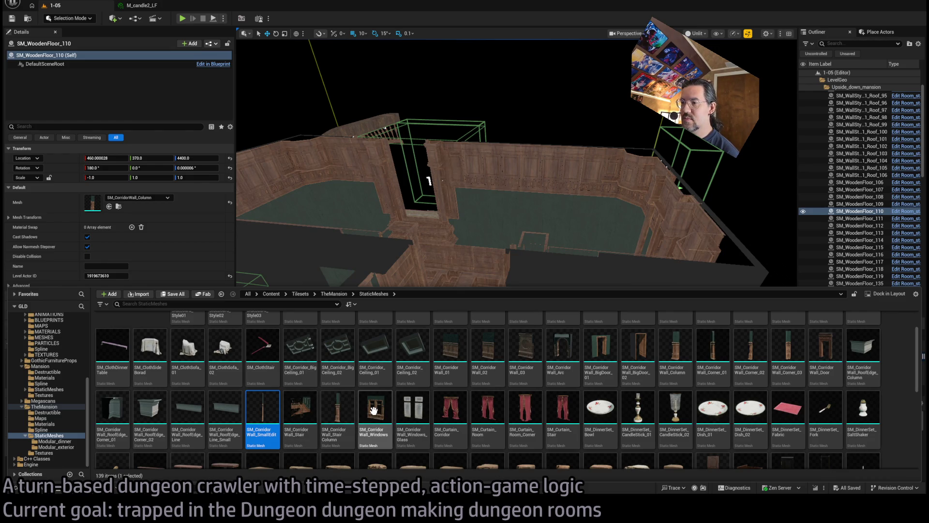
left_click(901, 373)
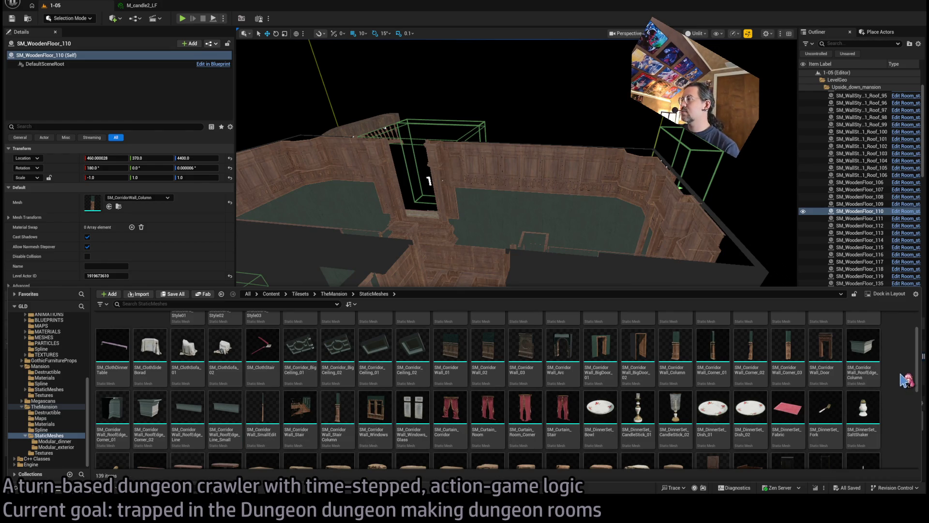
key("ctrl+shift+n")
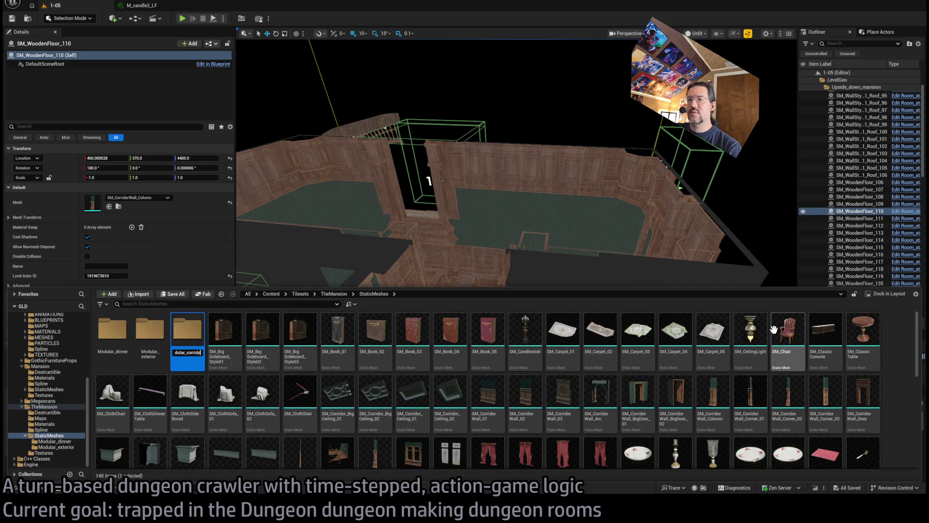
Step: Name the folder Modular_corridor and select SM_Corridor_BigCeiling_01 through SM_CorridorWall_Door
type("r")
key("Return")
scroll(773, 337, "down", 1)
left_click(481, 366)
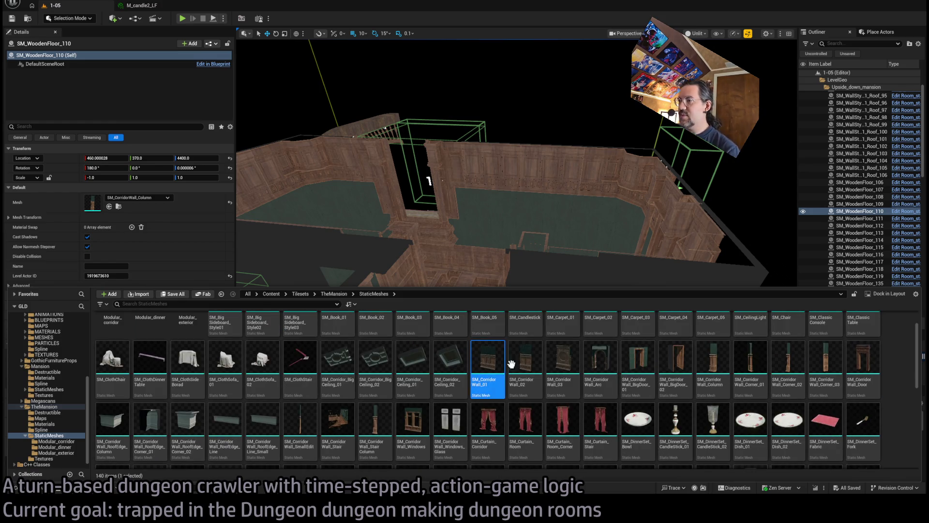
left_click(337, 361)
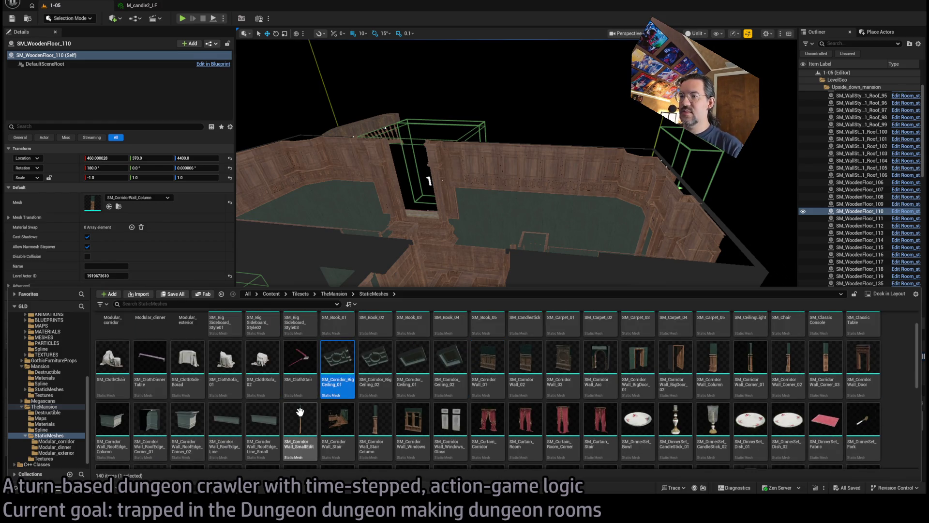
left_click(862, 362, "shift")
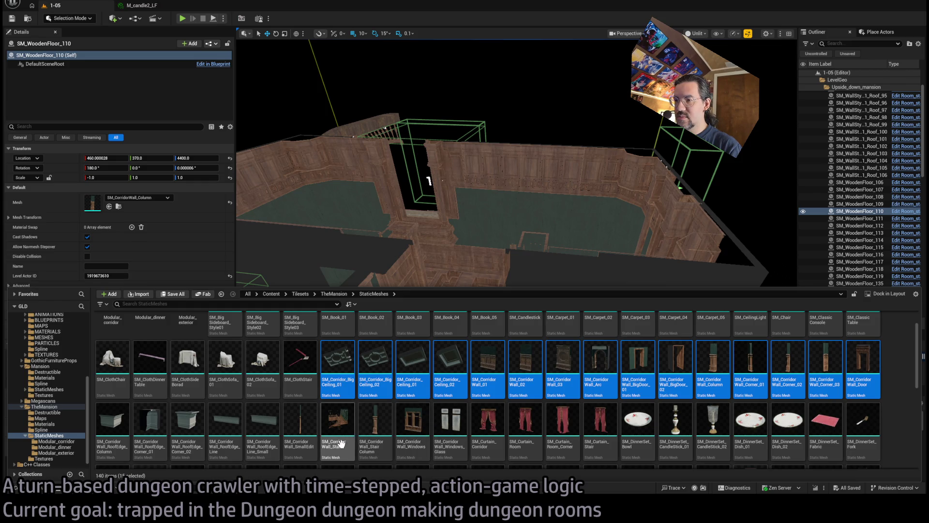
Step: Add the Windows, WindowsGlass and SmallEdit assets and move all 18 into Modular_corridor
scroll(356, 384, "up", 1)
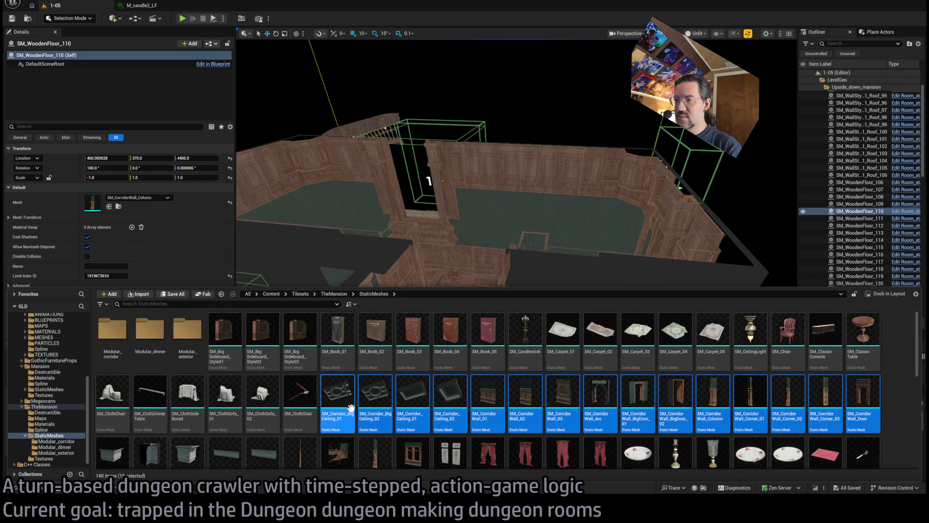
scroll(435, 416, "down", 1)
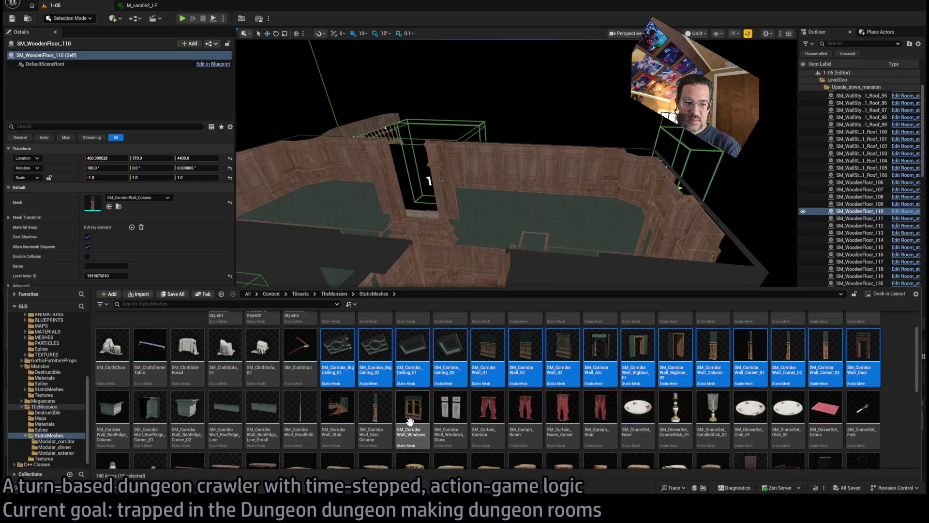
left_click(410, 422, "ctrl")
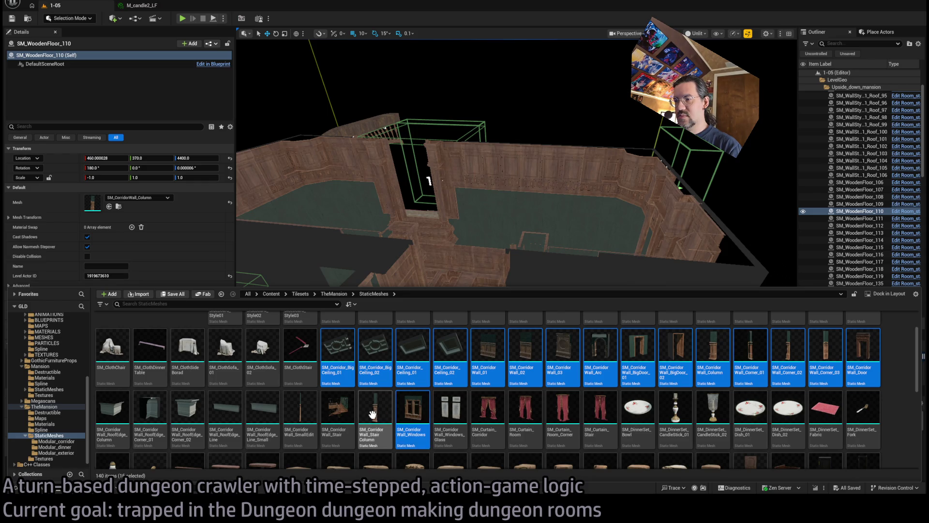
left_click(450, 413, "ctrl")
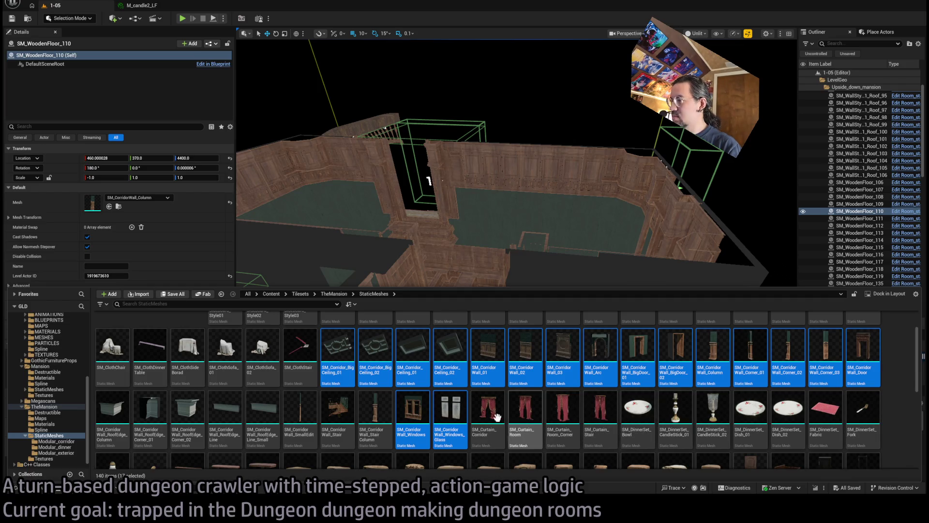
left_click(304, 415, "ctrl")
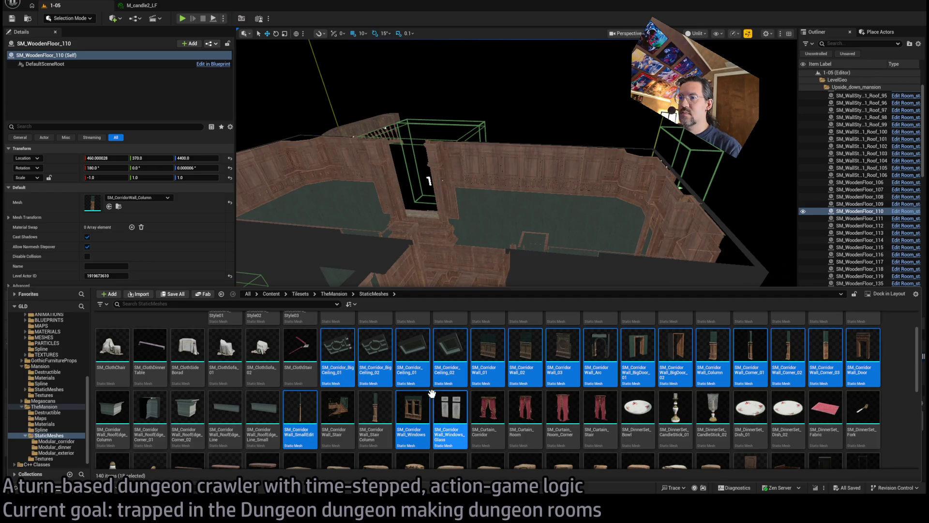
scroll(432, 393, "down", 3)
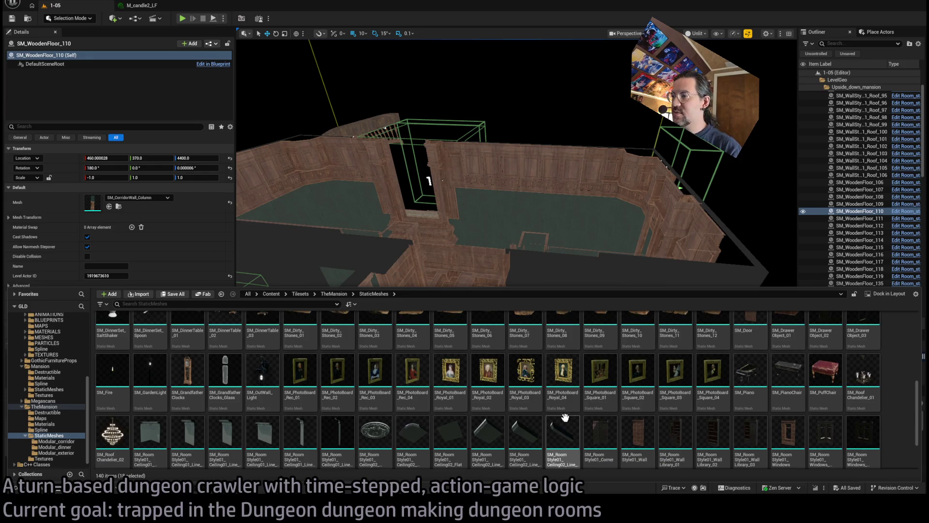
scroll(426, 387, "up", 2)
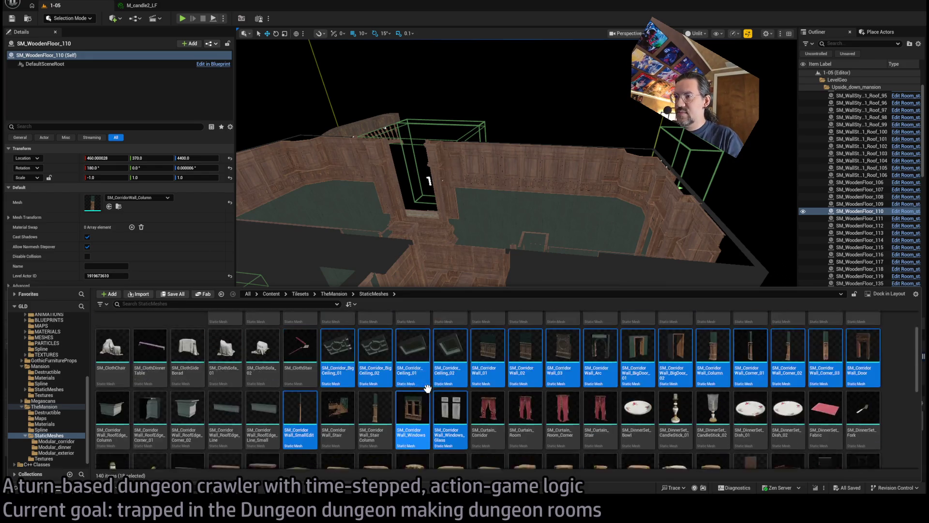
scroll(427, 388, "up", 2)
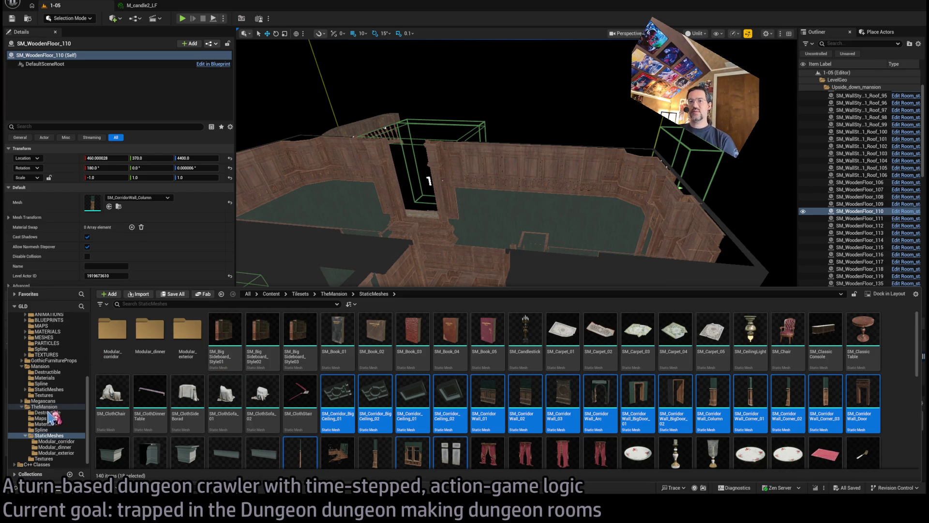
left_click_drag(51, 416, 56, 441)
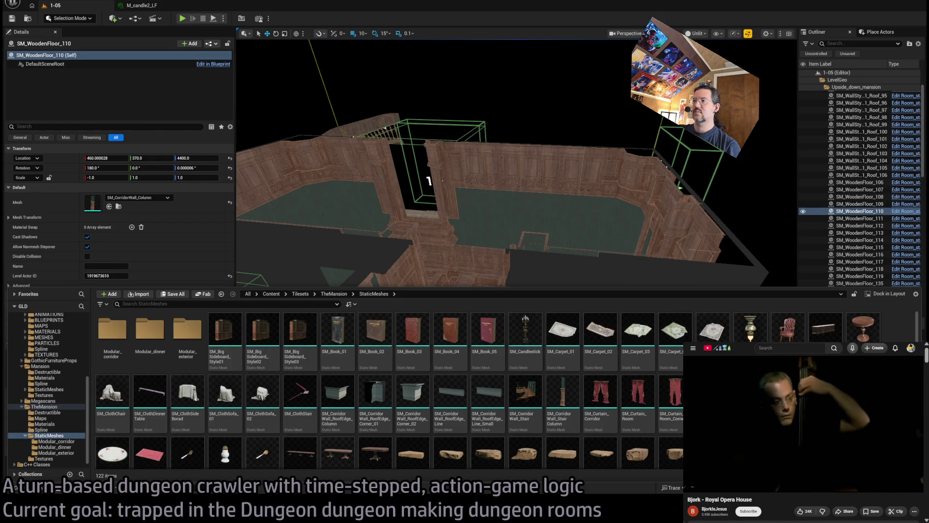
Step: Return to the viewport and select the SM_WoodenFloor_111 piece
left_click(300, 334)
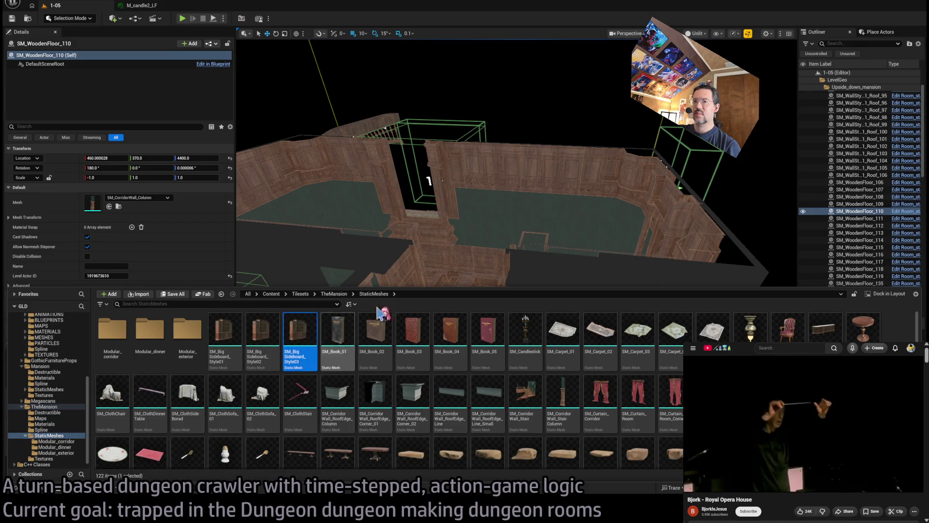
mouse_move(436, 339)
left_mouse_down()
mouse_move(477, 373)
mouse_move(528, 291)
mouse_move(452, 242)
mouse_move(595, 293)
mouse_move(561, 281)
mouse_move(570, 275)
mouse_move(560, 224)
mouse_move(237, 379)
mouse_move(539, 253)
mouse_move(491, 303)
left_mouse_up()
left_click(538, 262)
Step: Swap the SM_WoodenFloor_120 piece's mesh to SM_CorridorWall_01 from the Modular_corridor folder
left_click(503, 288)
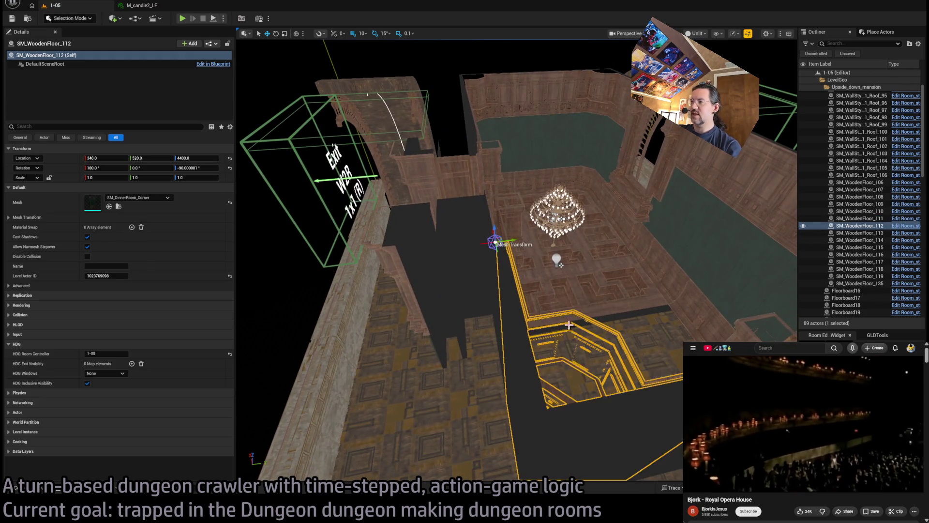
left_click_drag(569, 324, 513, 290)
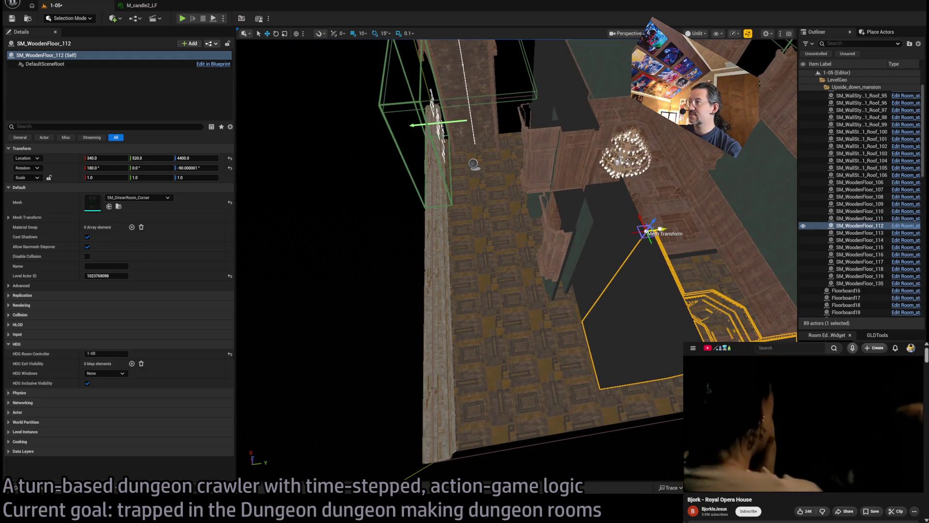
left_click(571, 290)
key("ctrl+space")
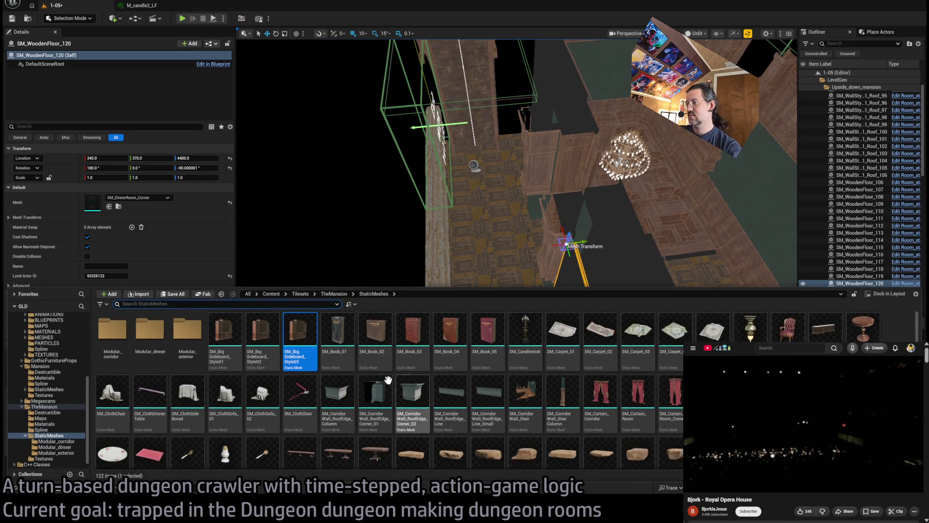
scroll(388, 379, "down", 2)
scroll(291, 378, "up", 2)
left_click(116, 341)
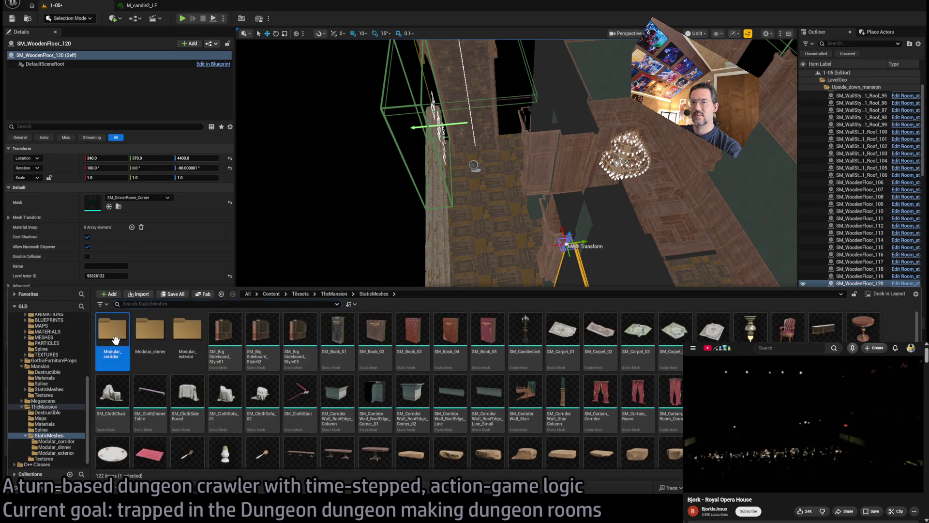
double_click(116, 340)
left_click(300, 334)
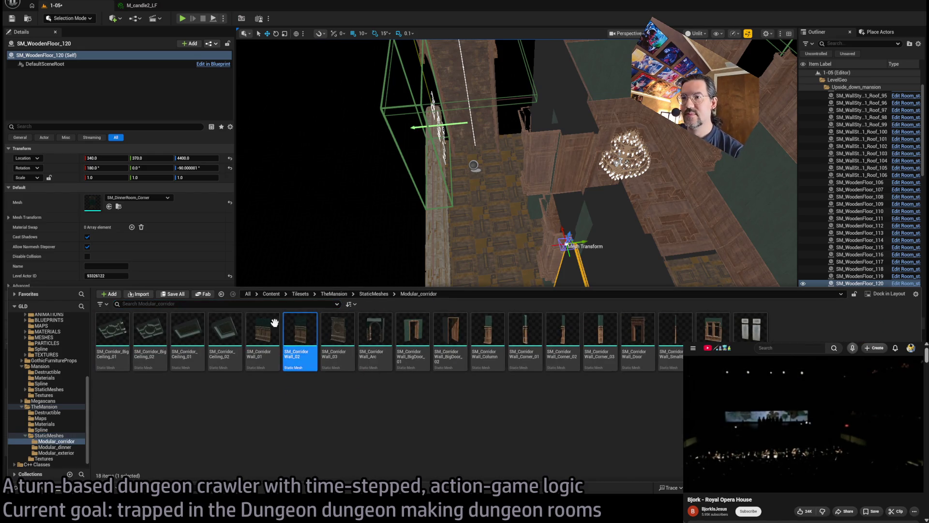
key("ctrl+space")
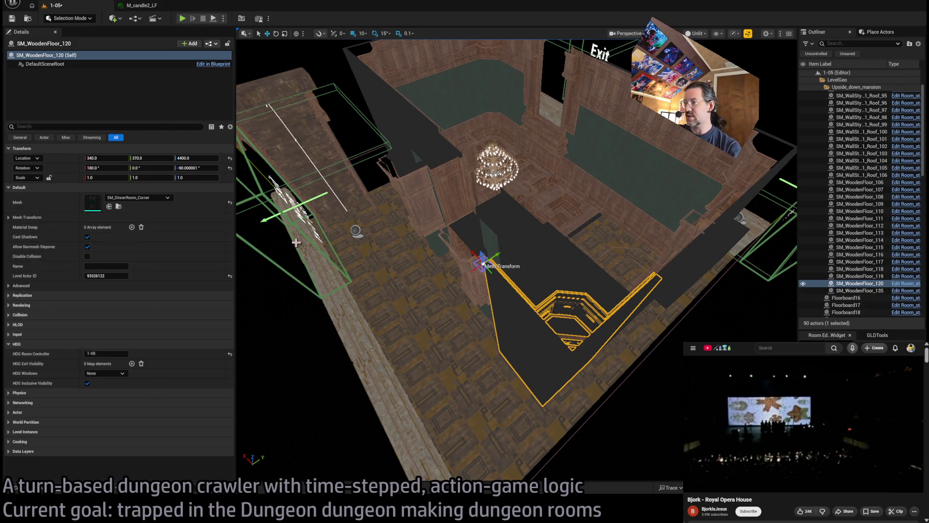
left_click(110, 206)
Step: Rotate the corridor wall 90° on Z and slide it along X to 360
key("f")
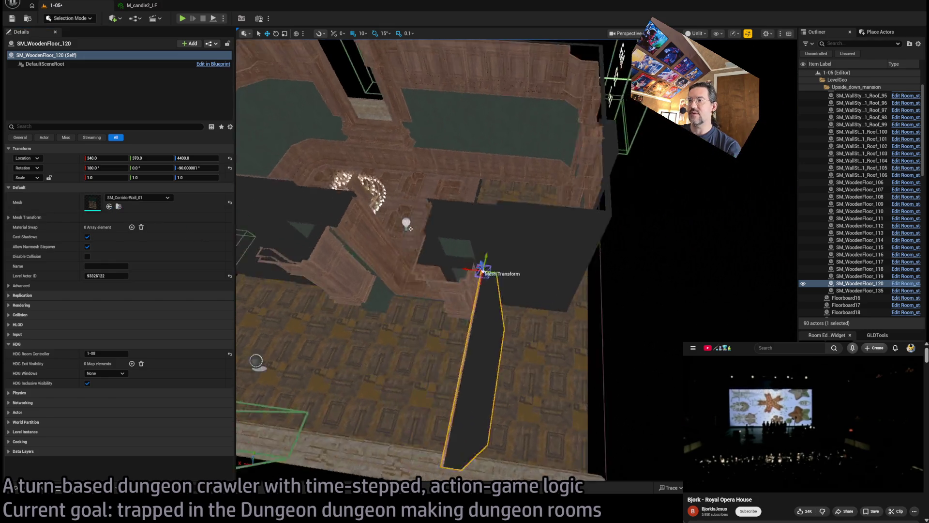
left_click_drag(574, 288, 588, 271)
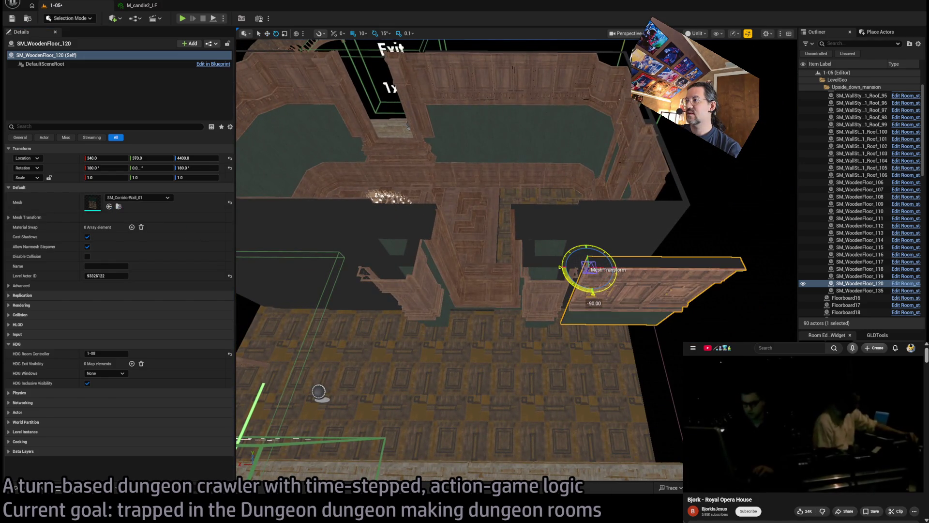
key("f")
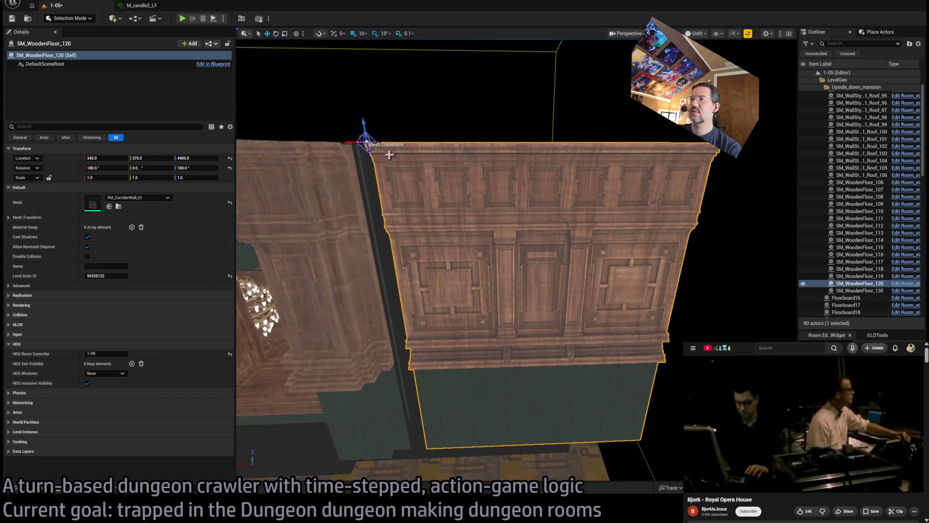
left_click_drag(359, 142, 339, 142)
scroll(328, 284, "down", 5)
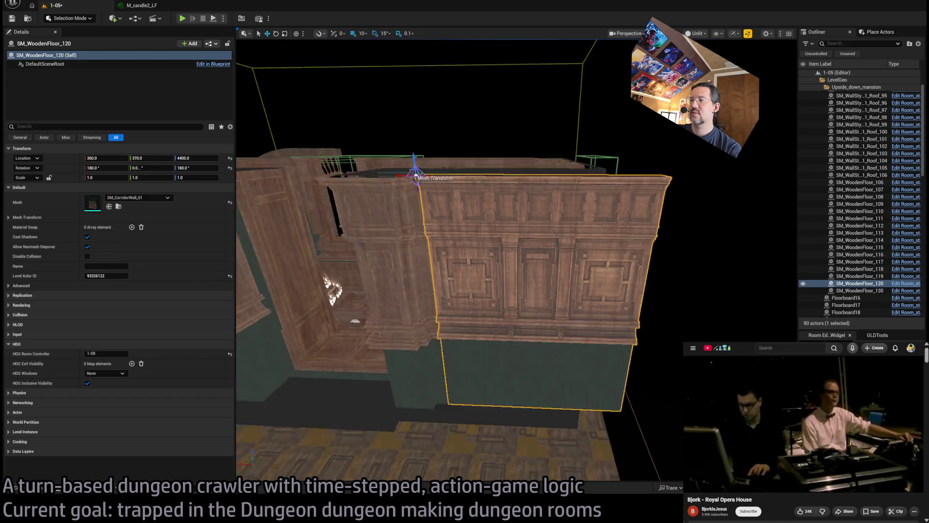
mouse_move(532, 309)
left_mouse_down()
mouse_move(625, 329)
mouse_move(333, 401)
mouse_move(339, 409)
left_mouse_up()
left_click(625, 329)
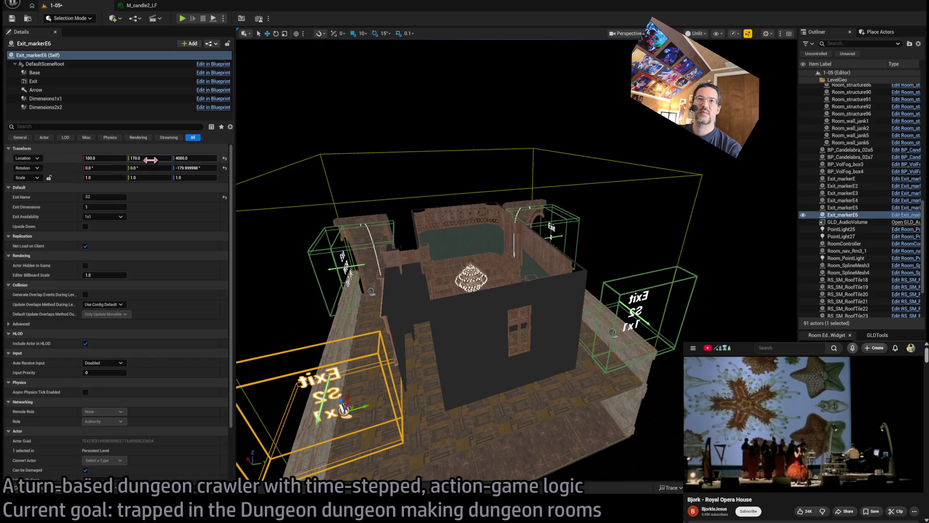
Step: Move the exit marker to Location Y 200
mouse_move(153, 158)
left_mouse_down()
mouse_move(117, 157)
mouse_move(152, 161)
left_mouse_up()
key("f")
type("200")
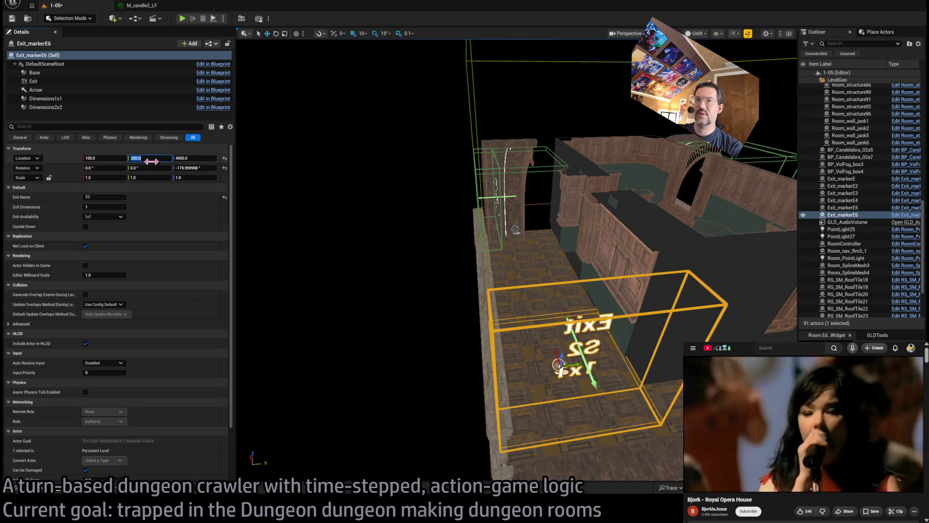
key("f")
left_click_drag(678, 363, 677, 364)
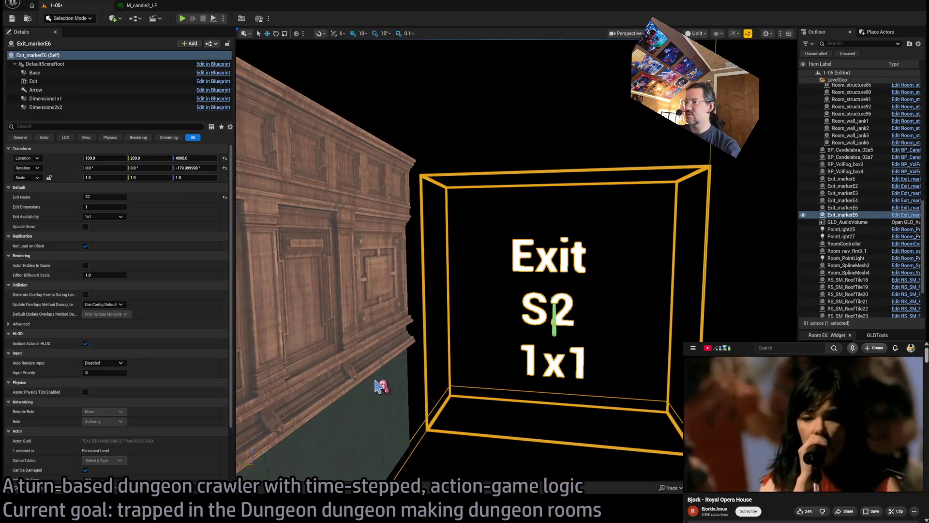
Step: Rename the exit to S2R and tick Upside Down
left_click(112, 197)
type("R")
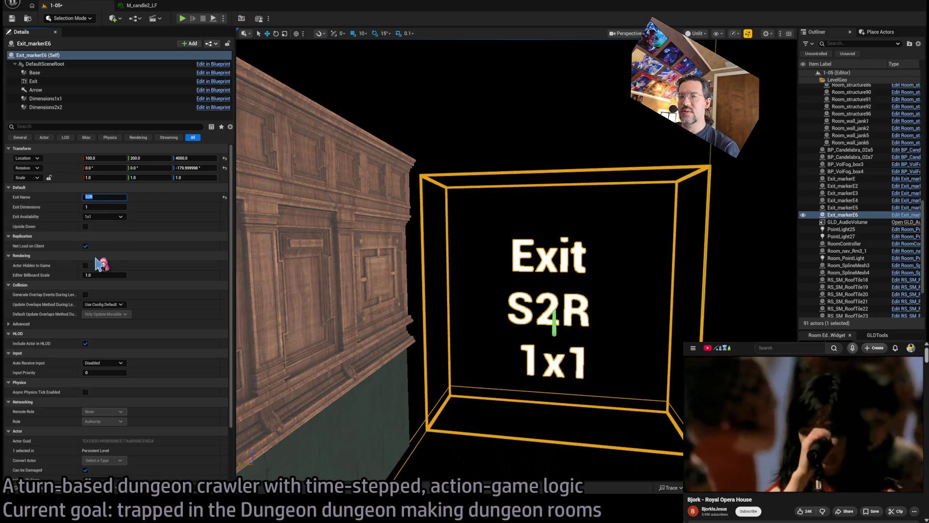
left_click(85, 226)
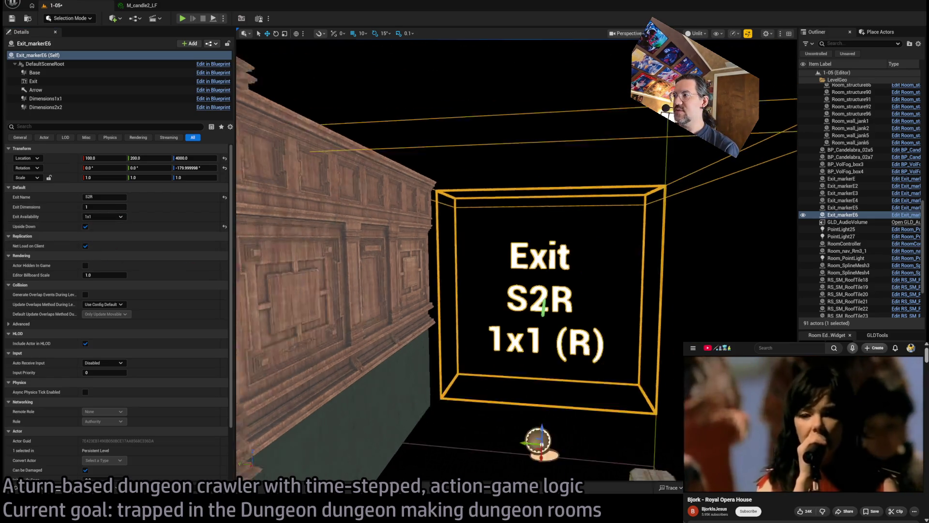
left_click_drag(375, 317, 375, 317)
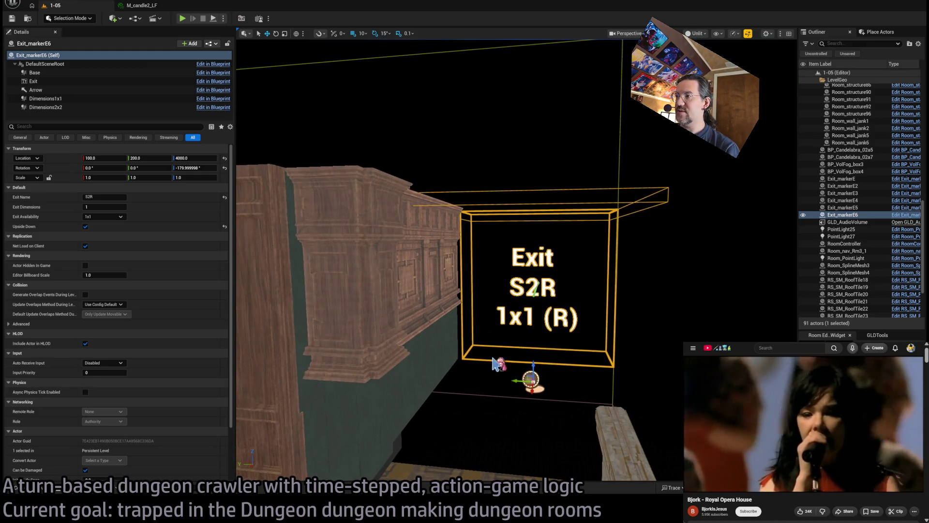
left_click_drag(494, 363, 494, 364)
Step: Alt-drag the corridor wall along X three times to make four wall sections
left_click(415, 318)
key("f")
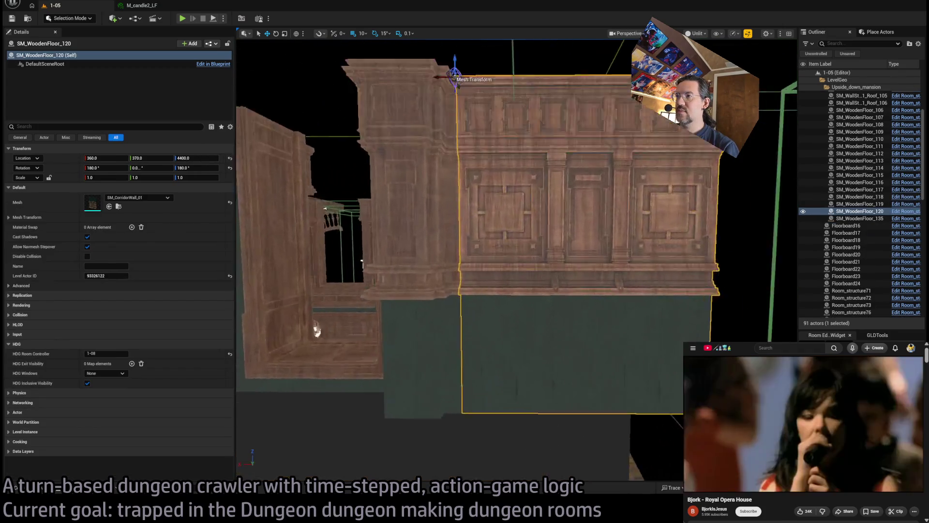
left_click_drag(565, 258, 340, 214)
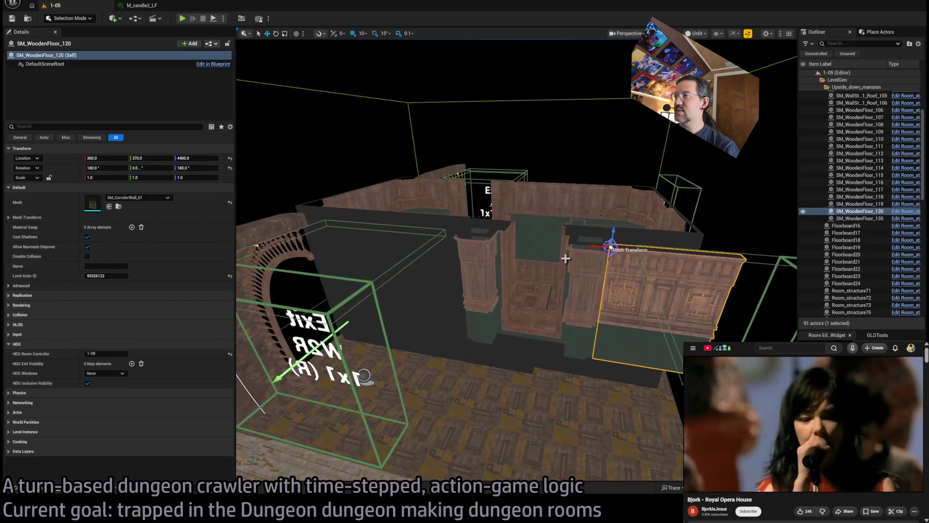
key("f")
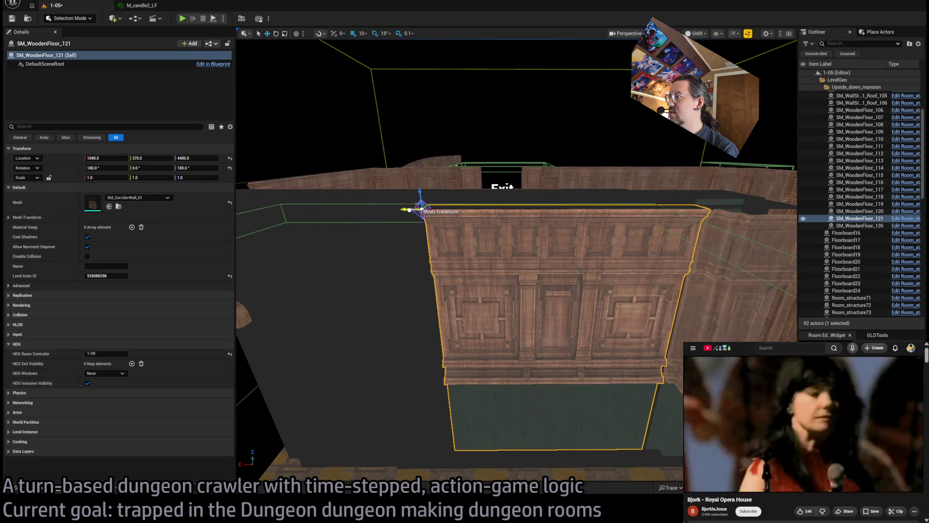
left_click_drag(517, 261, 517, 261)
left_click_drag(458, 239, 458, 239)
mouse_move(267, 124)
left_mouse_down()
mouse_move(287, 136)
mouse_move(280, 132)
left_mouse_up()
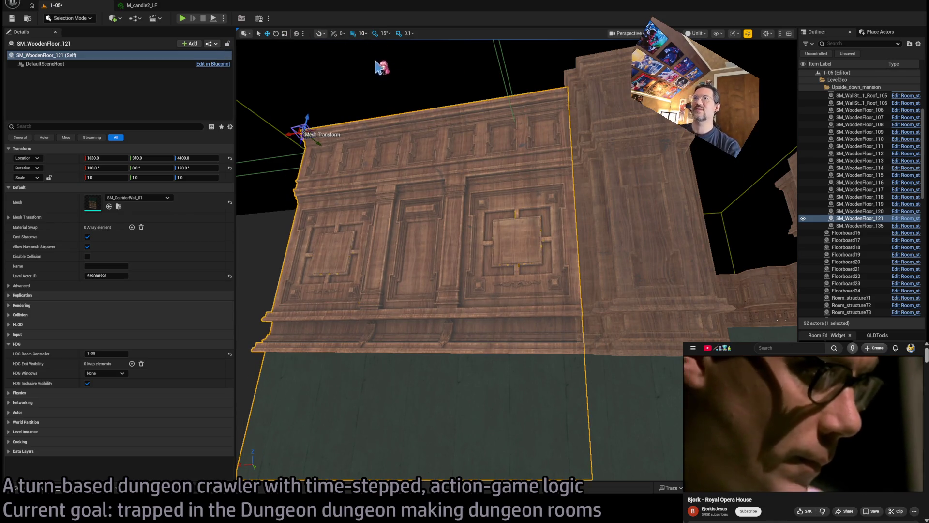
mouse_move(290, 134)
left_mouse_down()
mouse_move(588, 129)
mouse_move(484, 194)
mouse_move(396, 265)
left_mouse_up()
mouse_move(472, 277)
left_mouse_down("alt")
mouse_move(335, 272)
mouse_move(300, 208)
mouse_move(454, 319)
left_mouse_up("alt")
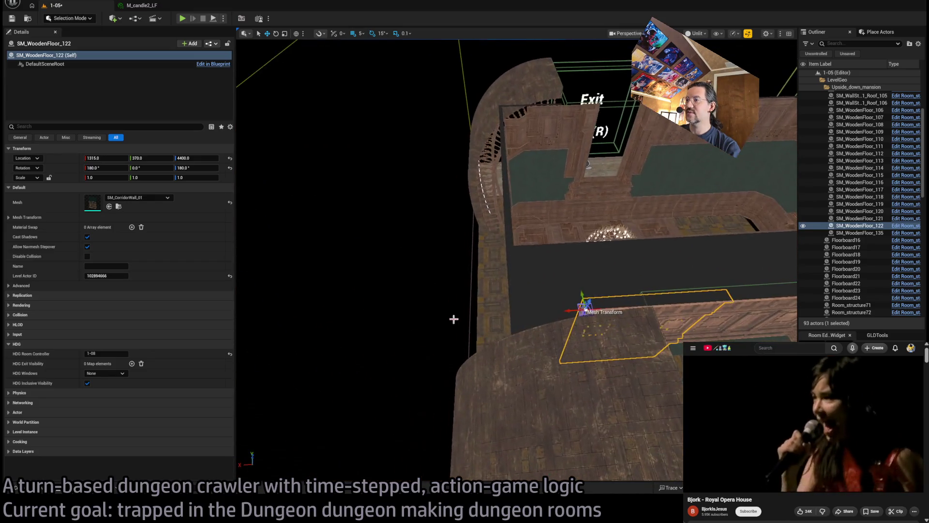
left_click_drag(573, 310, 405, 310, "alt")
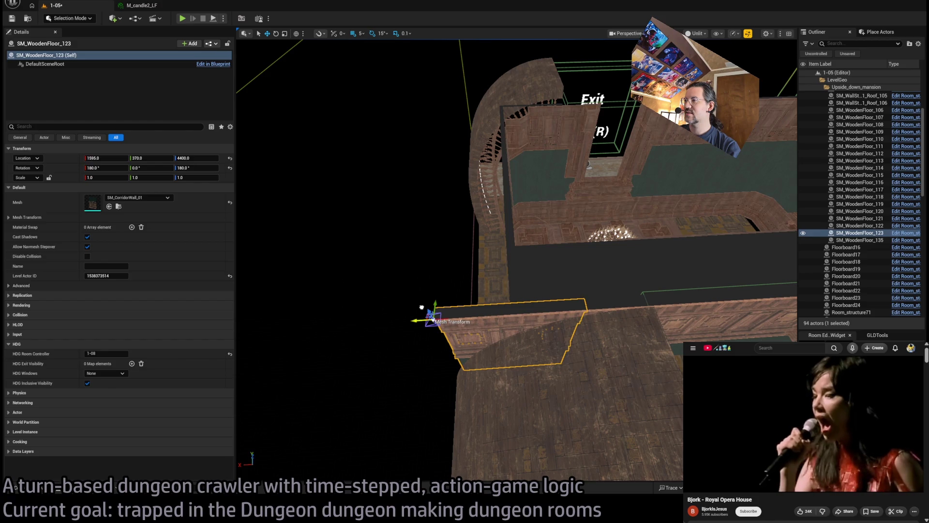
key("f")
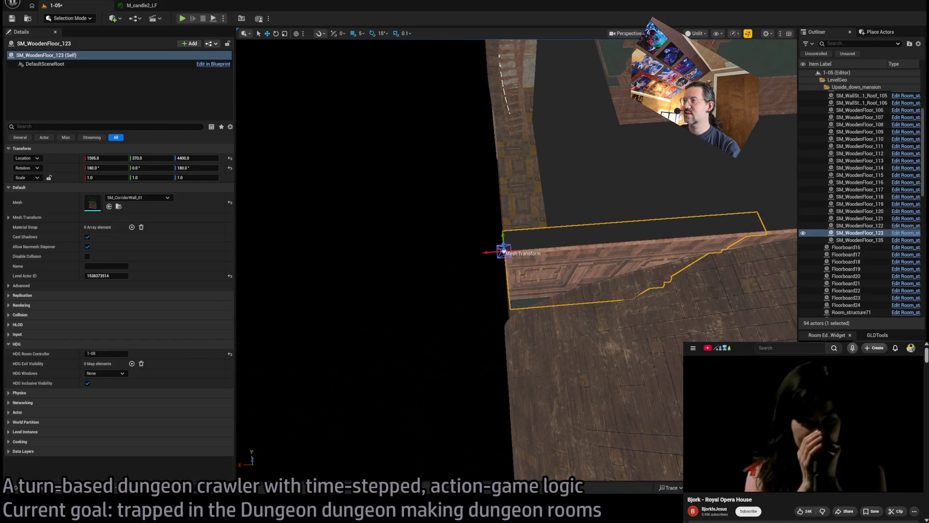
mouse_move(504, 252)
left_mouse_down("alt")
mouse_move(459, 213)
mouse_move(560, 323)
mouse_move(513, 339)
left_mouse_up("alt")
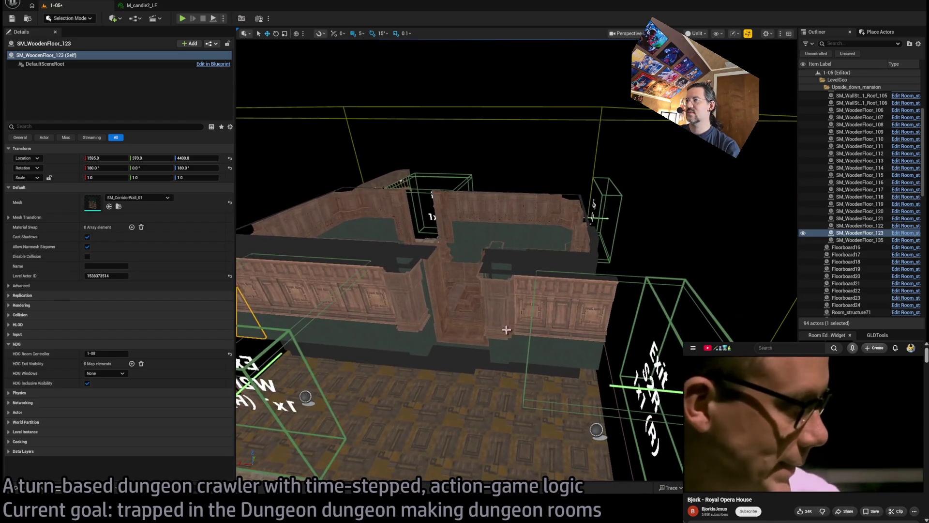
Step: Ctrl-select all four corridor wall sections together
left_click(559, 324)
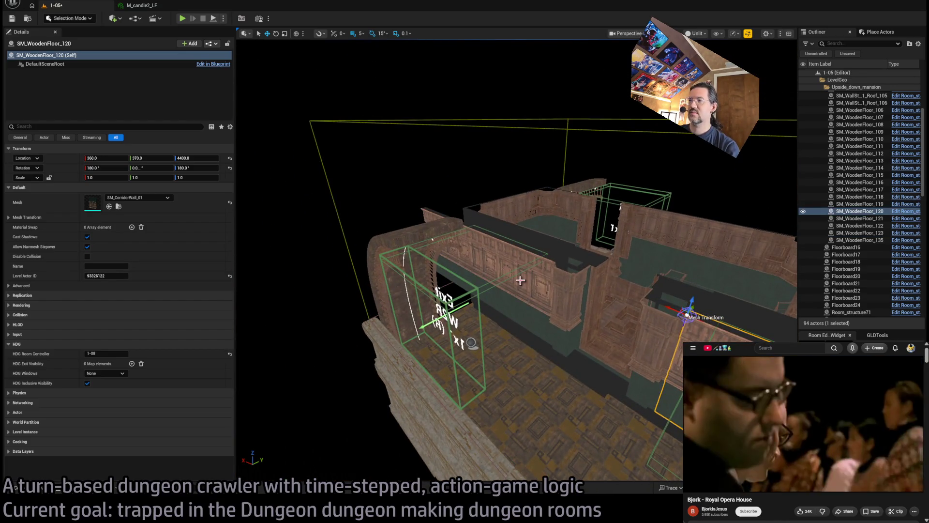
left_click(513, 294, "ctrl")
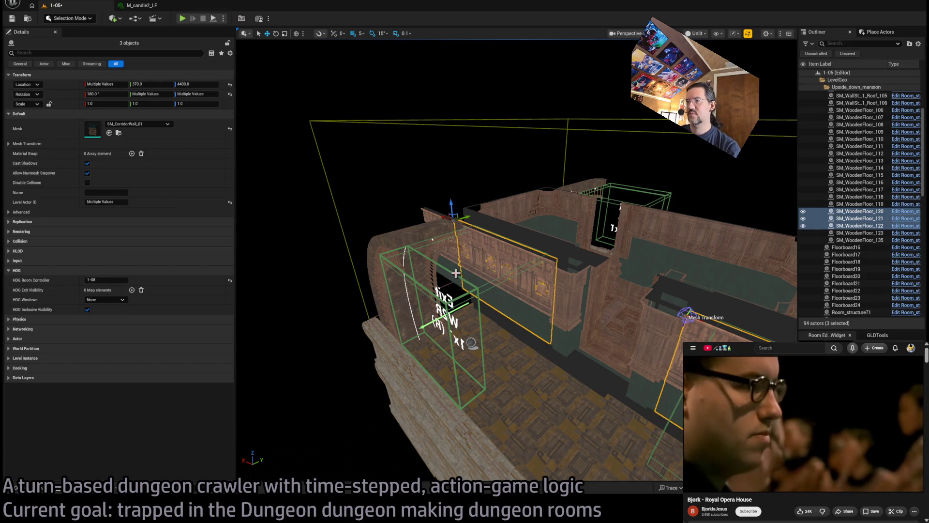
left_click(455, 273, "ctrl")
left_click_drag(455, 273, 539, 301, "alt")
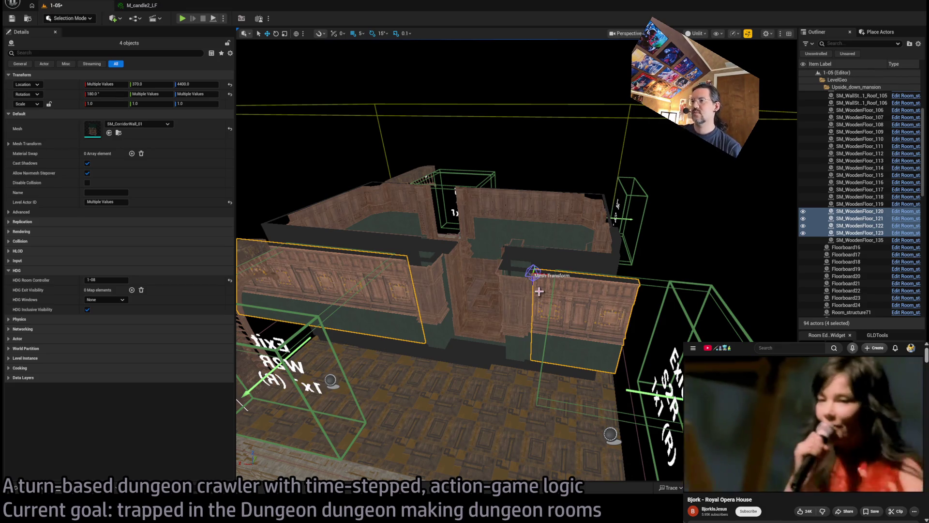
mouse_move(466, 251)
left_mouse_down()
mouse_move(476, 203)
mouse_move(488, 193)
mouse_move(517, 203)
mouse_move(495, 204)
left_mouse_up()
Step: Move three selected ceiling pieces left to X 330
left_click(495, 203)
left_click(495, 303, "ctrl")
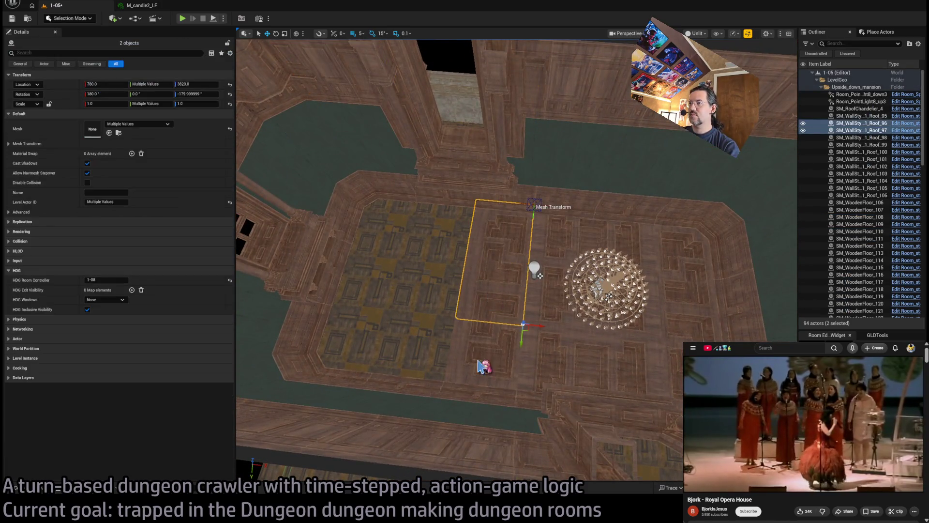
left_click(519, 346, "ctrl")
left_click_drag(532, 401, 376, 375)
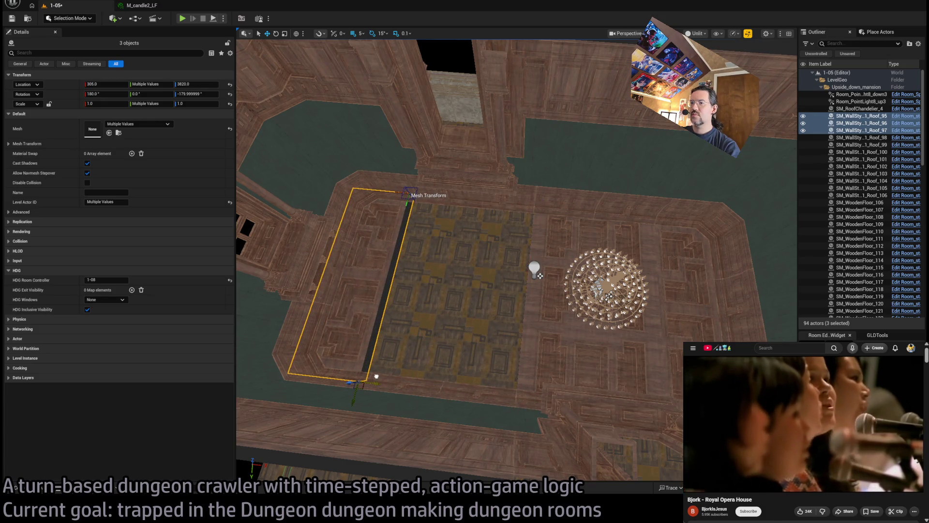
key("ctrl+z")
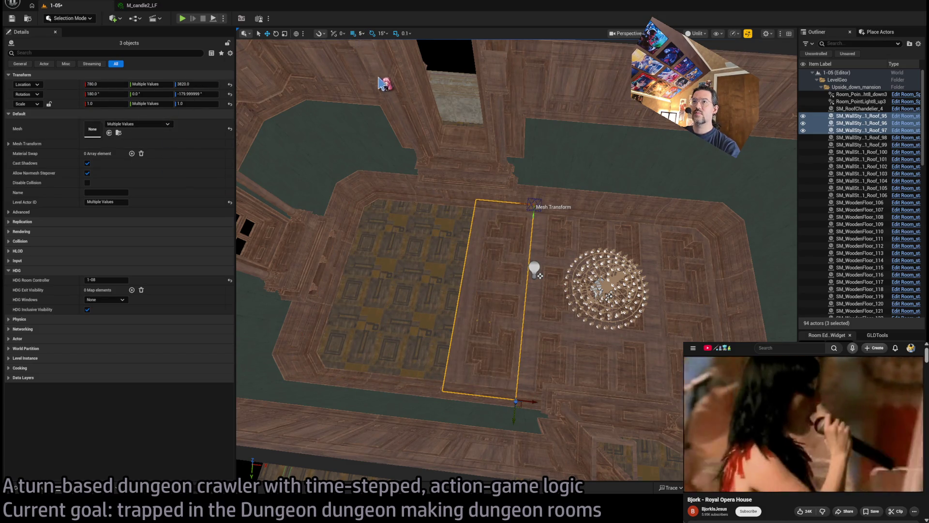
left_click_drag(529, 402, 376, 387)
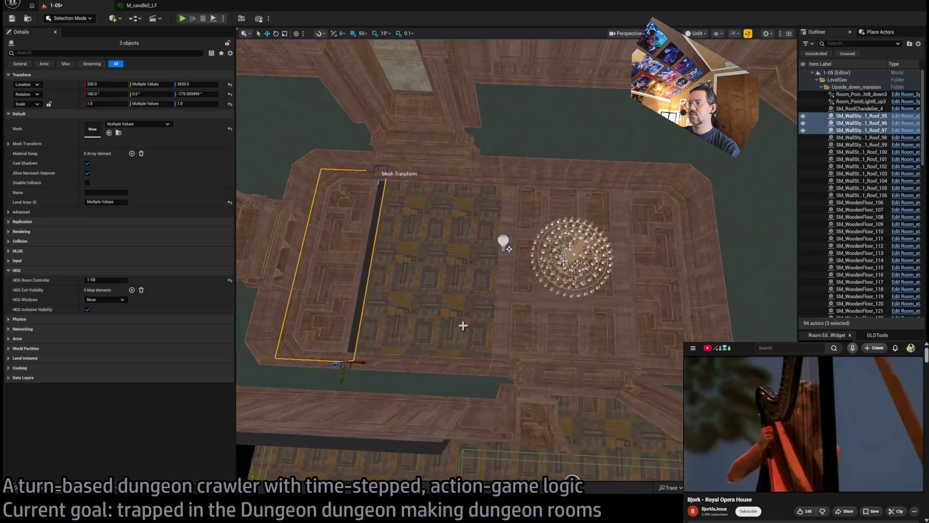
Step: Duplicate a ceiling piece over to X 330 and shift the roof tile 100 units along X
left_click(537, 321)
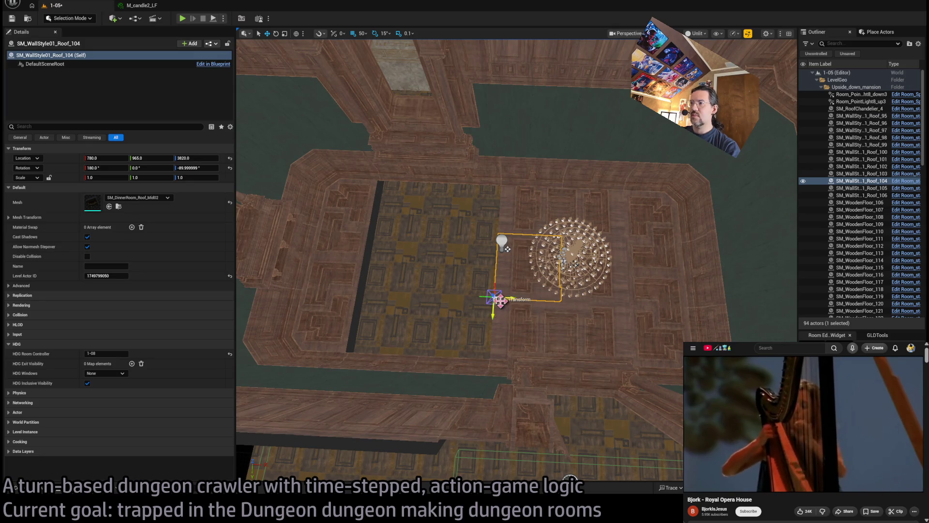
left_click(520, 337)
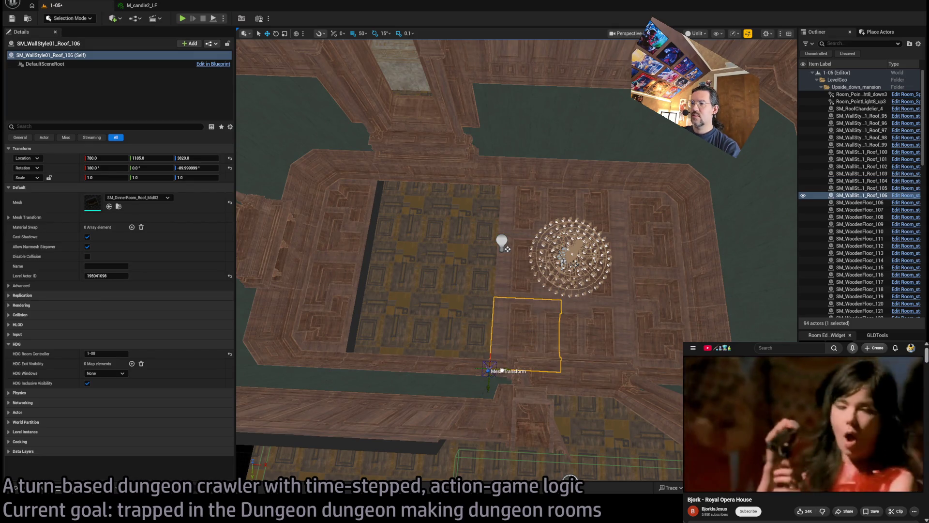
left_click_drag(501, 371, 259, 368)
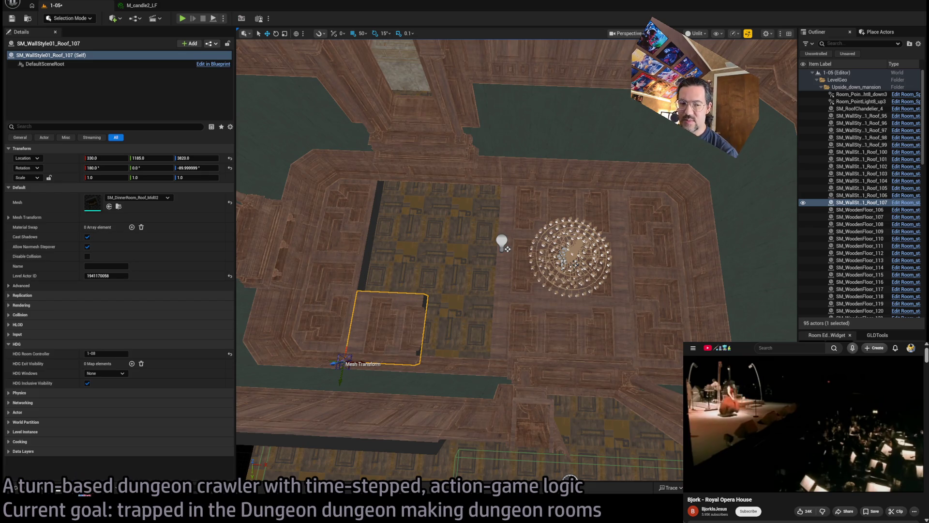
left_click(78, 490)
key("Escape")
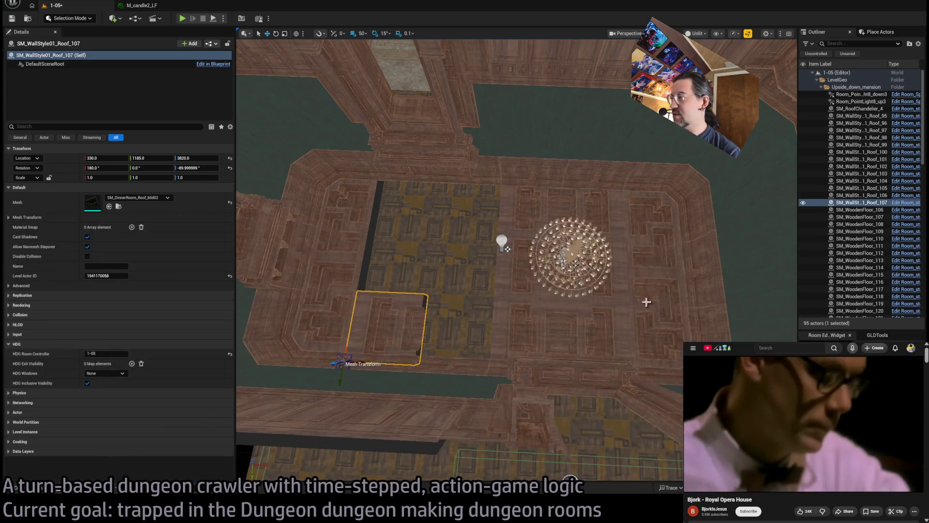
left_click(118, 206)
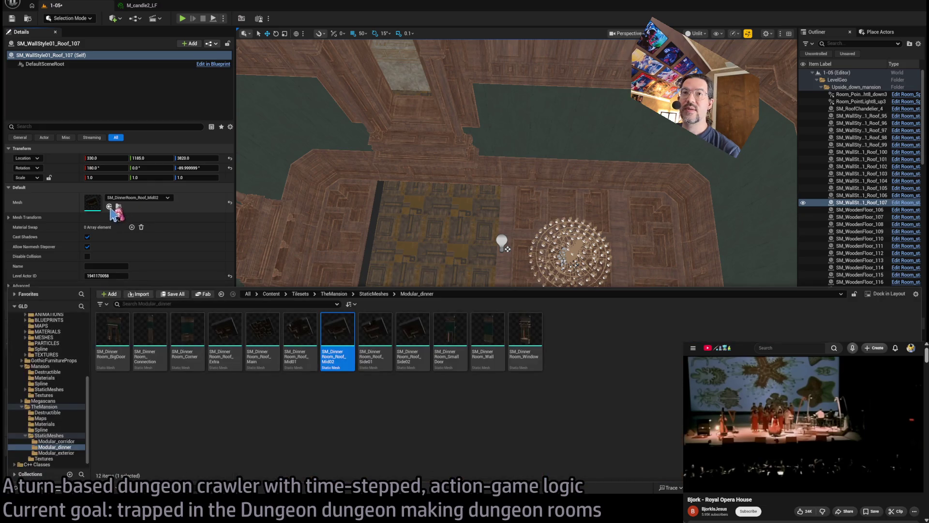
key("ctrl+space")
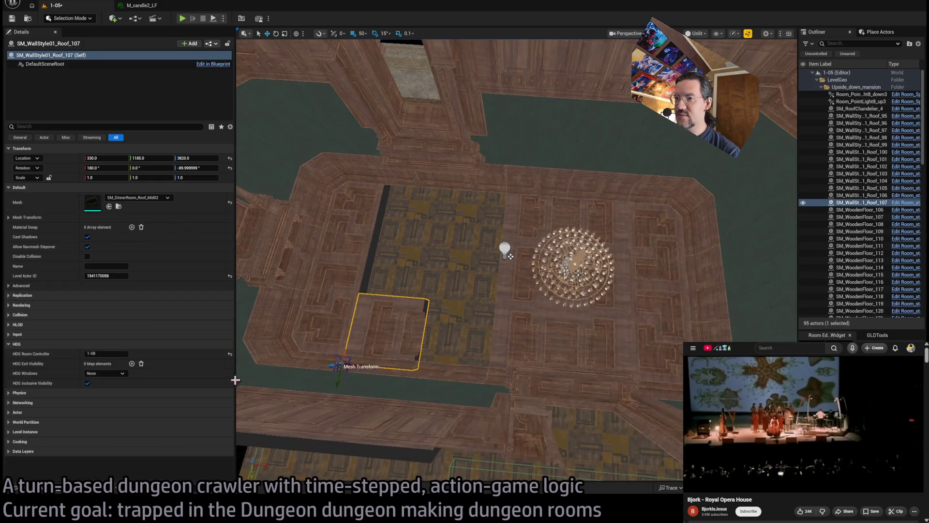
key("ctrl+z")
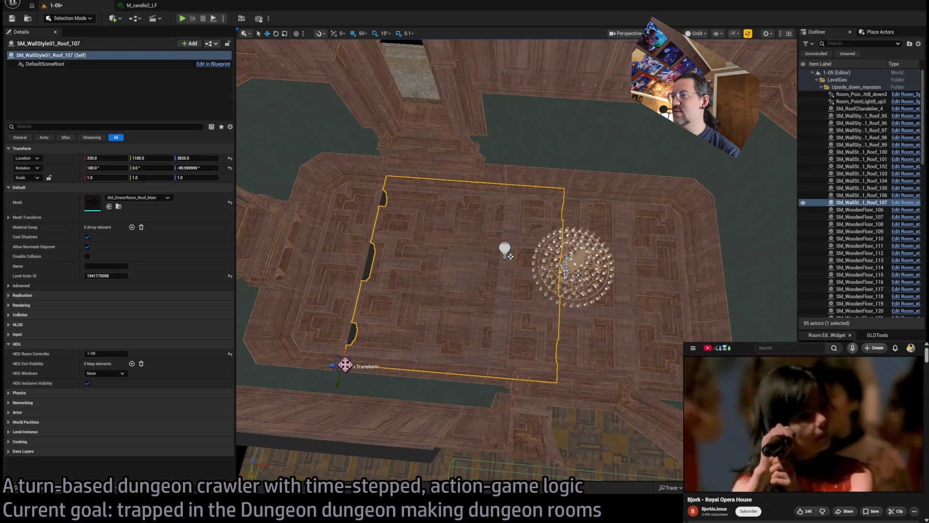
mouse_move(356, 366)
left_mouse_down()
mouse_move(379, 369)
mouse_move(311, 358)
mouse_move(421, 359)
mouse_move(307, 362)
mouse_move(319, 351)
left_mouse_up()
Step: Delete the Roof_105 group of roof tiles and slide Roof_107 300 units along X
left_click(562, 327)
left_click(528, 280, "ctrl")
left_click(528, 348, "ctrl")
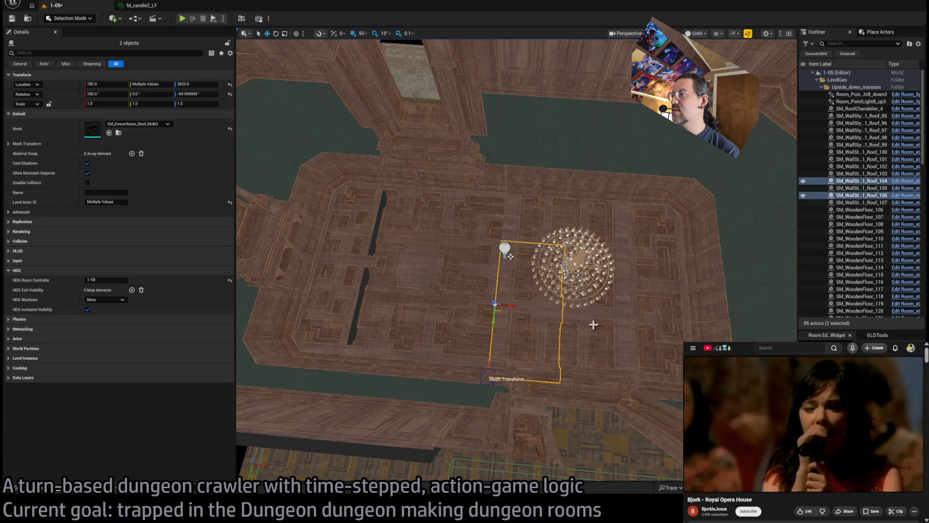
key("Delete")
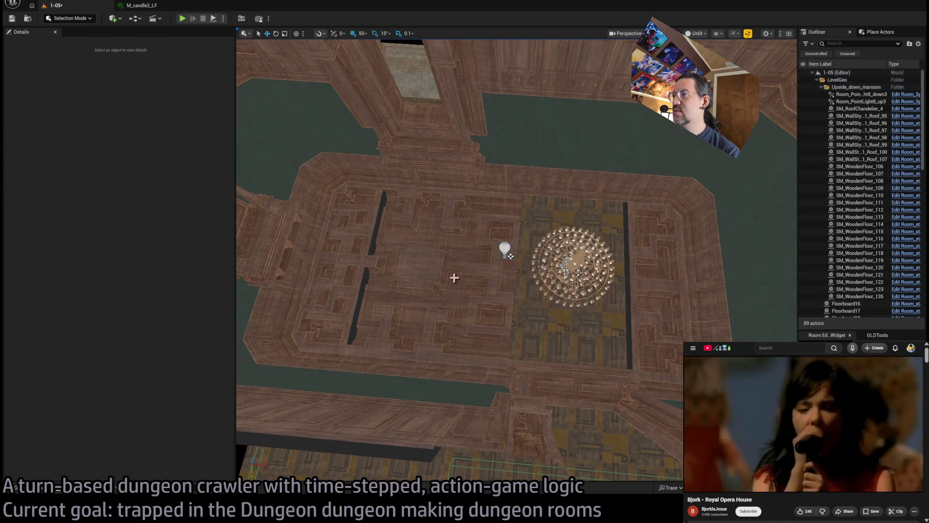
left_click(382, 261)
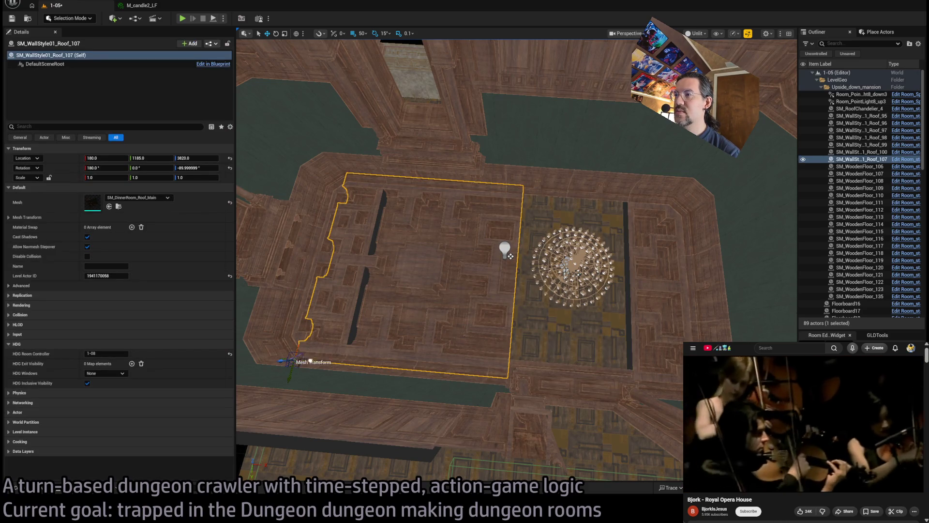
mouse_move(310, 361)
left_mouse_down()
mouse_move(433, 370)
mouse_move(357, 364)
mouse_move(415, 368)
mouse_move(384, 367)
left_mouse_up()
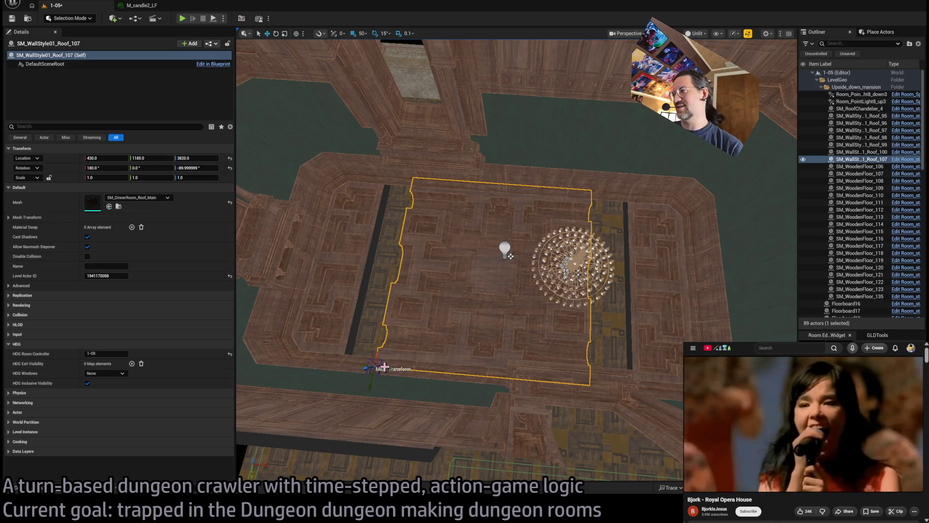
Step: Undo back to the earlier roof layout, then duplicate six roof tiles shifted left
key("ctrl+z")
key("ctrl+z")
key("ctrl+z")
key("ctrl+z")
key("ctrl+z")
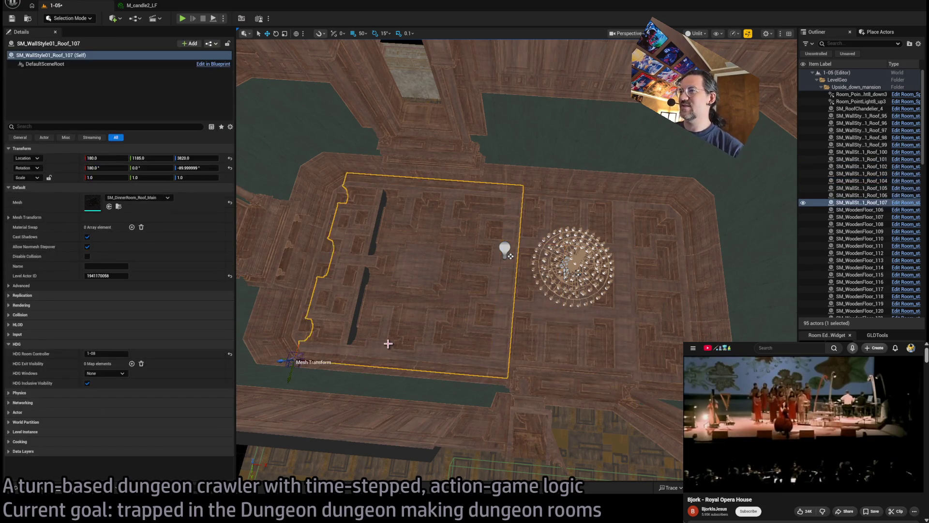
key("ctrl+z")
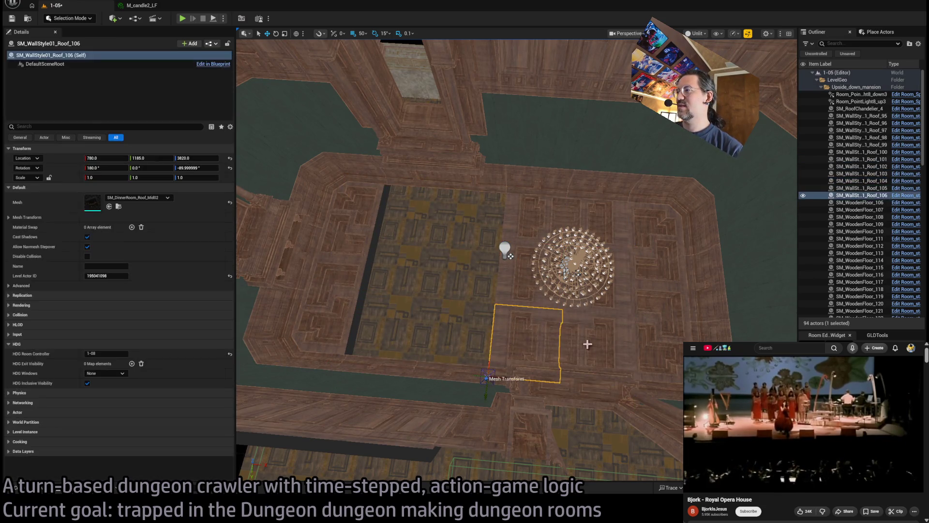
left_click(526, 229, "ctrl")
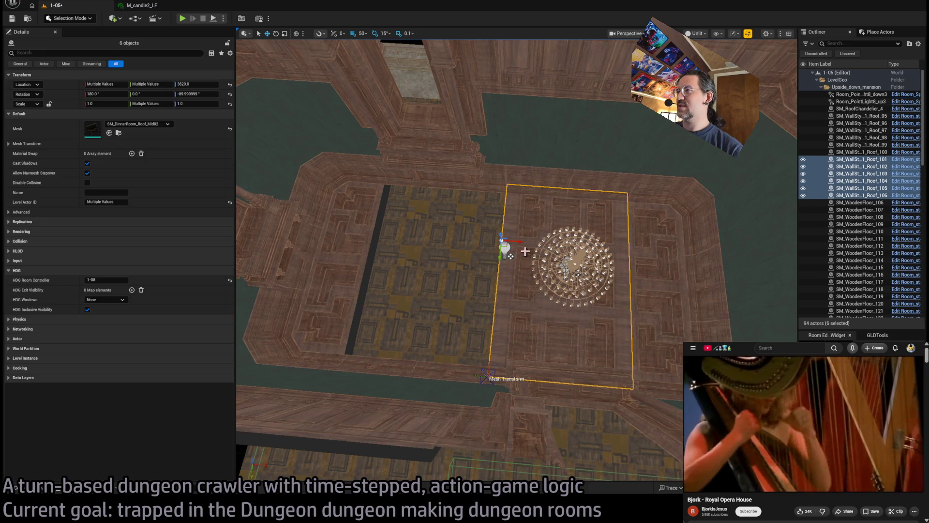
left_click_drag(525, 251, 392, 257, "alt")
scroll(491, 315, "up", 10)
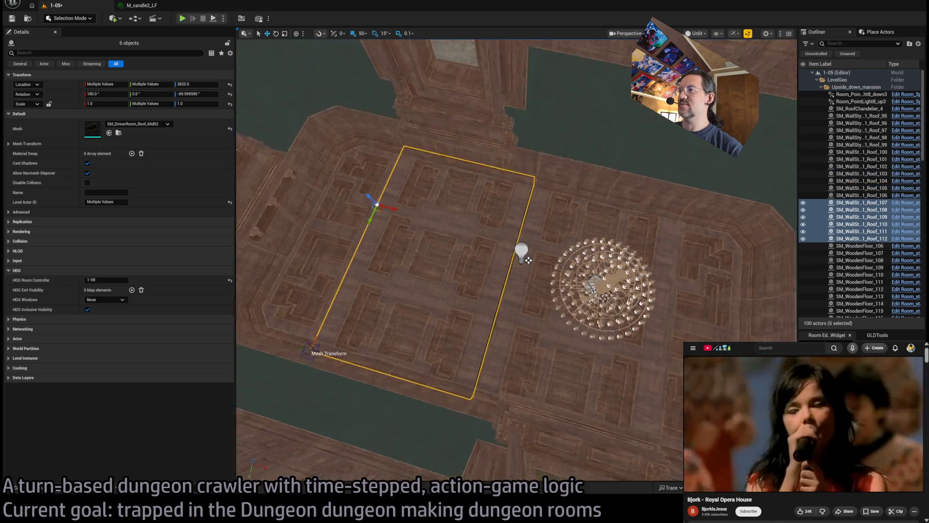
scroll(481, 316, "up", 2)
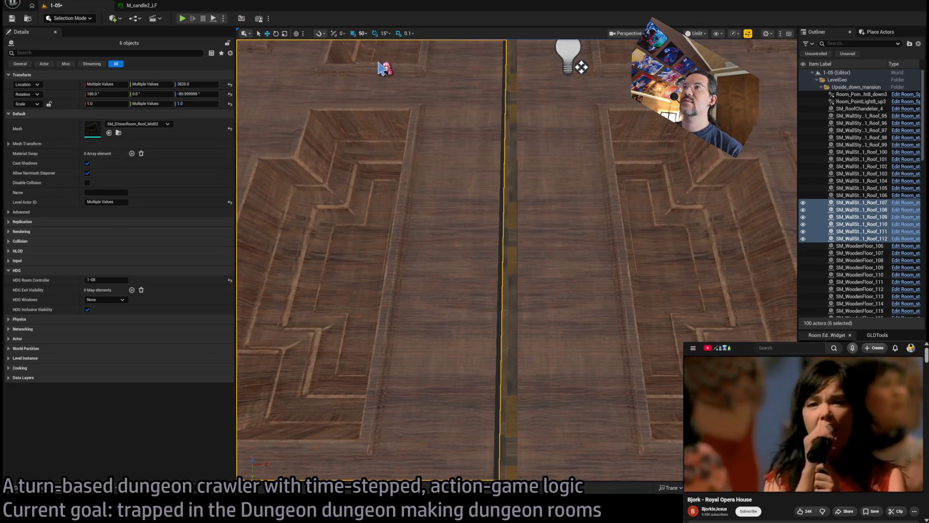
scroll(385, 69, "down", 8)
Step: Set grid snap to 10 and select roof tiles Roof_95, Roof_96 and Roof_97
key("bracketleft")
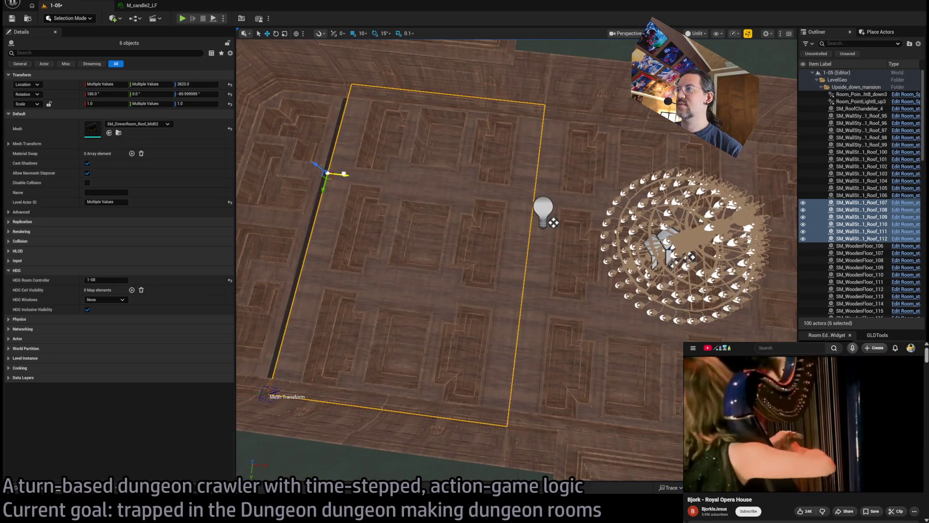
left_click(410, 155)
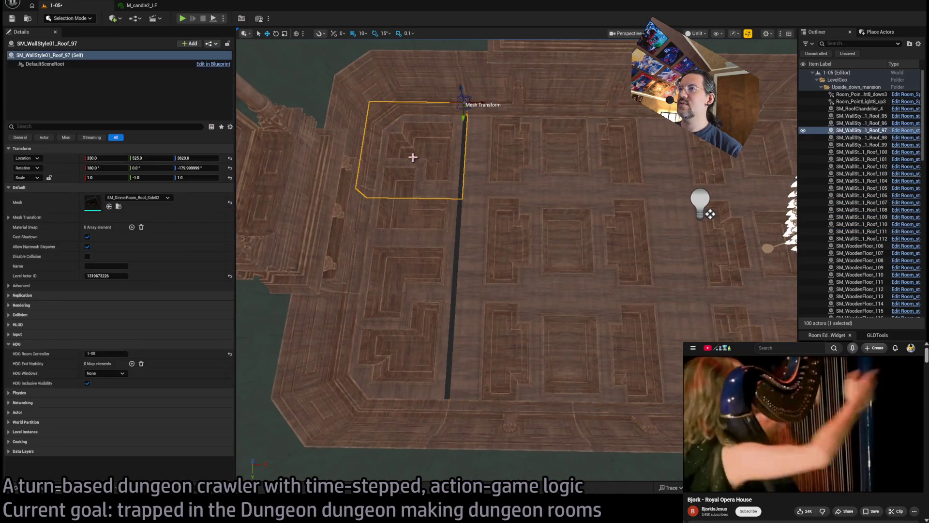
left_click(410, 284, "ctrl")
left_click(411, 310, "ctrl")
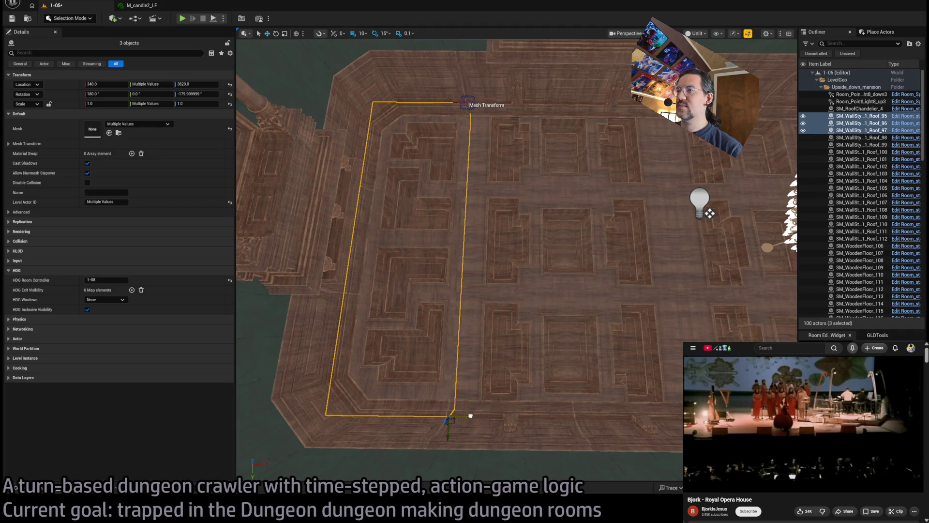
scroll(470, 415, "up", 5)
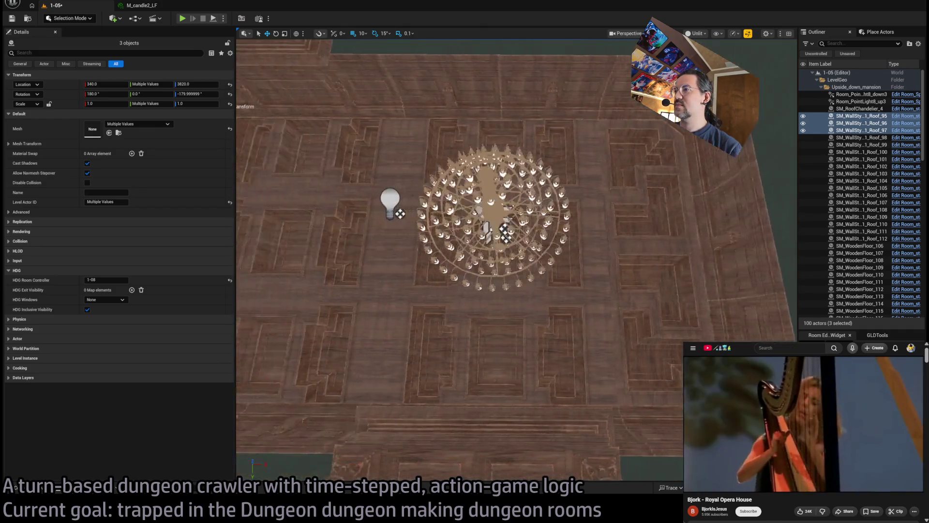
scroll(483, 261, "down", 5)
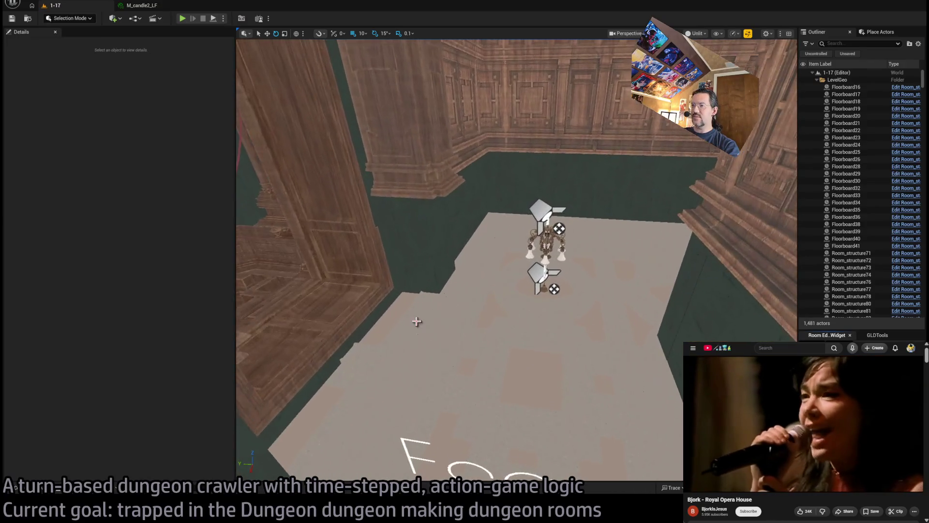
Step: Switch the viewport to Lit and select a corridor wall piece with roof tiles Roof_87 and Roof_85
left_click(415, 315)
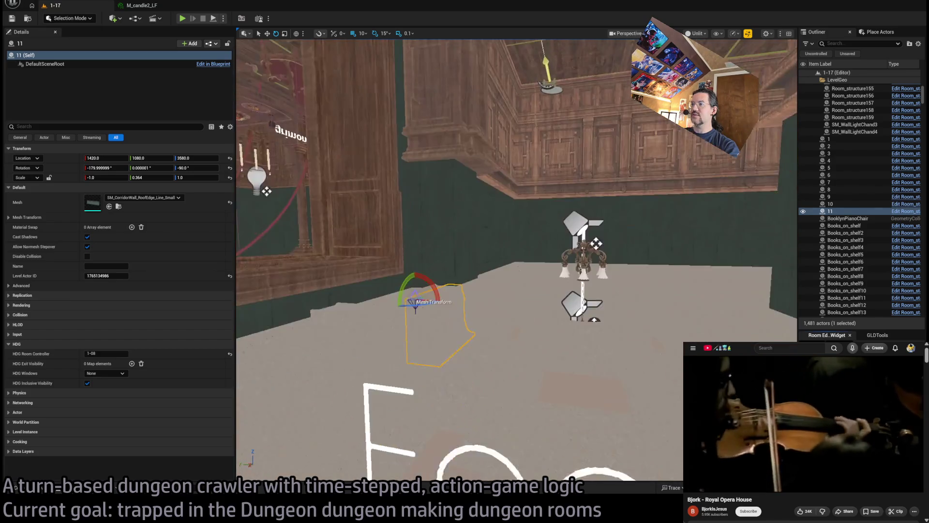
key("alt+4")
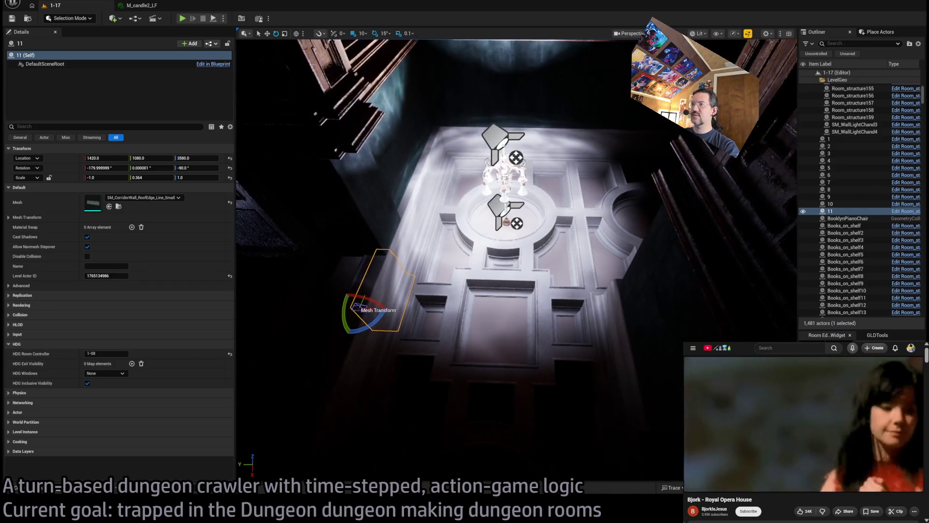
left_click(388, 292, "ctrl")
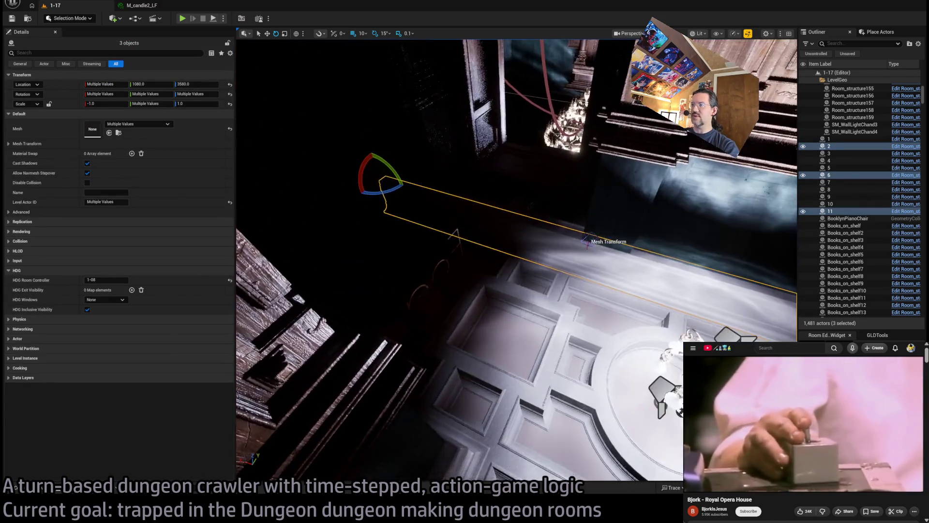
left_click(547, 315)
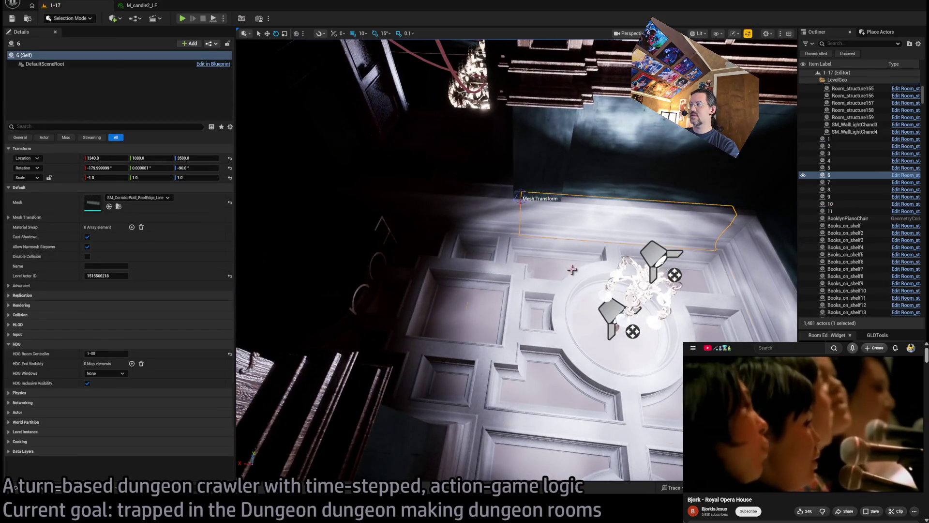
left_click(570, 269, "ctrl")
left_click(408, 314, "ctrl")
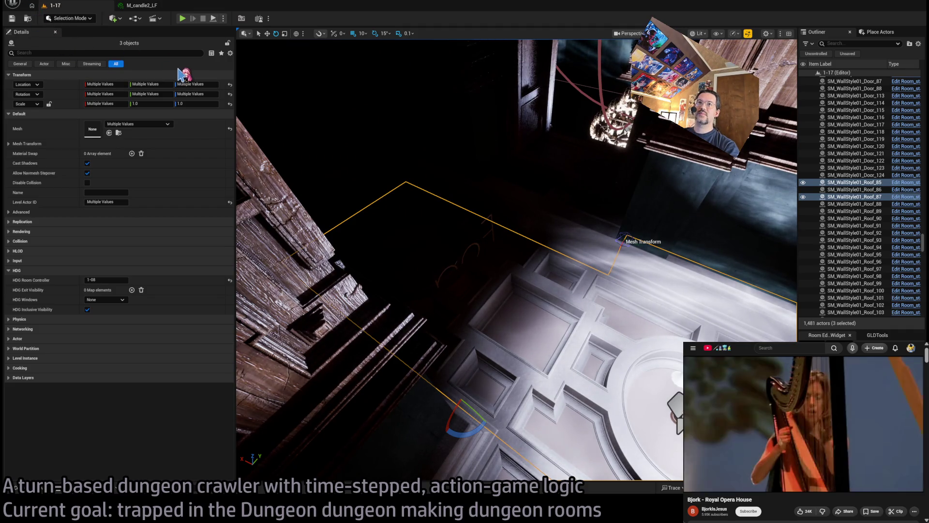
Step: Select corridor roof-edge wall pieces 1 and 2 along with the other wall pieces
left_click_drag(503, 194, 484, 227)
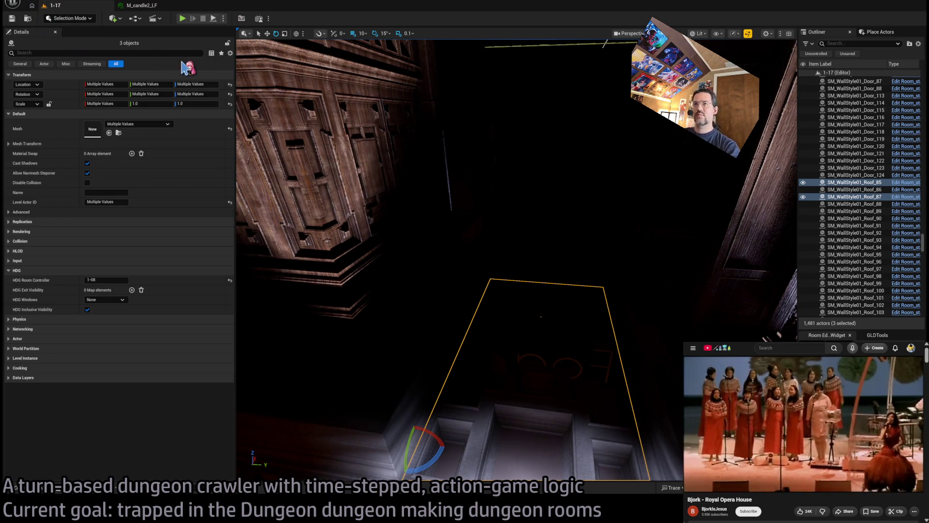
left_click_drag(405, 359, 416, 329)
left_click_drag(440, 291, 433, 268)
left_click(568, 309)
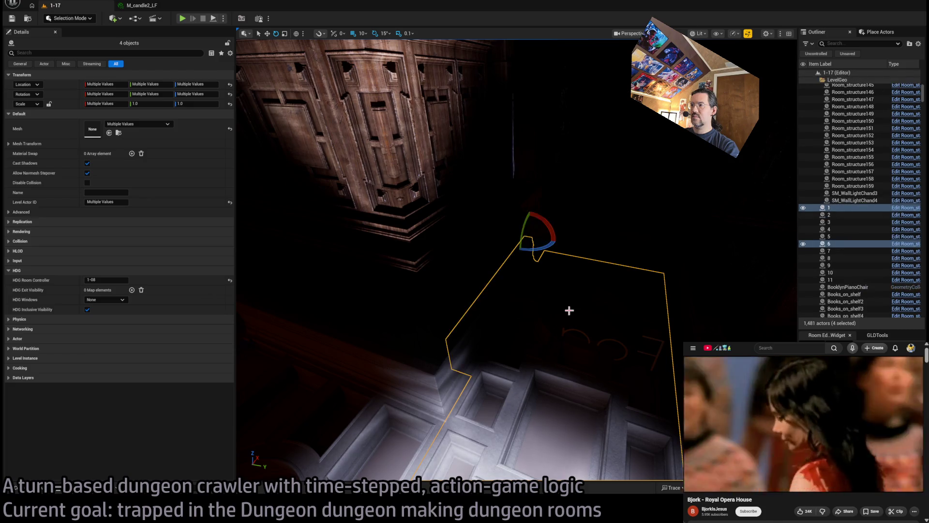
mouse_move(568, 309)
left_mouse_down()
mouse_move(602, 299)
mouse_move(604, 288)
left_mouse_up()
left_click(402, 302, "ctrl")
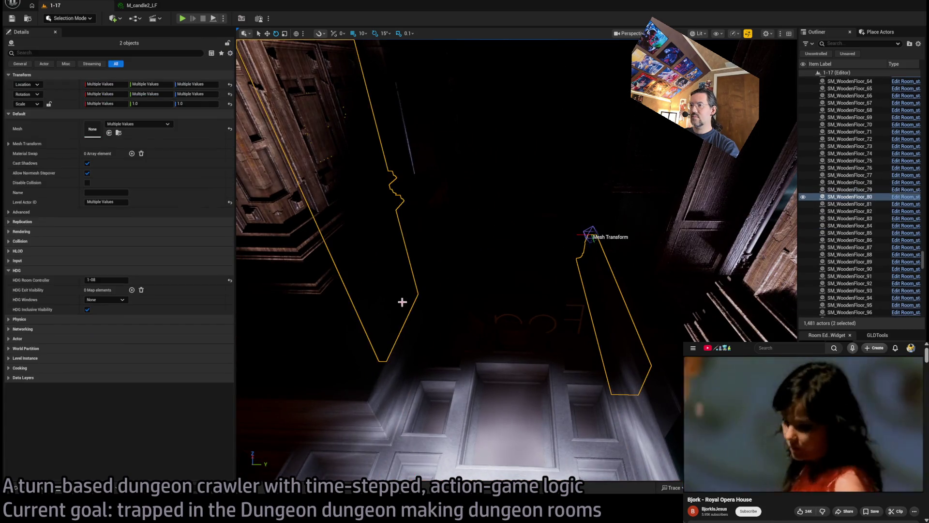
left_click(408, 312)
left_click(589, 314, "ctrl")
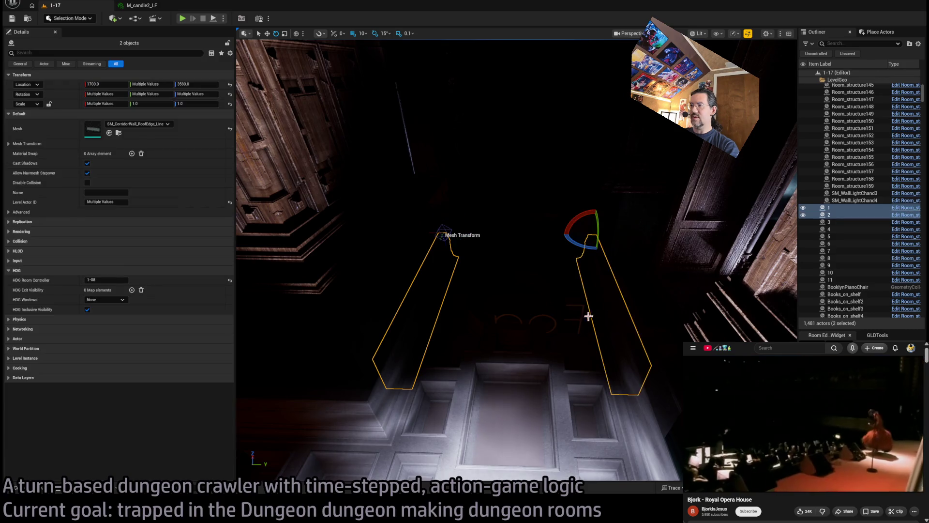
left_click(588, 345, "ctrl")
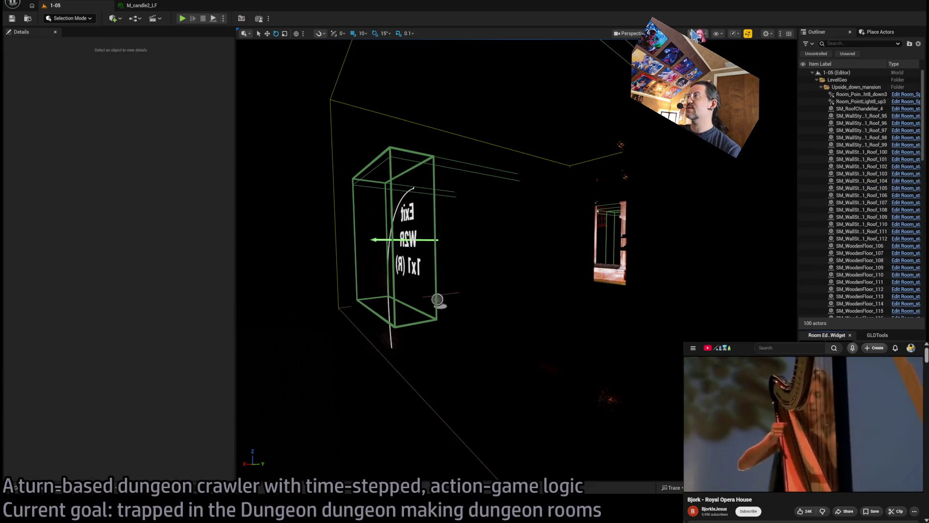
key("alt+3")
key("ctrl+v")
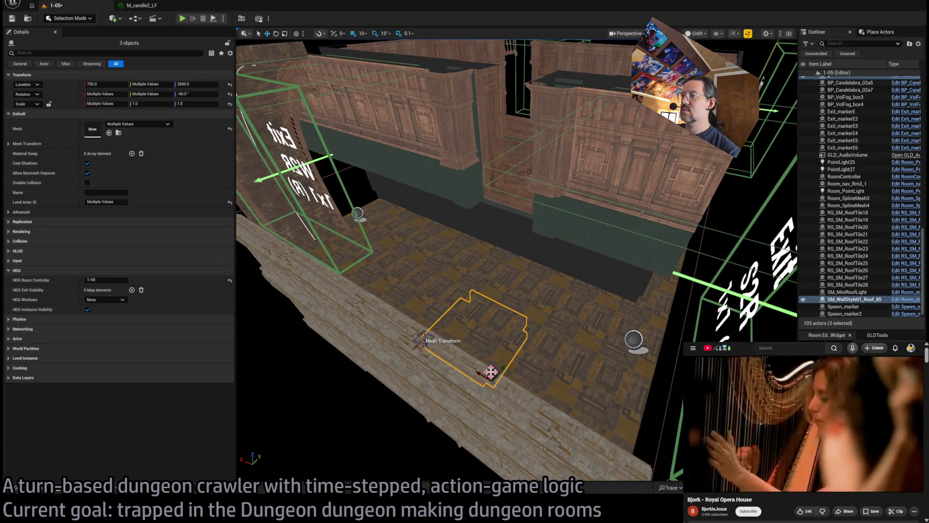
left_click_drag(490, 372, 491, 217)
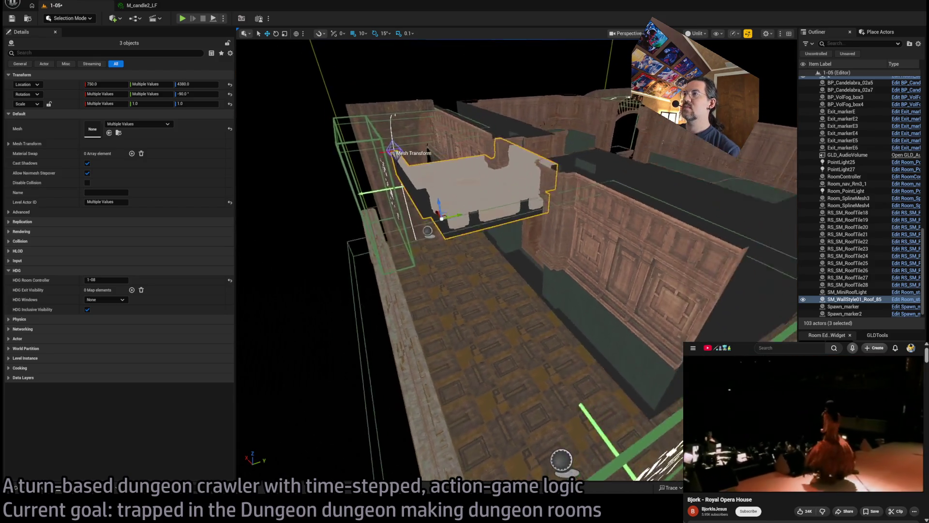
left_click_drag(428, 230, 321, 169)
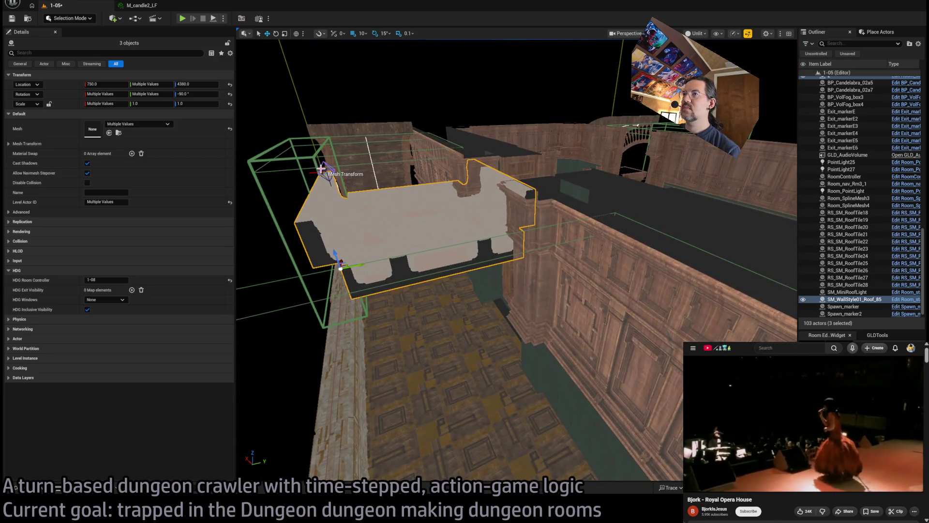
left_click_drag(335, 252, 346, 472)
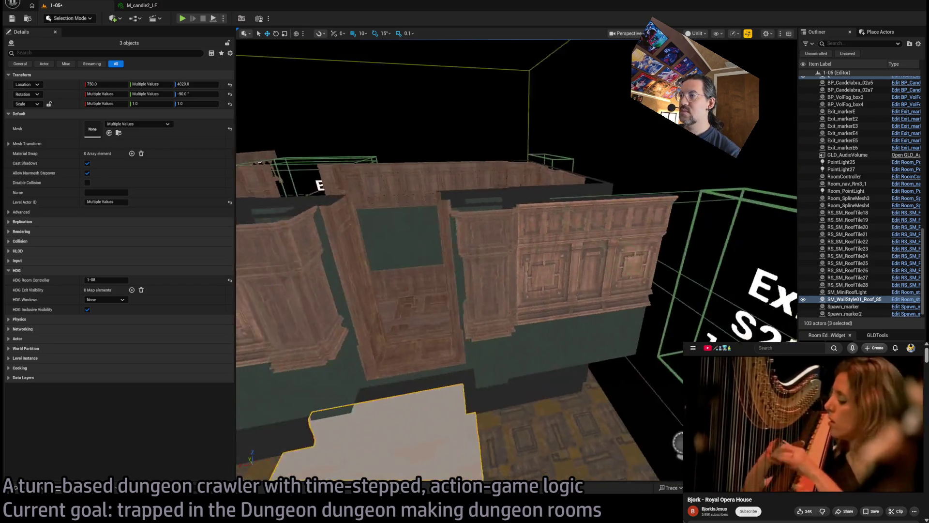
mouse_move(601, 348)
left_mouse_down()
mouse_move(596, 290)
mouse_move(601, 348)
mouse_move(637, 361)
mouse_move(612, 304)
mouse_move(457, 302)
mouse_move(629, 315)
mouse_move(306, 252)
mouse_move(397, 311)
left_mouse_up()
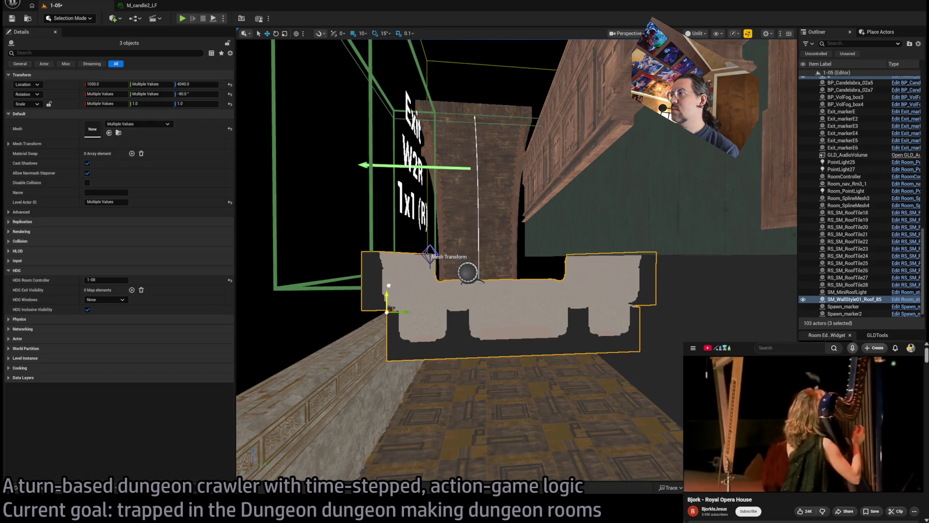
mouse_move(467, 272)
left_mouse_down()
mouse_move(486, 344)
mouse_move(474, 281)
mouse_move(493, 325)
mouse_move(262, 113)
left_mouse_up()
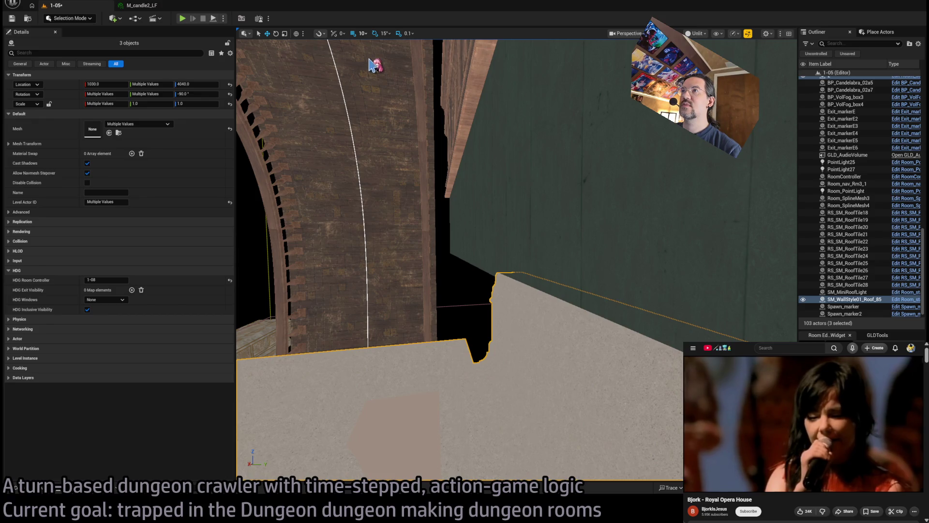
left_click_drag(372, 64, 322, 75)
left_click_drag(326, 295, 326, 297)
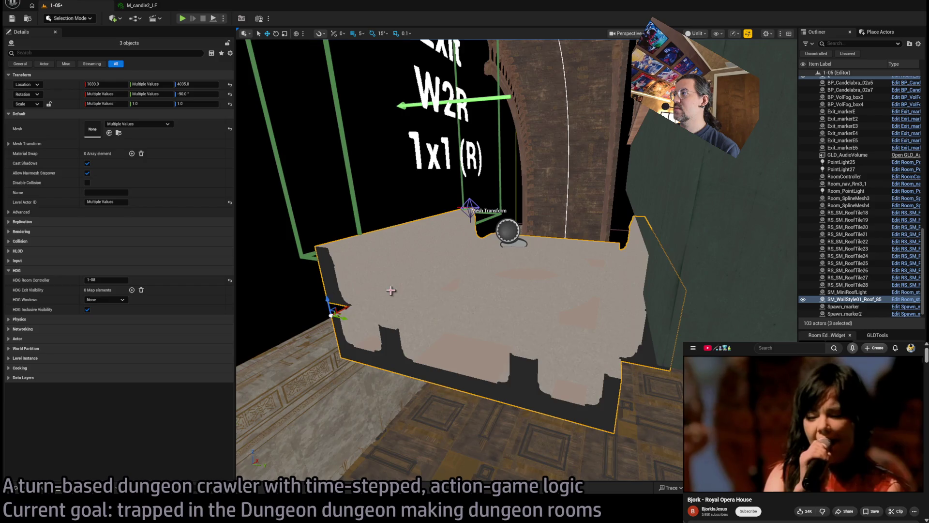
mouse_move(391, 290)
left_mouse_down()
mouse_move(423, 264)
mouse_move(443, 223)
mouse_move(486, 274)
left_mouse_up()
key("ctrl+z")
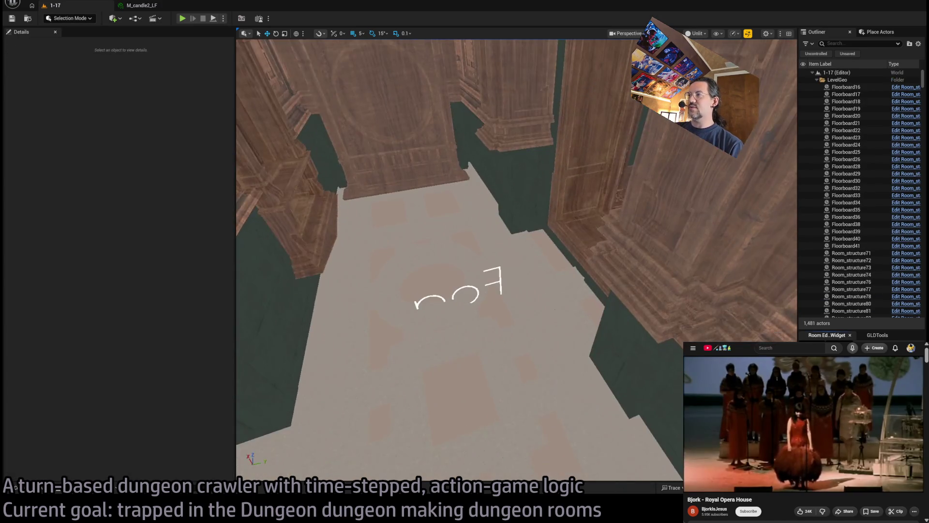
Step: Select the two corridor ceiling pieces in level 1-17, then return to level 1-05
left_click(499, 281)
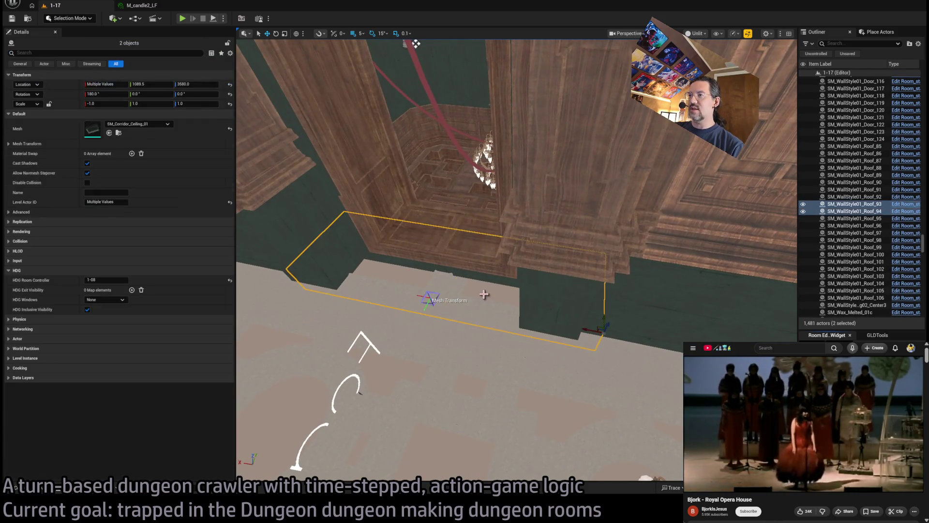
mouse_move(497, 41)
left_mouse_down()
mouse_move(614, 52)
mouse_move(531, 241)
left_mouse_up()
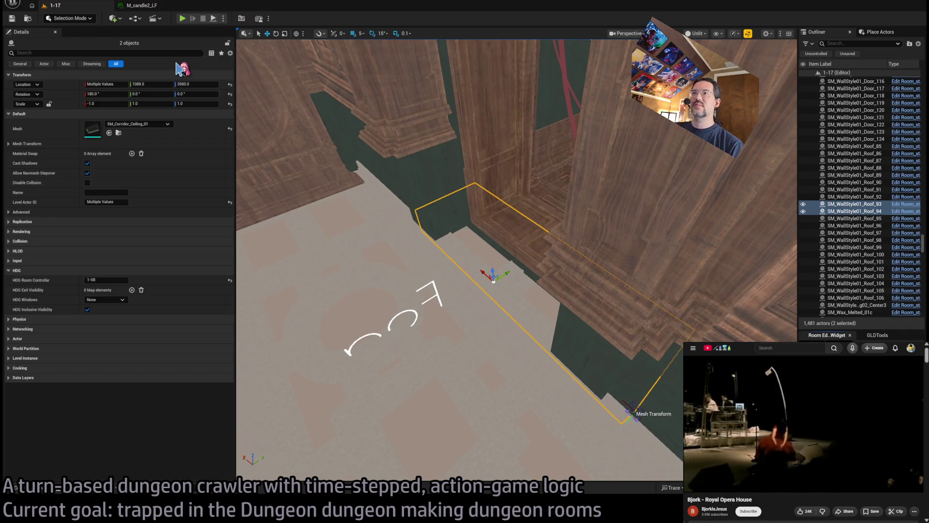
double_click(415, 194)
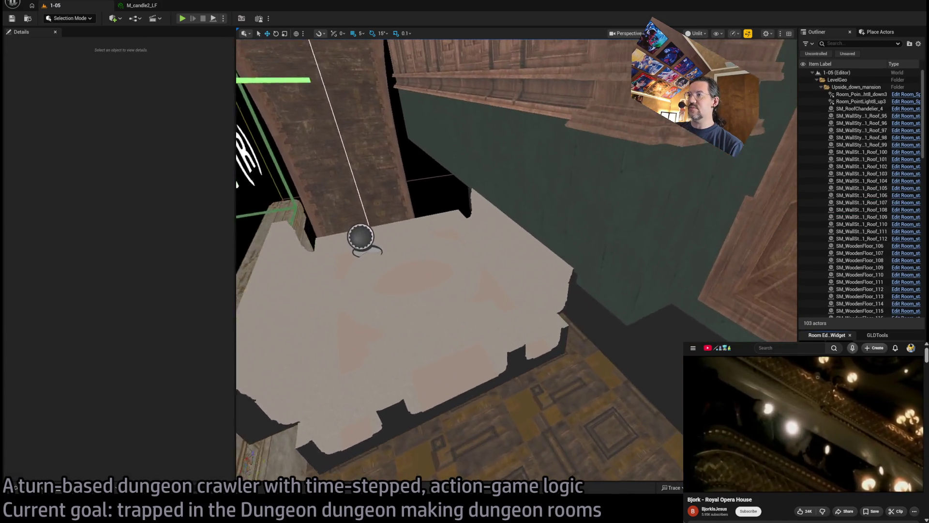
left_click_drag(516, 260, 437, 303)
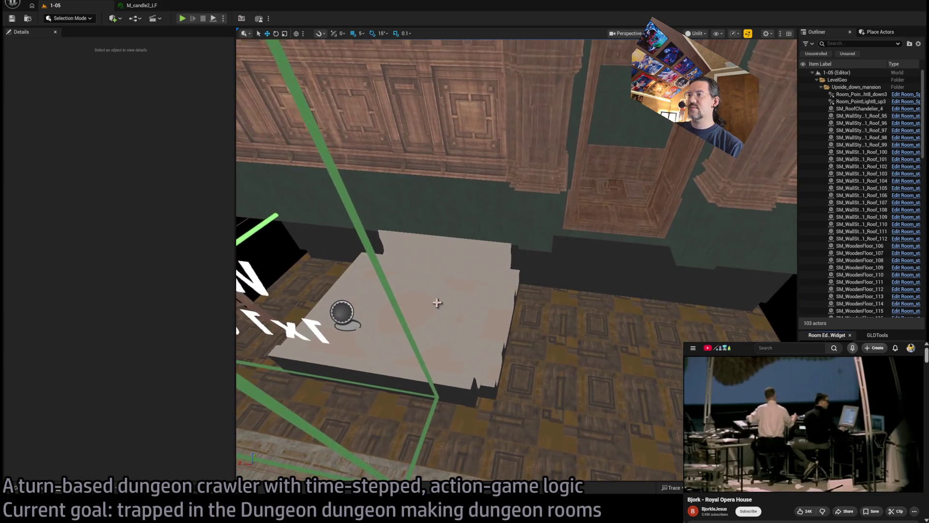
Step: Duplicate ceiling tile Roof_85 as Roof_86, flip it 180° on Z and place it beside the original
left_click(461, 362)
left_click_drag(485, 387, 702, 424)
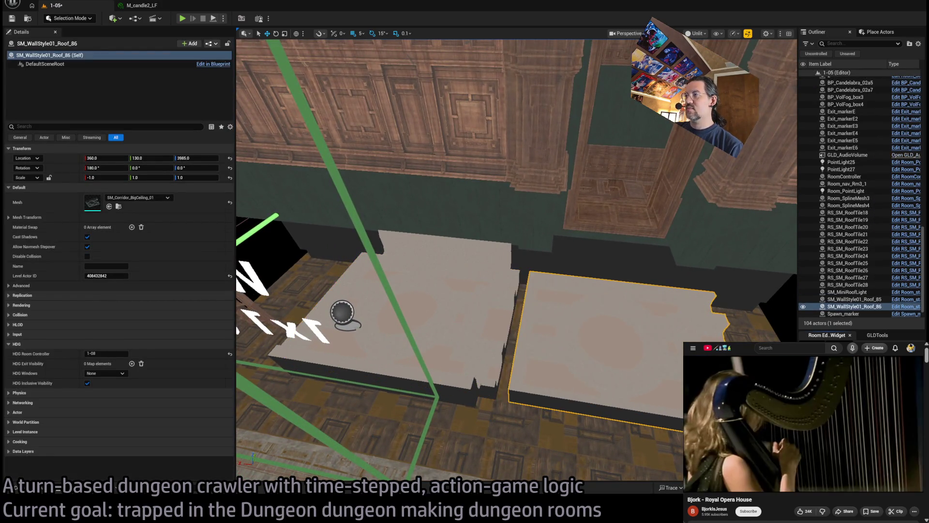
mouse_move(617, 344)
left_mouse_down()
mouse_move(648, 377)
mouse_move(557, 380)
mouse_move(527, 352)
mouse_move(679, 374)
mouse_move(638, 361)
mouse_move(599, 369)
mouse_move(646, 353)
left_mouse_up()
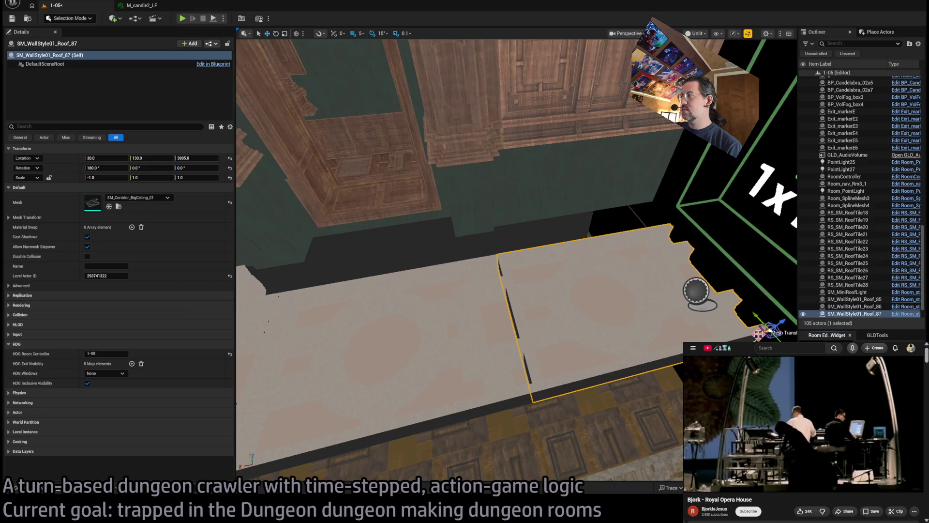
key("Delete")
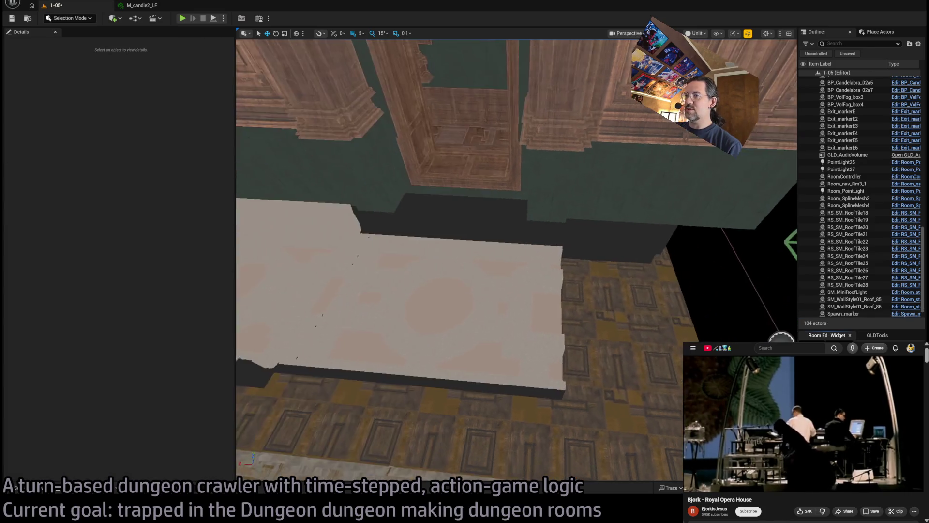
left_click_drag(595, 338, 532, 341)
left_click(532, 341)
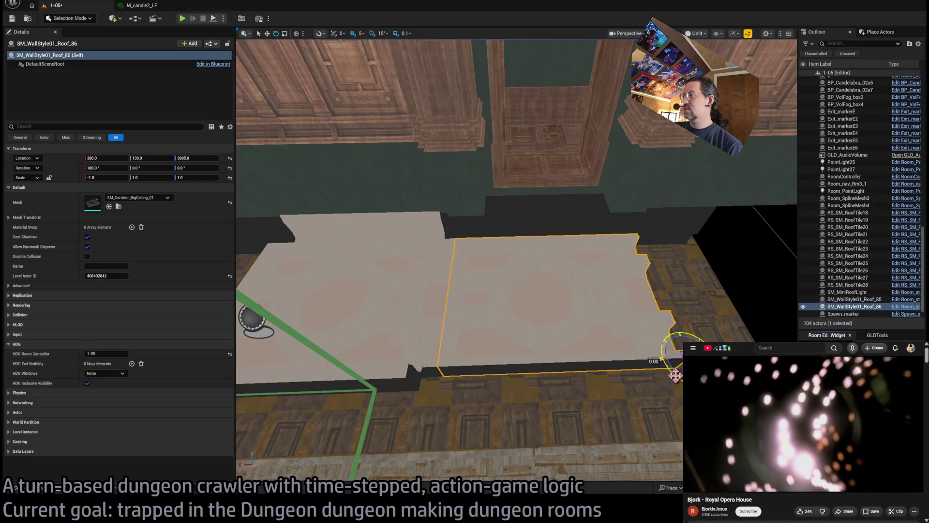
left_click_drag(675, 375, 701, 387)
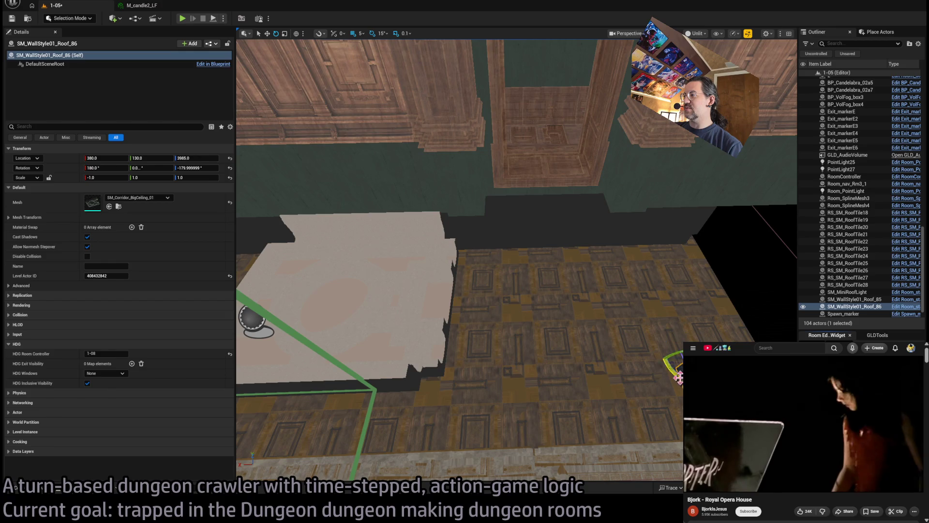
left_click_drag(682, 341, 446, 229)
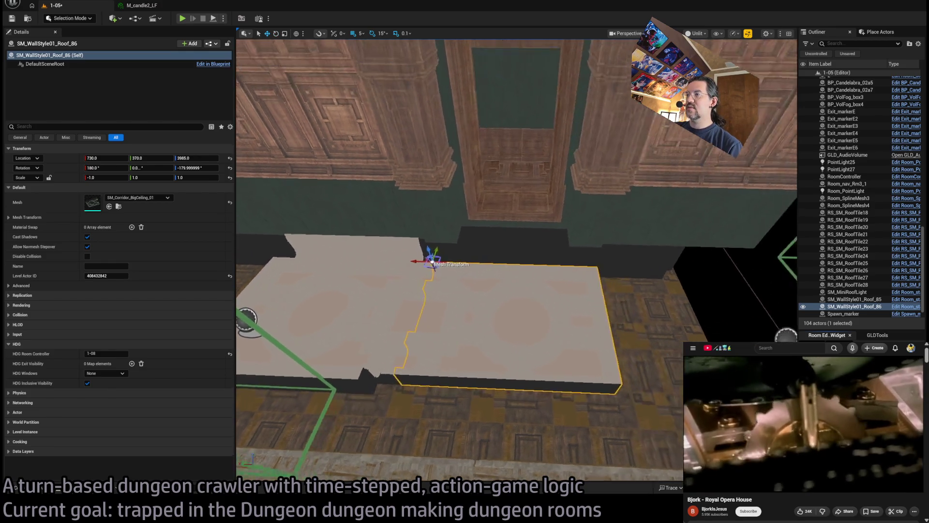
Step: Paste the two corridor ceiling pieces into level 1-05
left_click(370, 245)
scroll(485, 272, "up", 2)
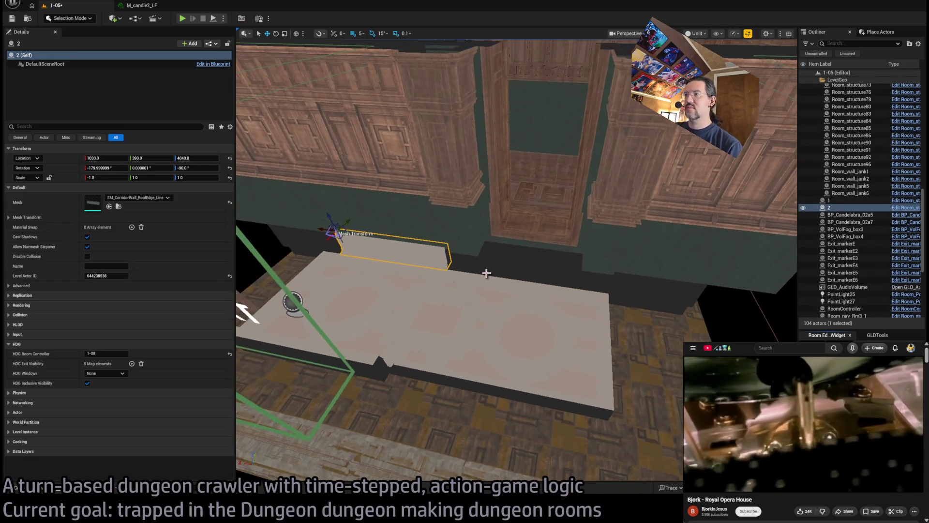
key("ctrl+z")
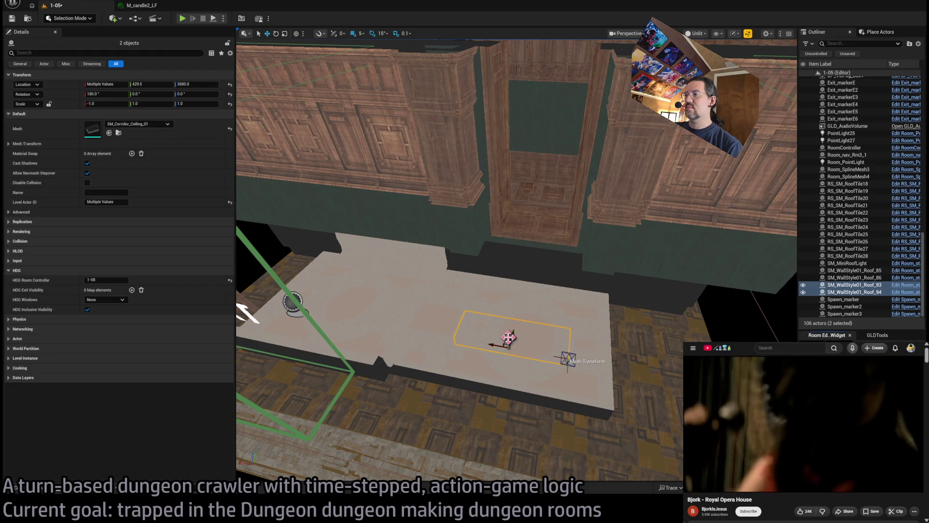
Step: Raise the two corridor ceiling pieces, slide them along Y to the wall, and set Z to 4040
mouse_move(508, 337)
left_mouse_down()
mouse_move(504, 219)
mouse_move(515, 208)
mouse_move(576, 261)
mouse_move(596, 236)
mouse_move(460, 289)
left_mouse_up()
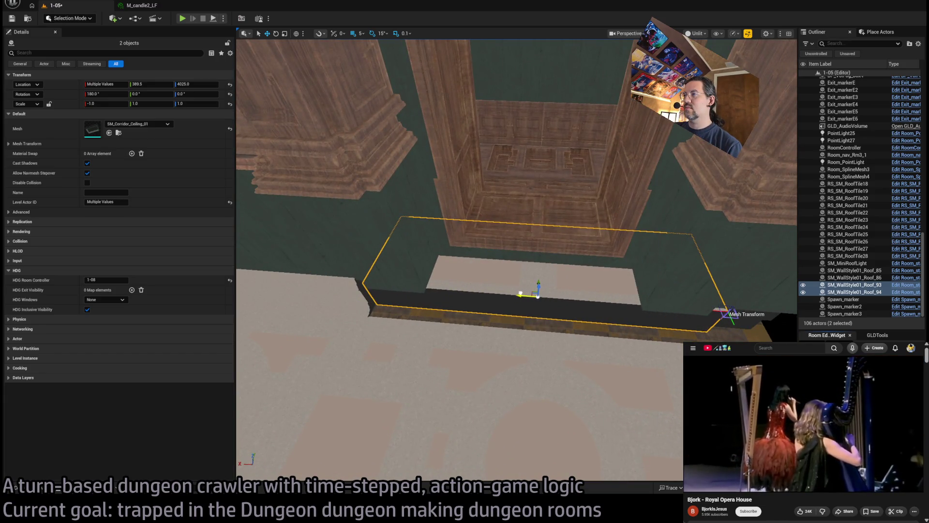
mouse_move(493, 314)
left_mouse_down()
mouse_move(352, 305)
mouse_move(328, 232)
mouse_move(462, 257)
mouse_move(475, 256)
mouse_move(376, 239)
mouse_move(593, 258)
mouse_move(622, 332)
mouse_move(545, 251)
left_mouse_up()
left_click(377, 304)
left_click(524, 305)
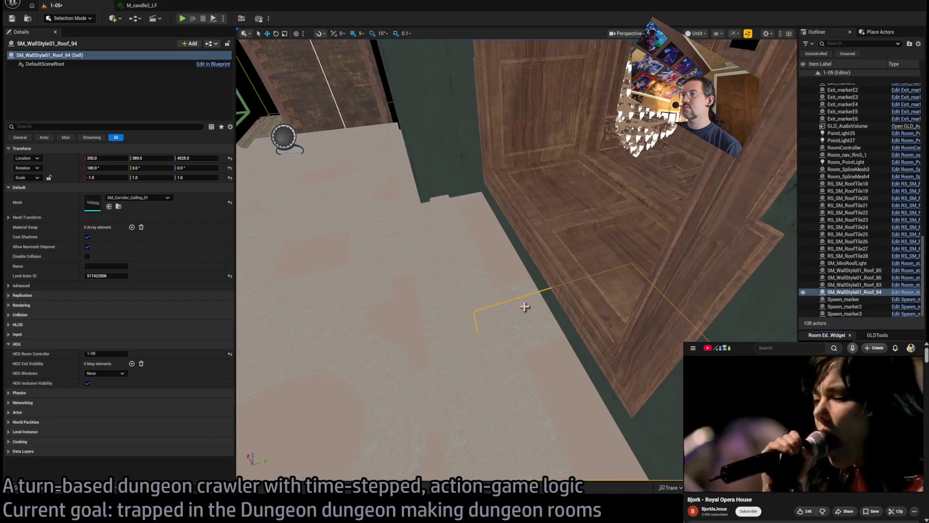
left_click_drag(500, 285, 493, 290)
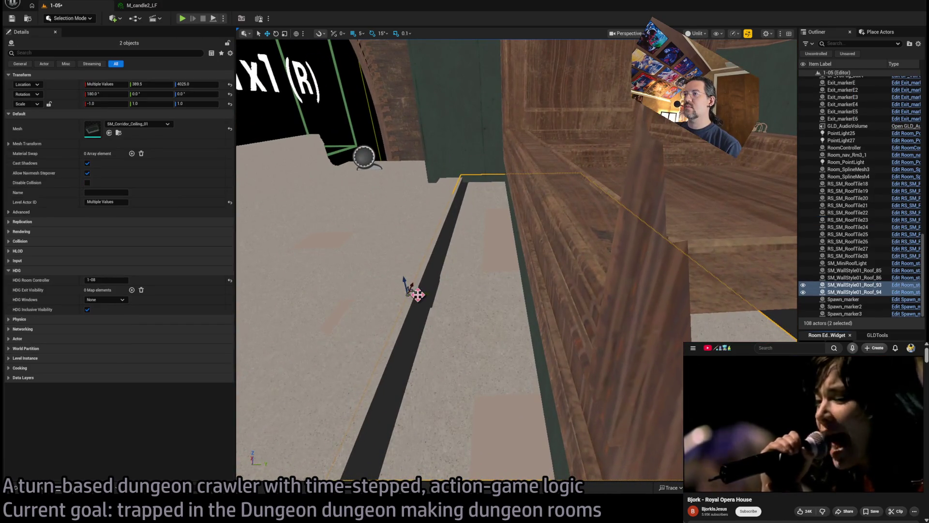
mouse_move(417, 293)
left_mouse_down()
mouse_move(458, 293)
mouse_move(464, 271)
mouse_move(486, 276)
mouse_move(451, 295)
left_mouse_up()
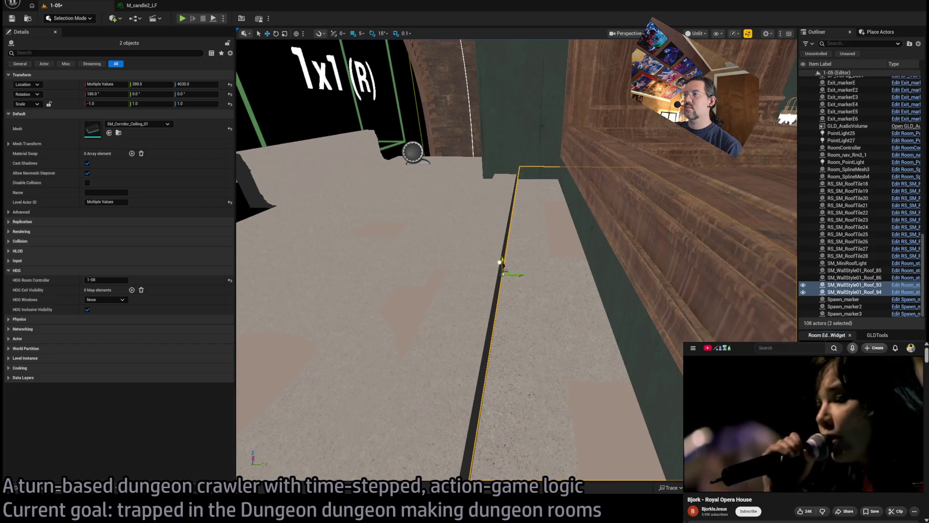
mouse_move(500, 248)
left_mouse_down()
mouse_move(489, 232)
mouse_move(465, 290)
mouse_move(489, 287)
mouse_move(479, 310)
mouse_move(447, 312)
mouse_move(494, 283)
mouse_move(503, 257)
left_mouse_up()
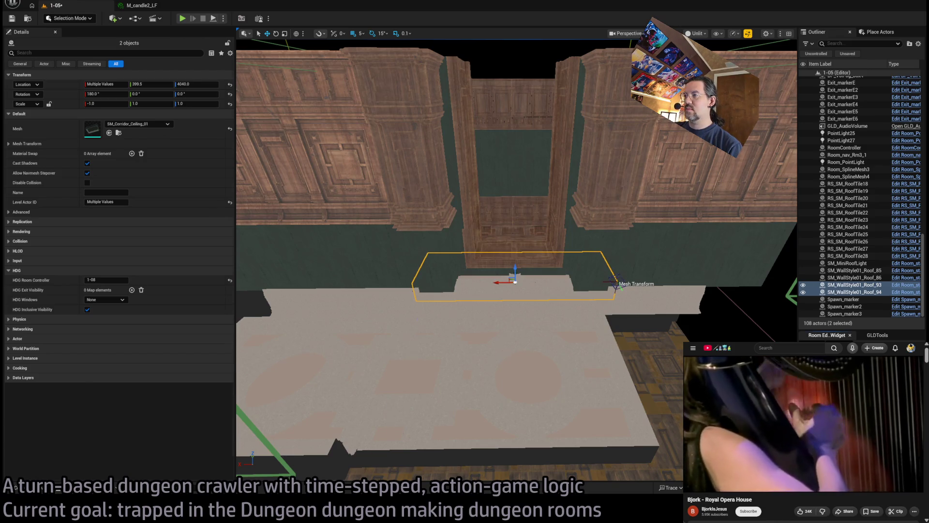
Step: Select the two big ceiling tiles, then the corridor wall pieces
left_click(513, 352)
mouse_move(493, 338)
left_mouse_down()
mouse_move(431, 272)
mouse_move(369, 315)
mouse_move(370, 413)
mouse_move(400, 285)
left_mouse_up()
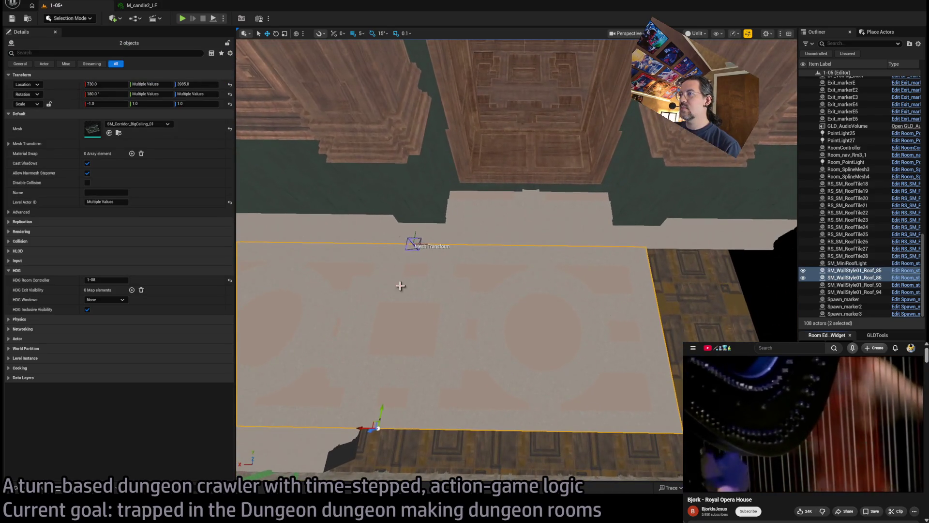
mouse_move(433, 249)
left_mouse_down()
mouse_move(436, 263)
mouse_move(449, 256)
mouse_move(443, 252)
mouse_move(382, 390)
mouse_move(384, 247)
mouse_move(397, 261)
left_mouse_up()
left_click(402, 261)
Step: Drop piece 4 from the selection and duplicate the wall edge pieces along X
left_click_drag(530, 299, 530, 299)
left_click(531, 299, "ctrl")
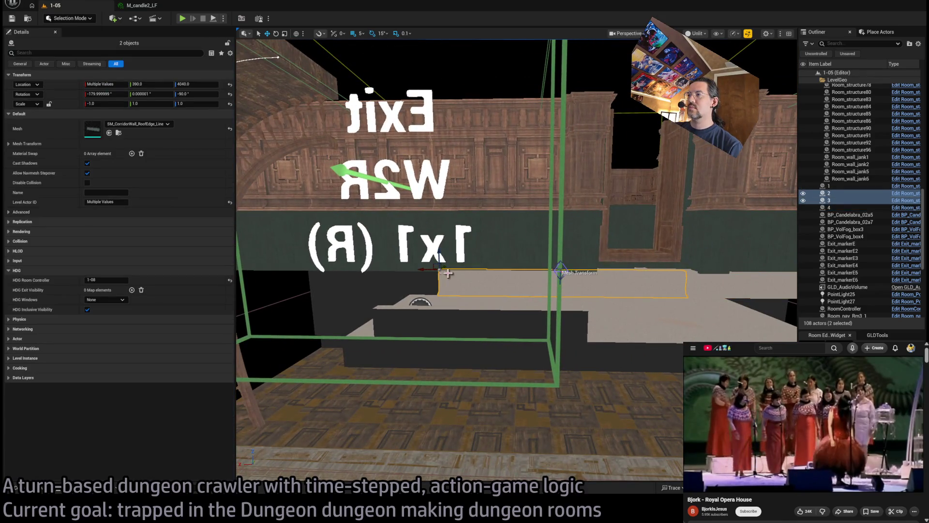
left_click_drag(426, 270, 426, 270)
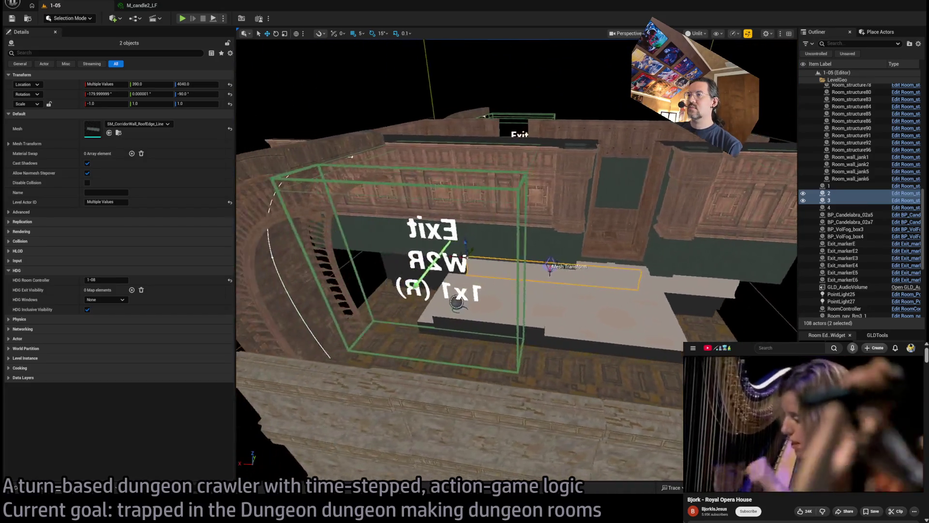
left_click_drag(512, 265, 474, 262, "alt")
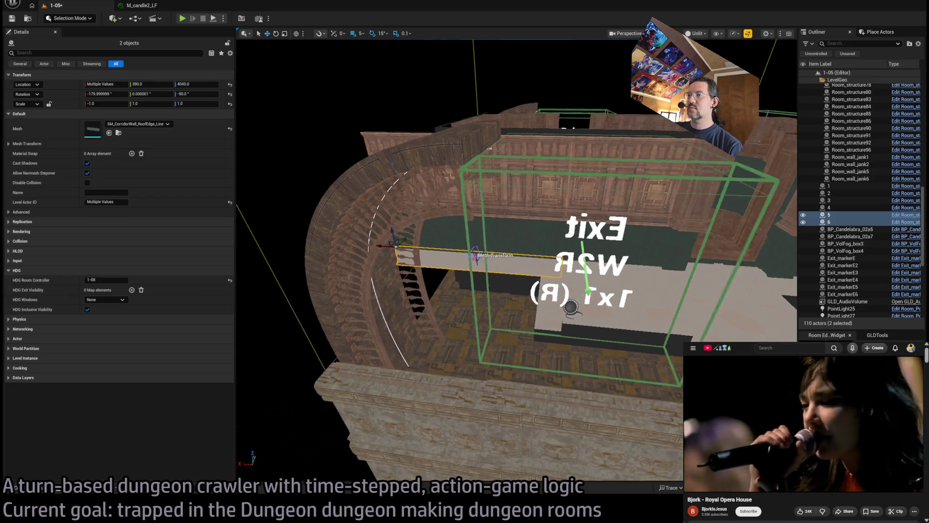
mouse_move(426, 270)
left_mouse_down()
mouse_move(426, 252)
mouse_move(402, 246)
left_mouse_up()
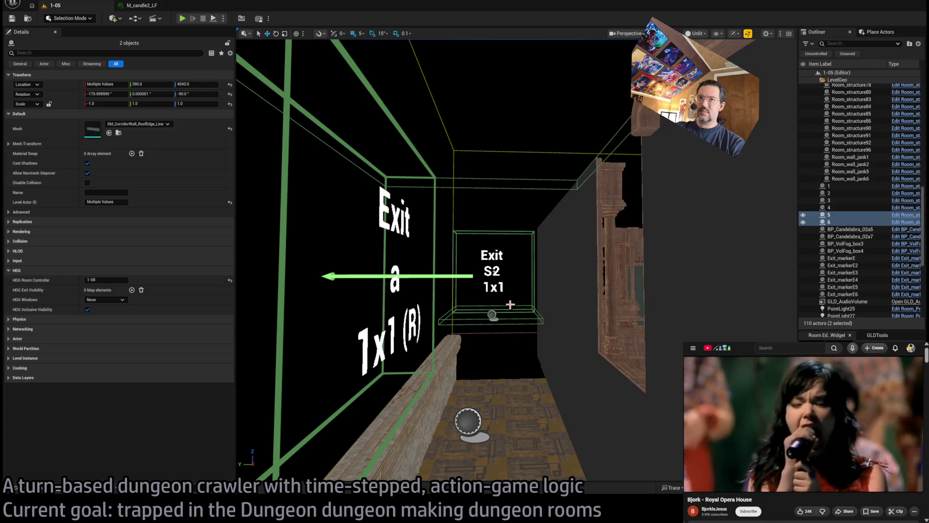
mouse_move(510, 304)
left_mouse_down()
mouse_move(470, 307)
mouse_move(527, 308)
mouse_move(511, 298)
left_mouse_up()
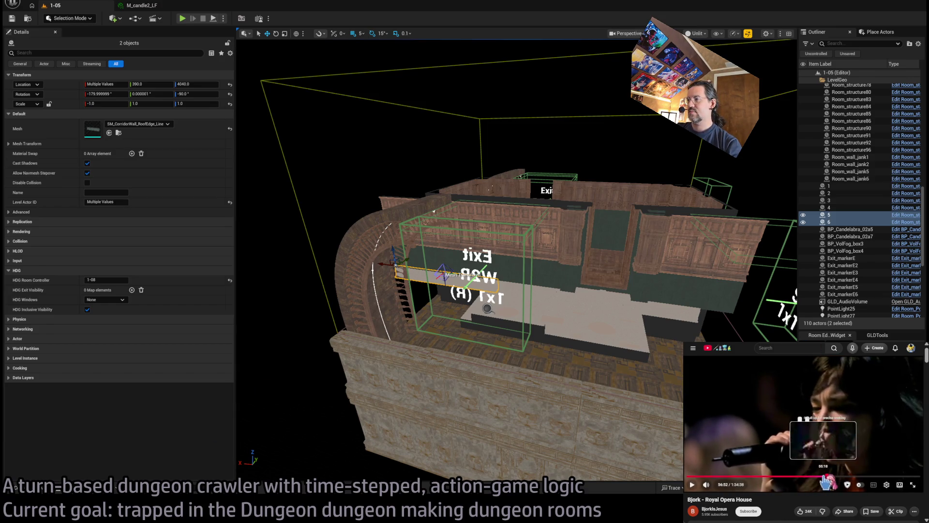
Step: Pause the music video, reload the YouTube playlist page and expand it over the editor
left_click_drag(823, 481, 824, 480)
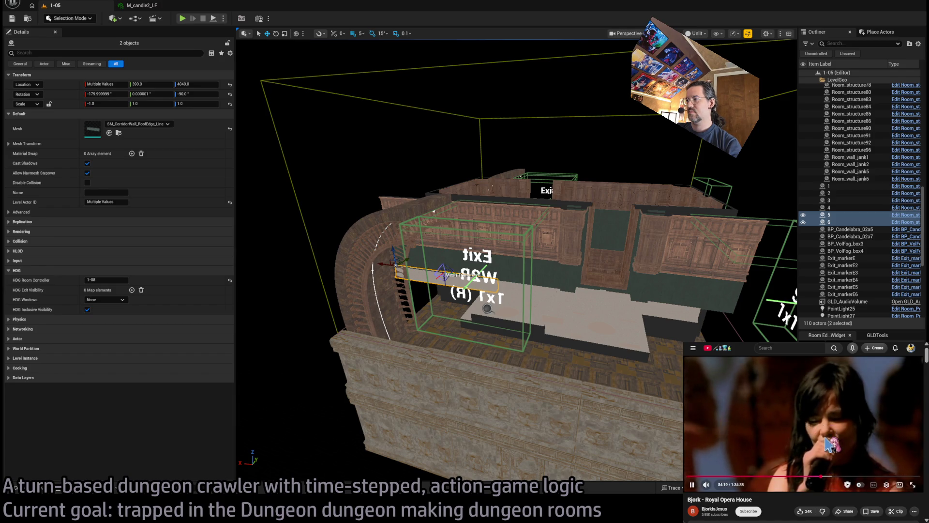
key("Right")
key("Right")
key("Right")
key("Right")
key("Right")
key("Right")
key("Left")
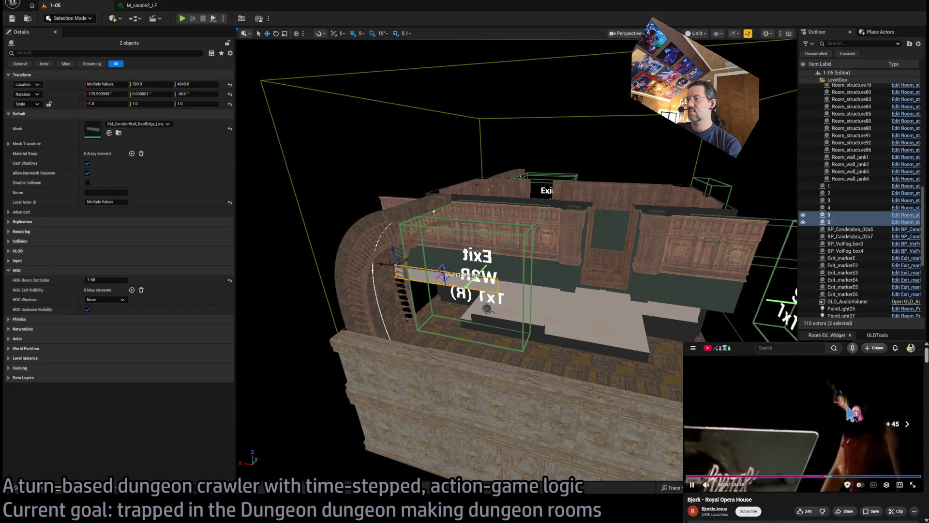
left_click(779, 434)
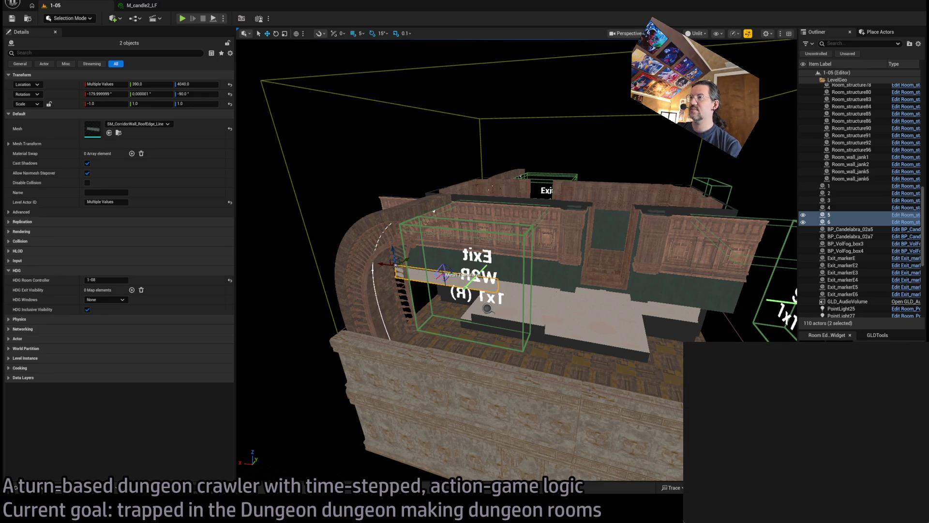
key("F5")
key("super+Up")
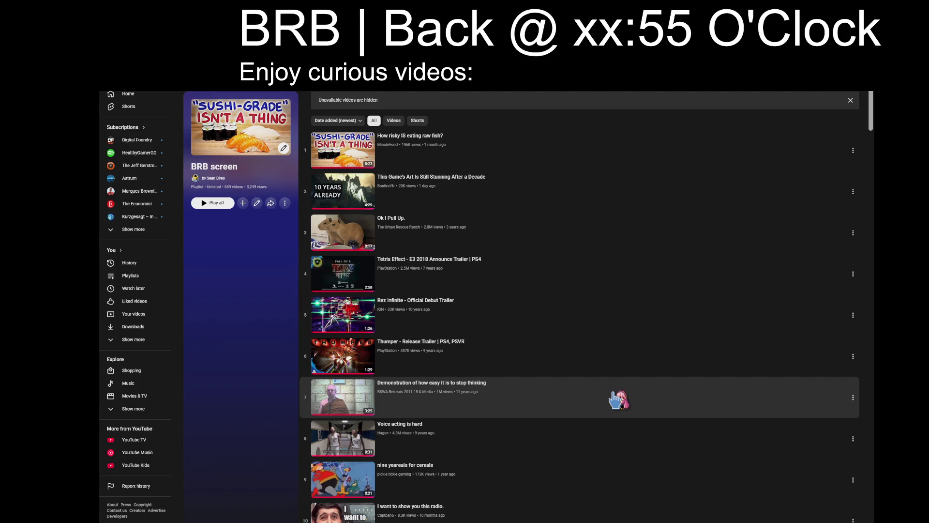
Step: Play playlist video 7, 'Demonstration of how easy it is to stop thinking'
left_click(526, 411)
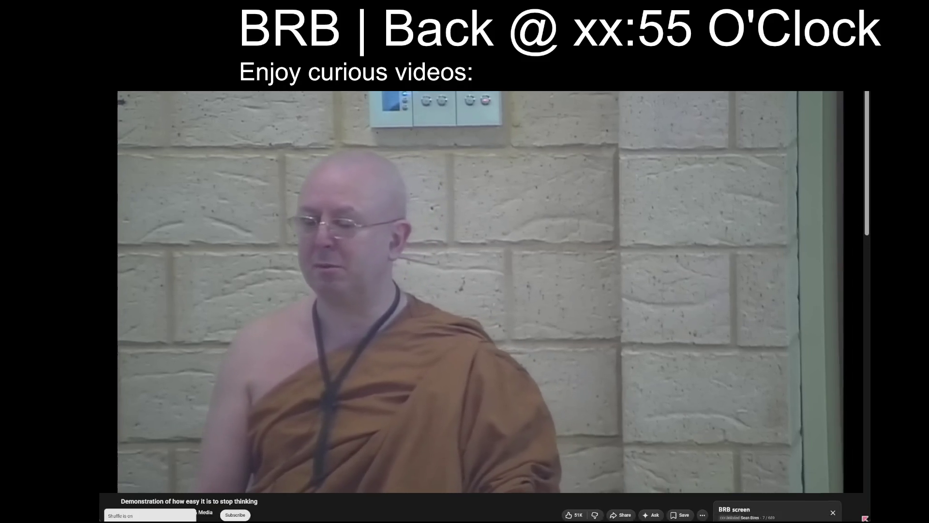
left_click(735, 515)
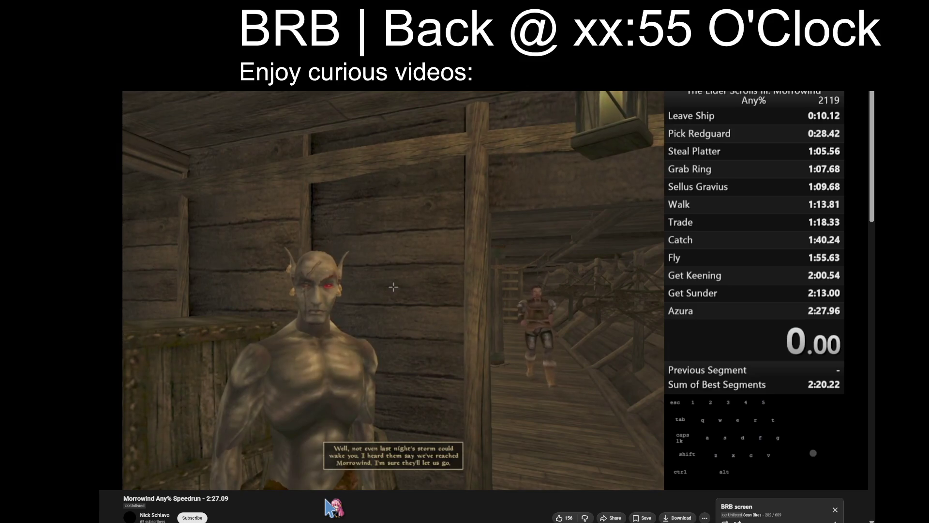
scroll(621, 368, "down", 8)
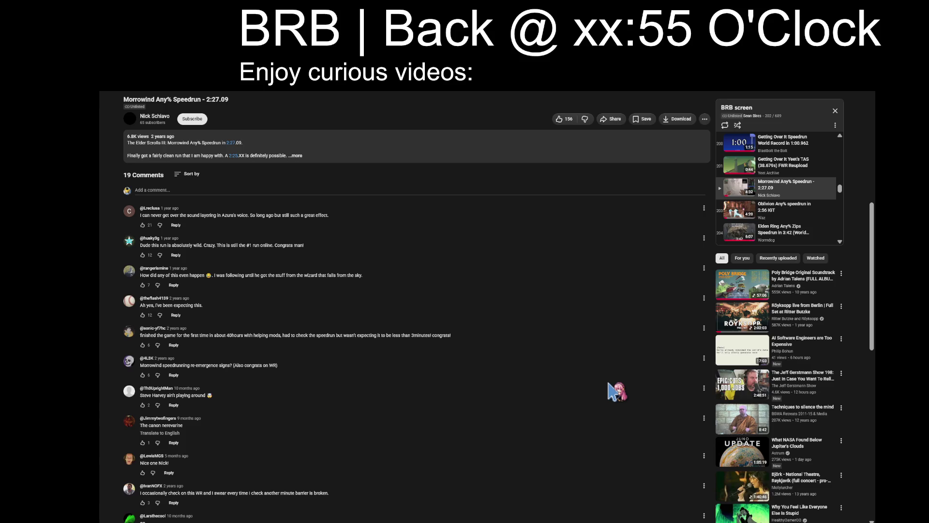
scroll(611, 401, "up", 6)
scroll(644, 380, "down", 1)
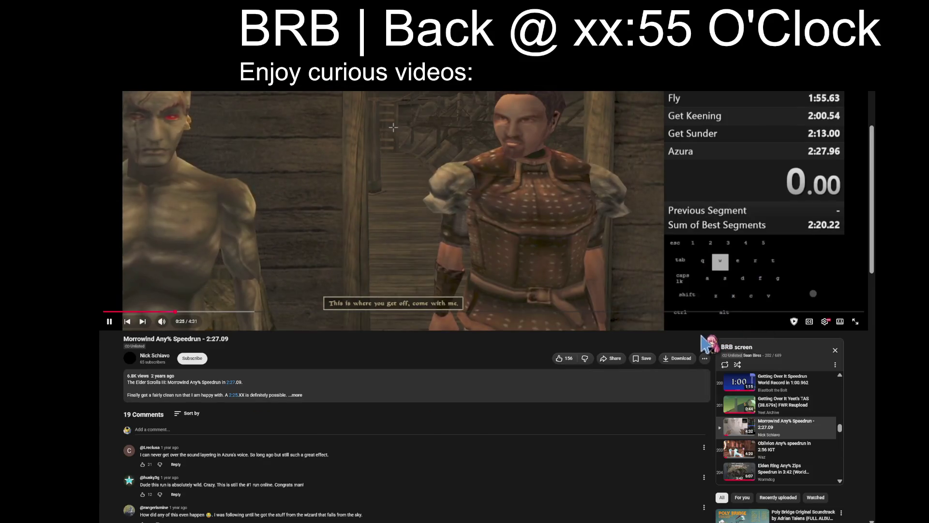
scroll(702, 339, "down", 2)
scroll(814, 367, "down", 10)
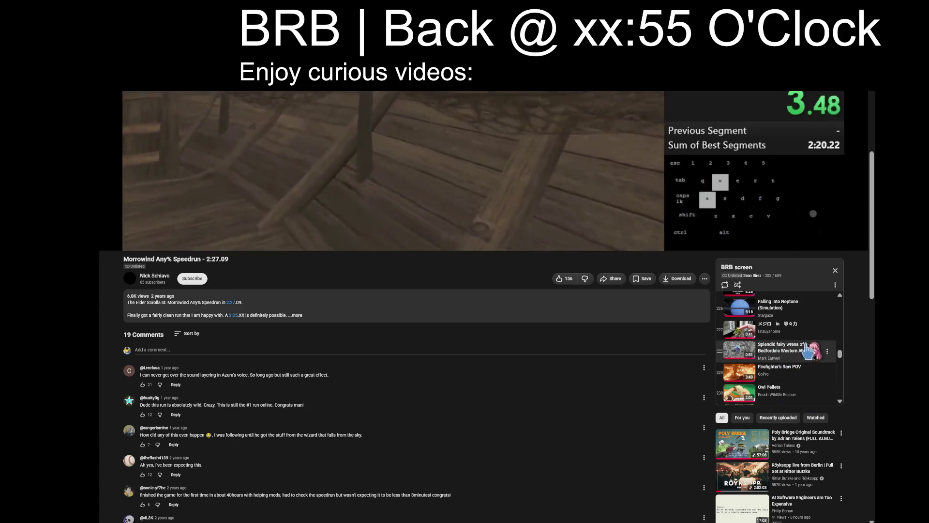
Step: Play the メジロ in 等々力 clip, then return to the Unreal level editor
left_click(779, 327)
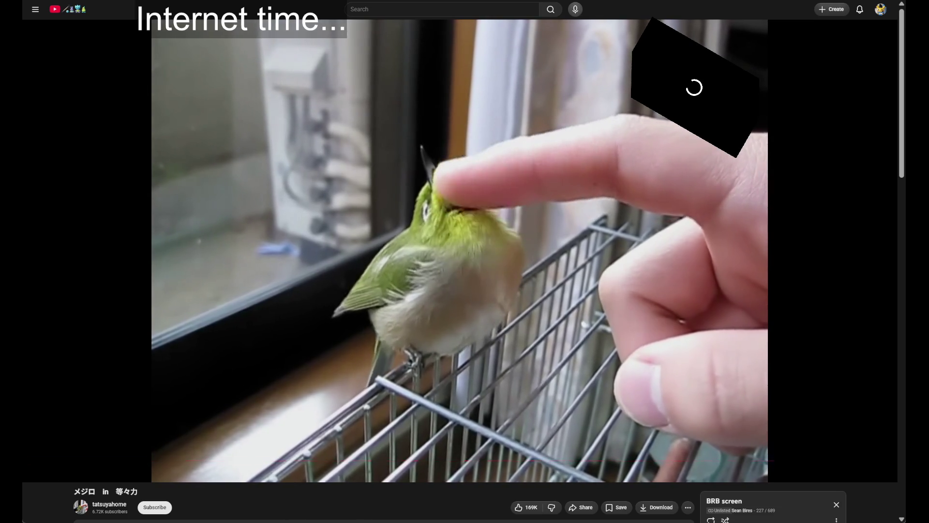
key("alt+Left")
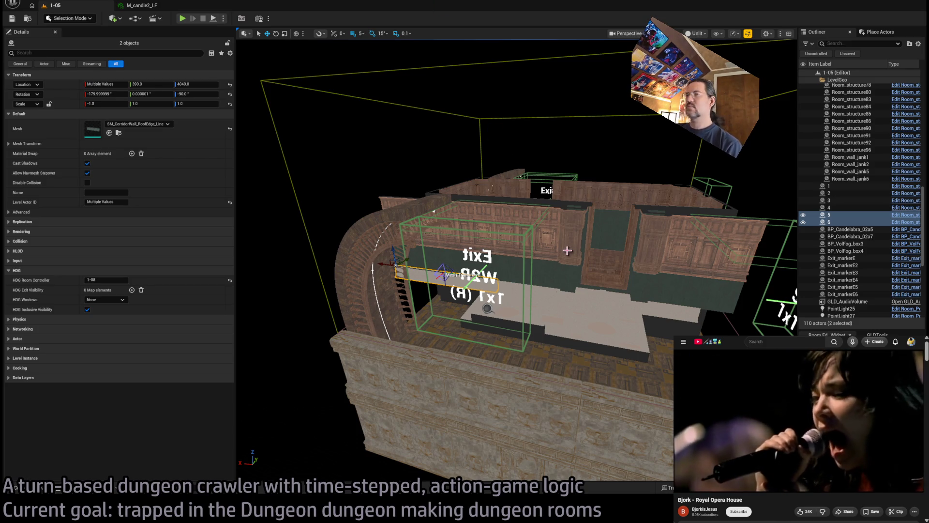
Step: Duplicate the corridor wall near the S2R exit as SM_WoodenFloor_124, rotated -90° on Z
mouse_move(567, 250)
left_mouse_down()
mouse_move(455, 225)
mouse_move(416, 261)
mouse_move(478, 281)
left_mouse_up()
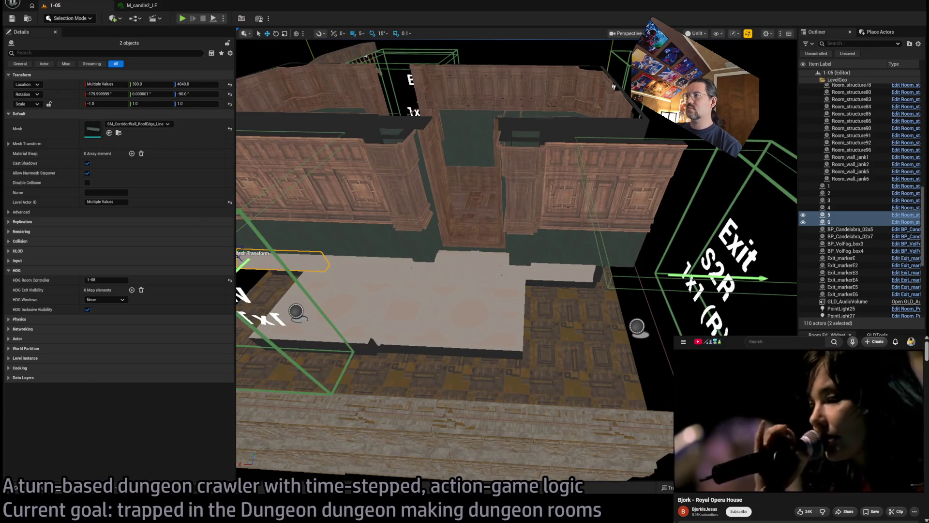
left_click(605, 275)
left_click_drag(522, 142, 546, 132)
key("ctrl+space")
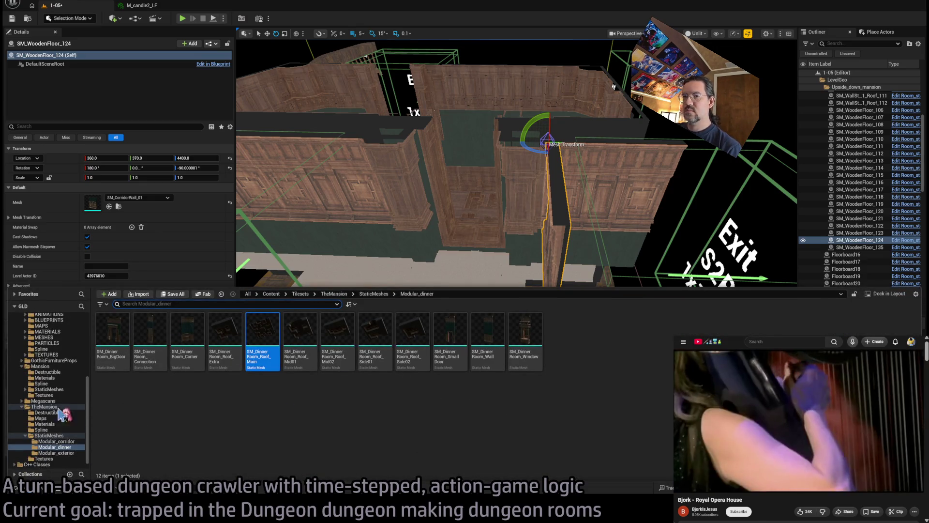
Step: Give the copied wall the SM_CorridorWall_Arc mesh and rotate it 90° on Z to frame the doorway
left_click(56, 441)
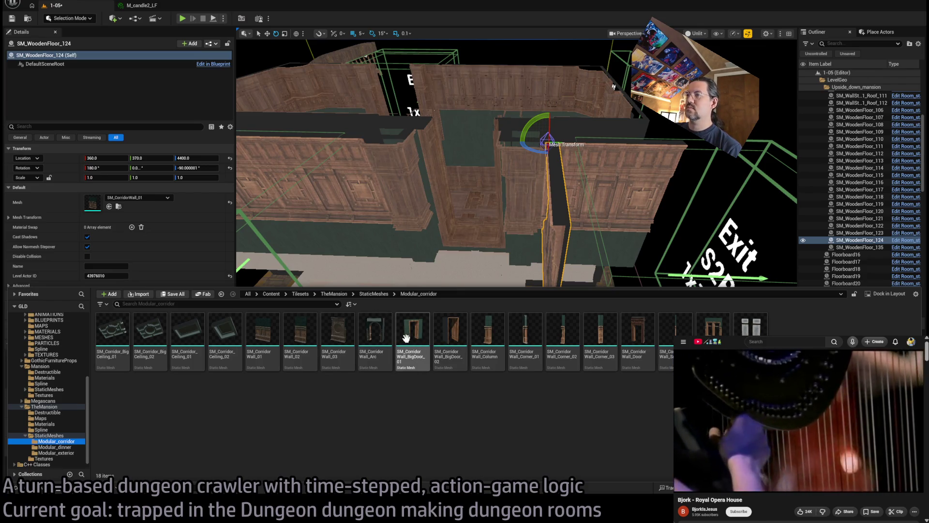
mouse_move(475, 242)
left_mouse_down()
mouse_move(245, 173)
mouse_move(392, 290)
left_mouse_up()
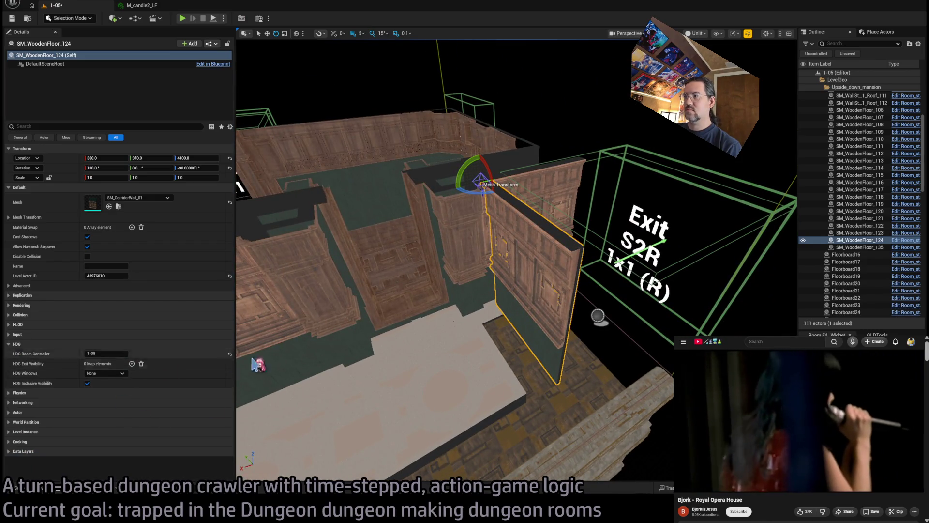
left_click_drag(125, 227, 121, 202)
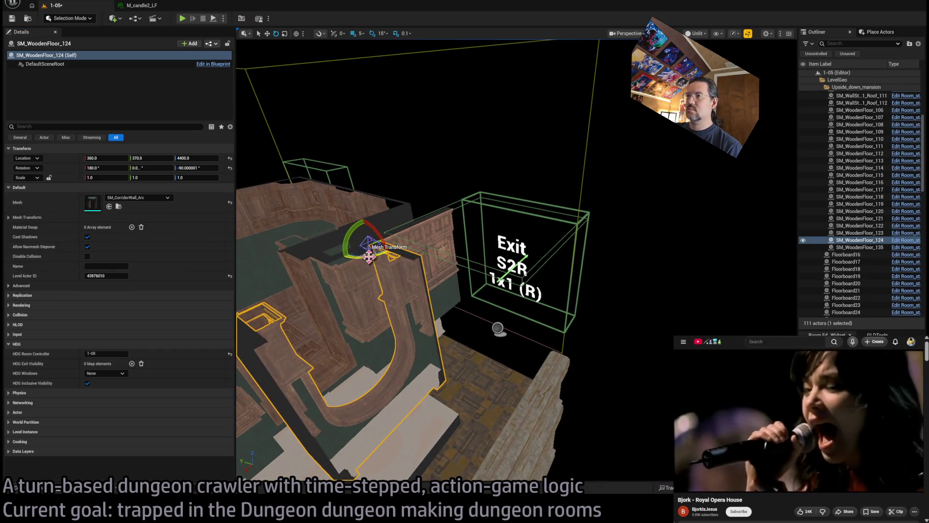
mouse_move(369, 256)
left_mouse_down()
mouse_move(572, 260)
mouse_move(543, 212)
mouse_move(560, 208)
mouse_move(550, 201)
left_mouse_up()
key("f")
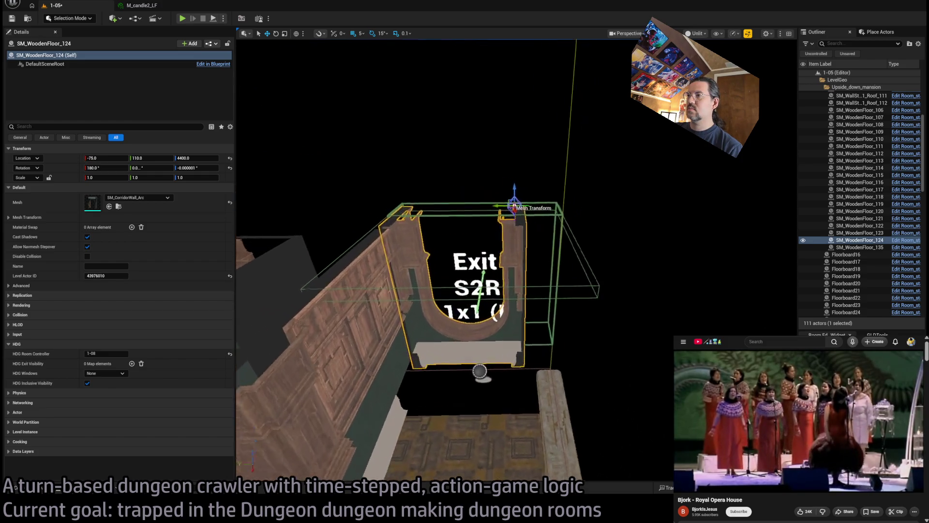
mouse_move(247, 371)
left_mouse_down()
mouse_move(287, 360)
mouse_move(247, 371)
left_mouse_up()
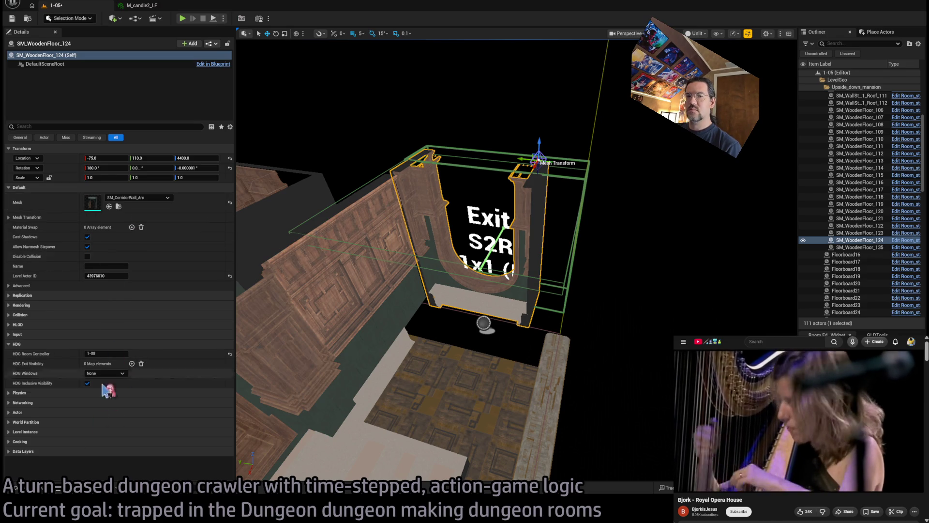
left_click(39, 490)
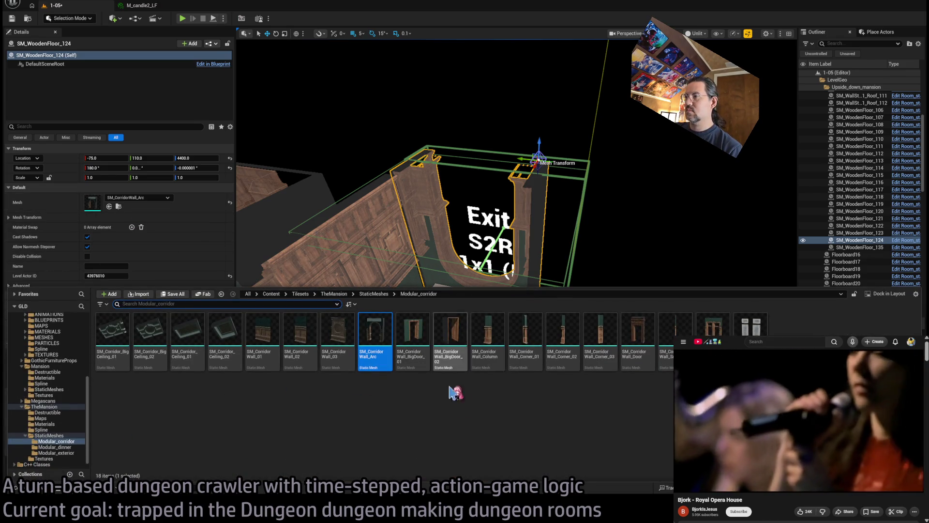
Step: Replace the arch with SM_CorridorWall_BigDoor_01 inside the exit box at Location Y 380
left_click(427, 344)
mouse_move(469, 395)
left_mouse_down()
mouse_move(477, 321)
mouse_move(482, 334)
left_mouse_up()
left_click_drag(103, 237, 112, 204)
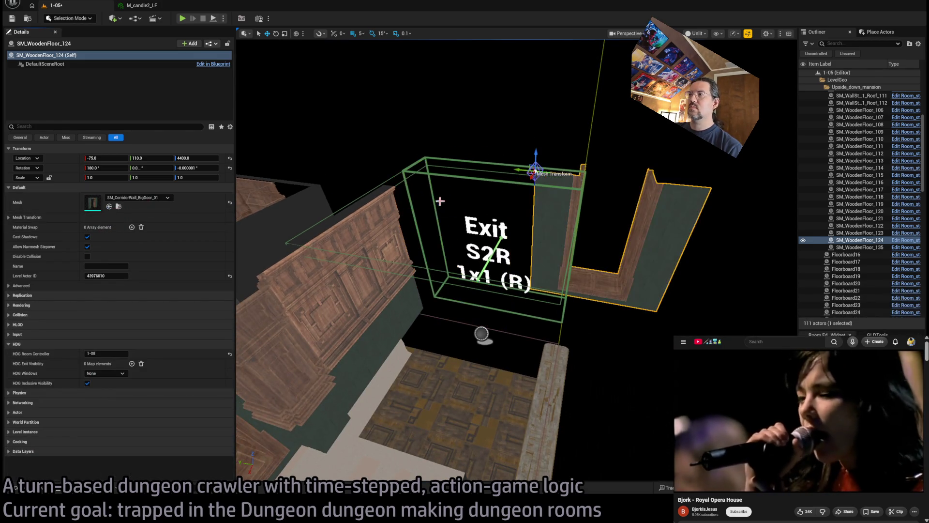
mouse_move(527, 171)
left_mouse_down()
mouse_move(400, 186)
mouse_move(595, 185)
left_mouse_up()
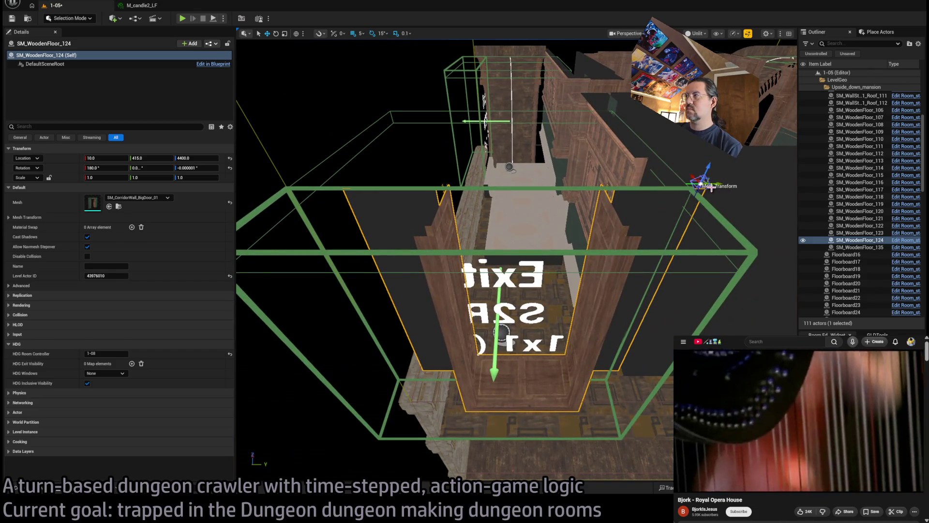
left_click_drag(710, 188, 549, 208)
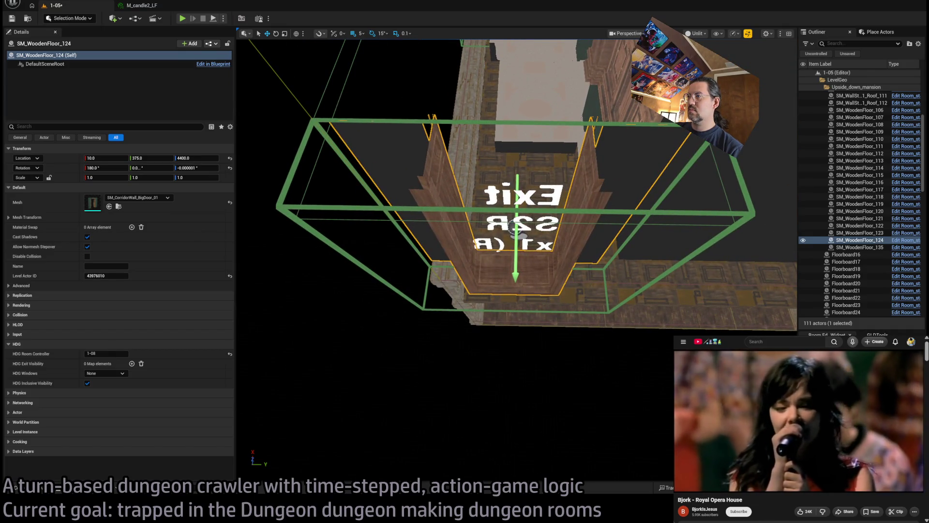
left_click_drag(516, 252, 516, 248)
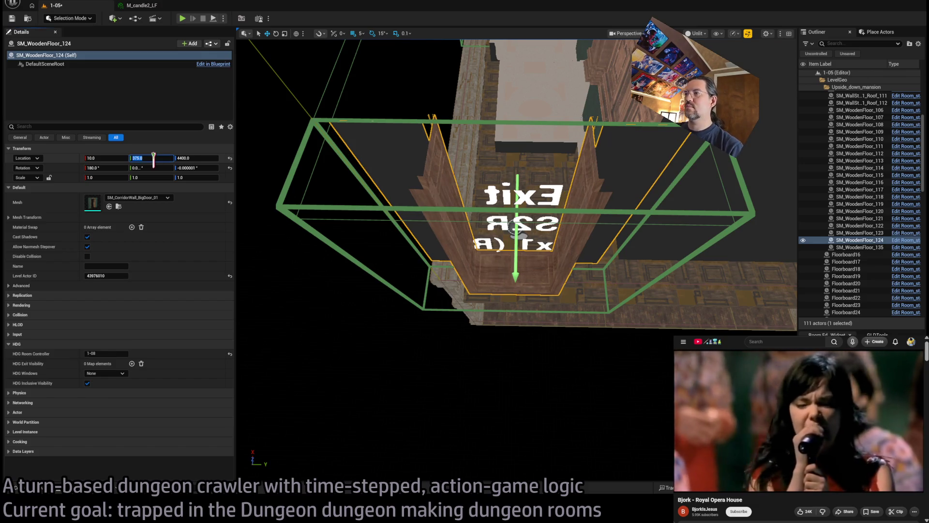
type("380")
key("Return")
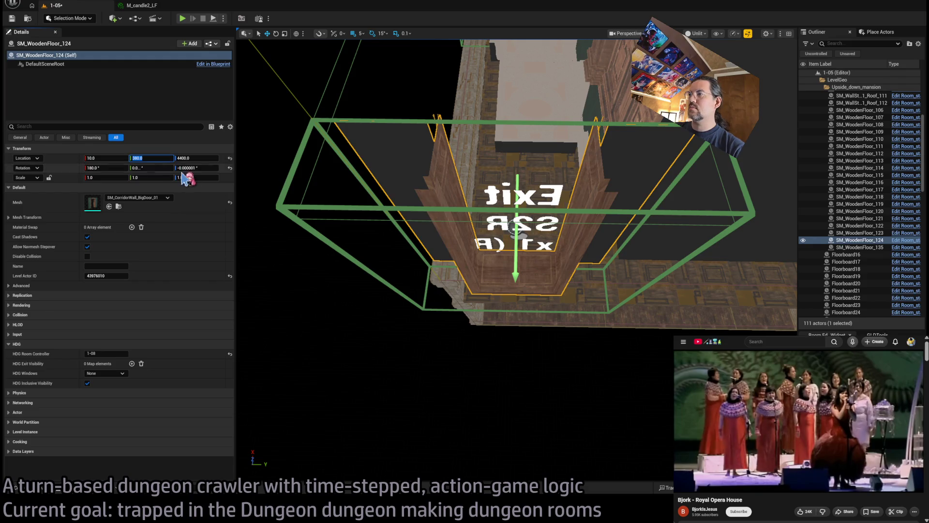
mouse_move(483, 242)
left_mouse_down()
mouse_move(484, 271)
mouse_move(506, 293)
left_mouse_up()
Step: Duplicate the doorway column along X as SM_WoodenFloor_125 at 95, 335, 4400
left_click(419, 333)
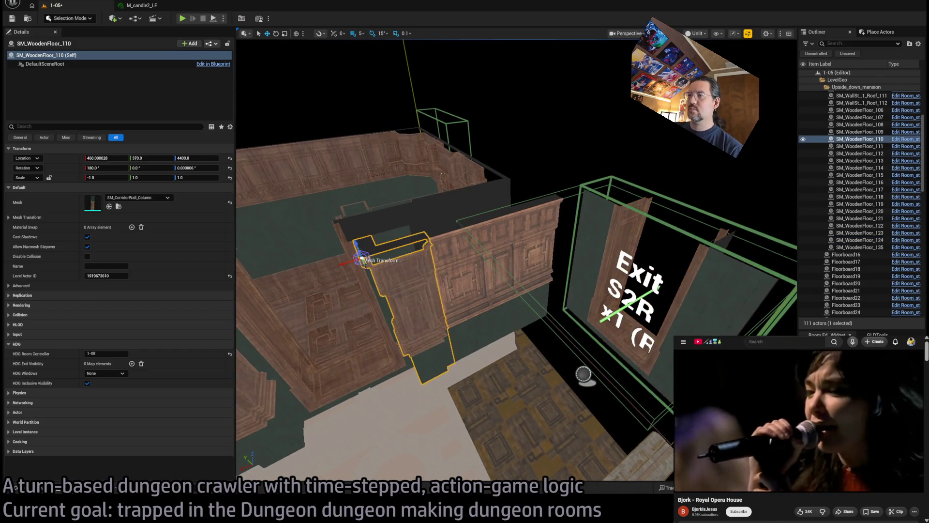
left_click_drag(418, 333, 429, 334)
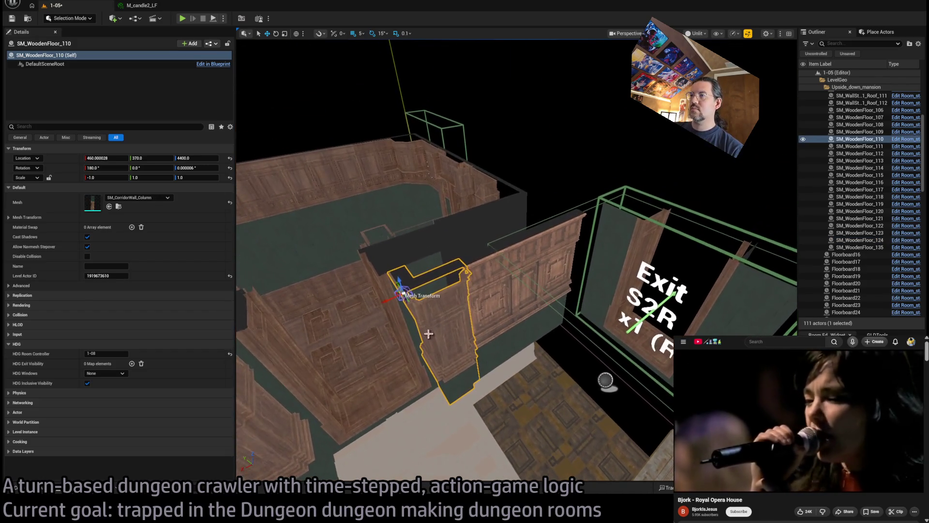
left_click_drag(390, 297, 495, 278)
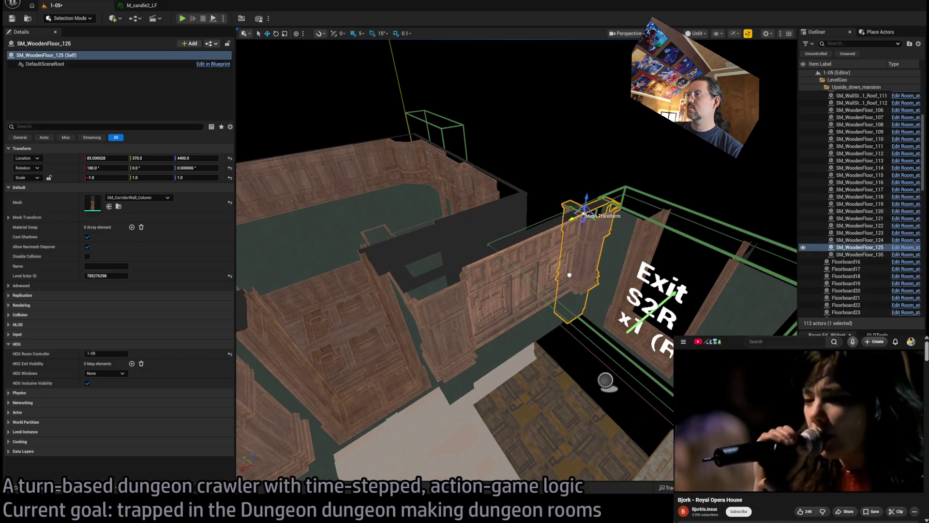
left_click_drag(569, 274, 571, 272)
left_click_drag(508, 244, 511, 245)
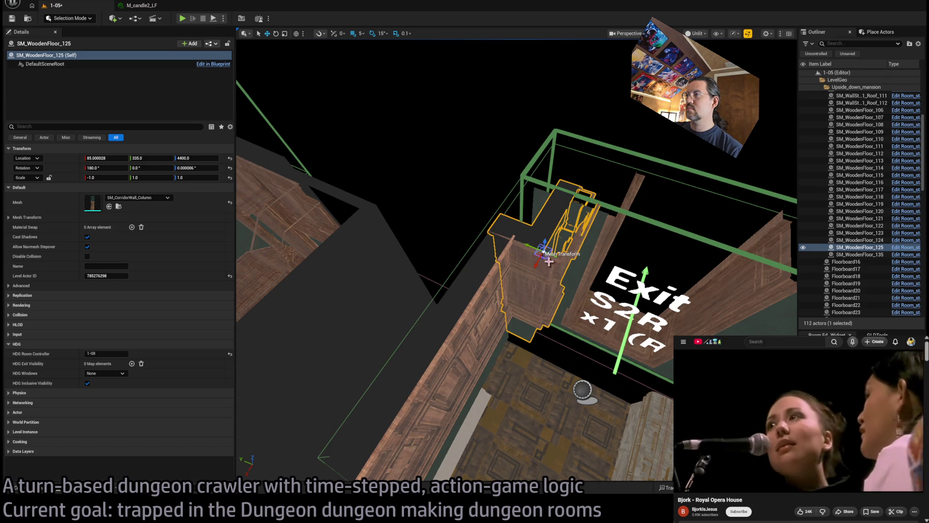
mouse_move(549, 261)
left_mouse_down()
mouse_move(496, 240)
mouse_move(527, 273)
left_mouse_up()
left_click_drag(455, 269, 433, 251)
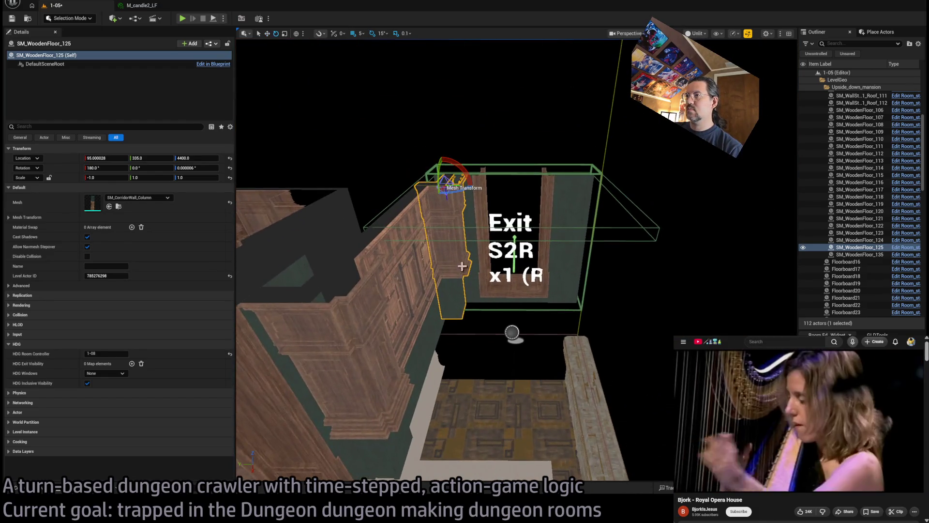
left_click_drag(471, 206, 463, 200)
left_click_drag(452, 346, 490, 364)
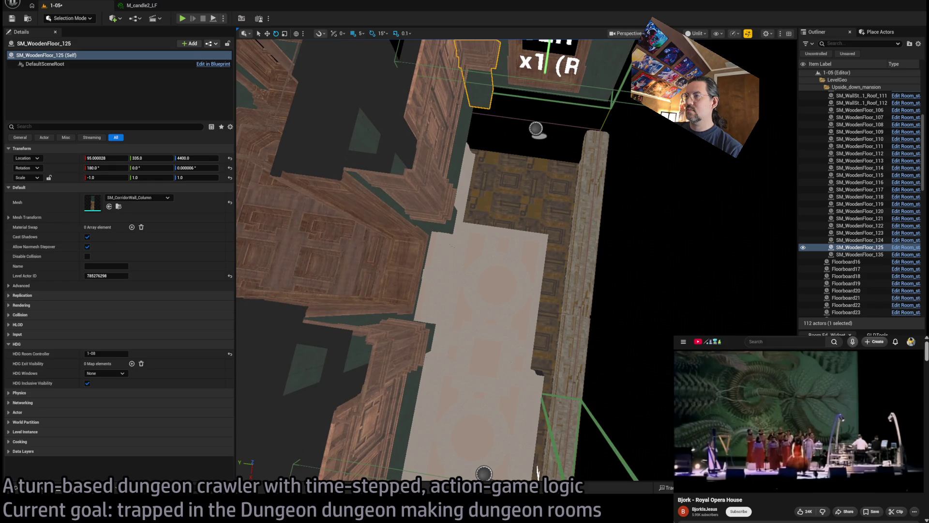
left_click(555, 294)
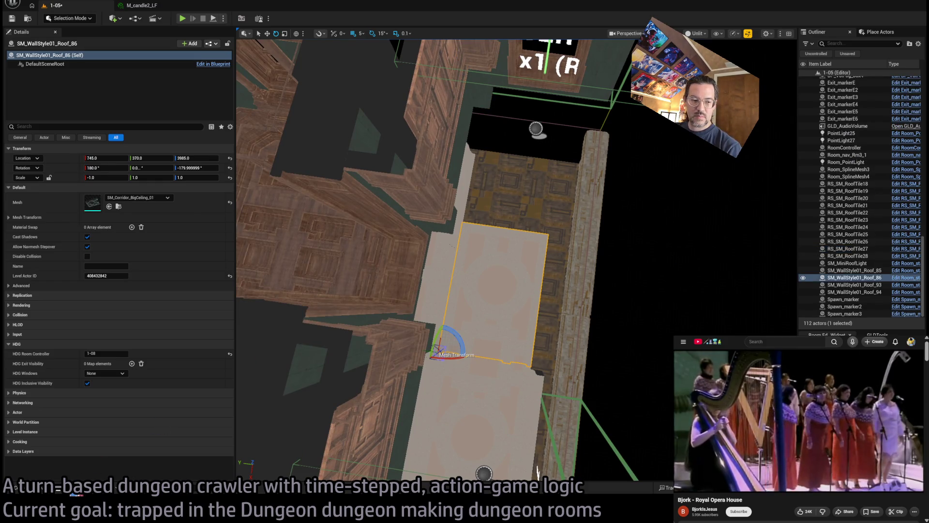
left_click(54, 491)
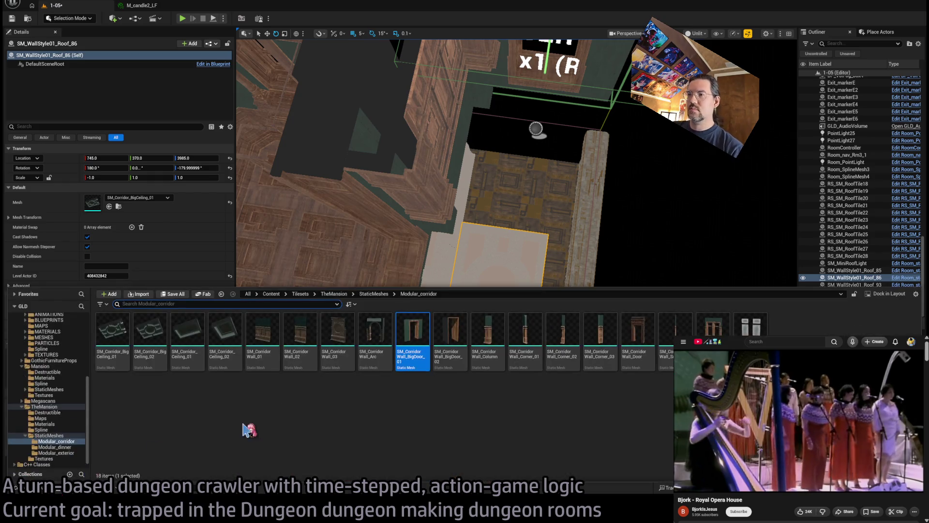
left_click(503, 264)
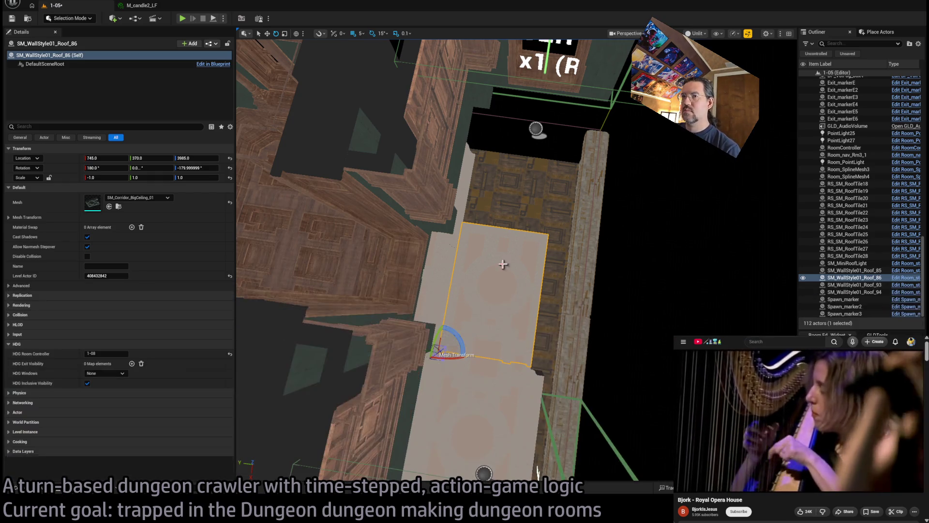
left_click(46, 492)
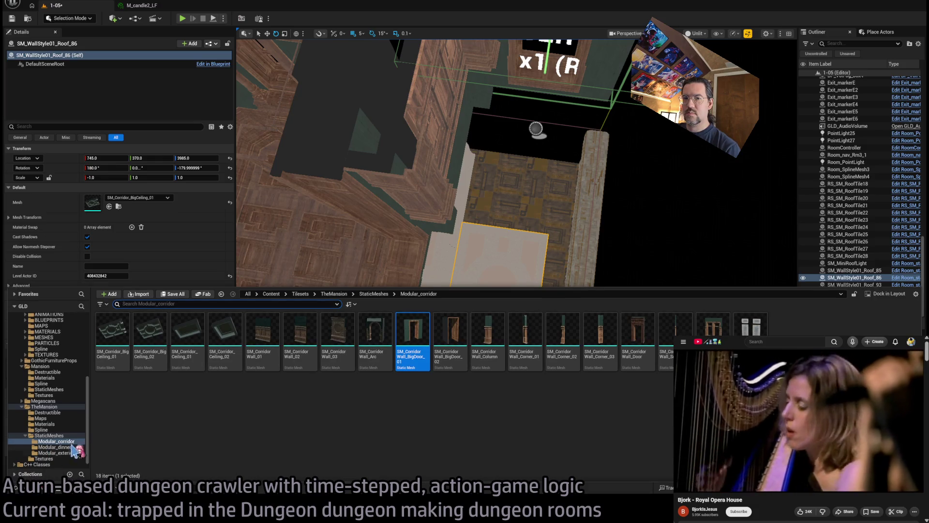
mouse_move(412, 334)
left_mouse_down()
mouse_move(116, 200)
mouse_move(126, 197)
left_mouse_up()
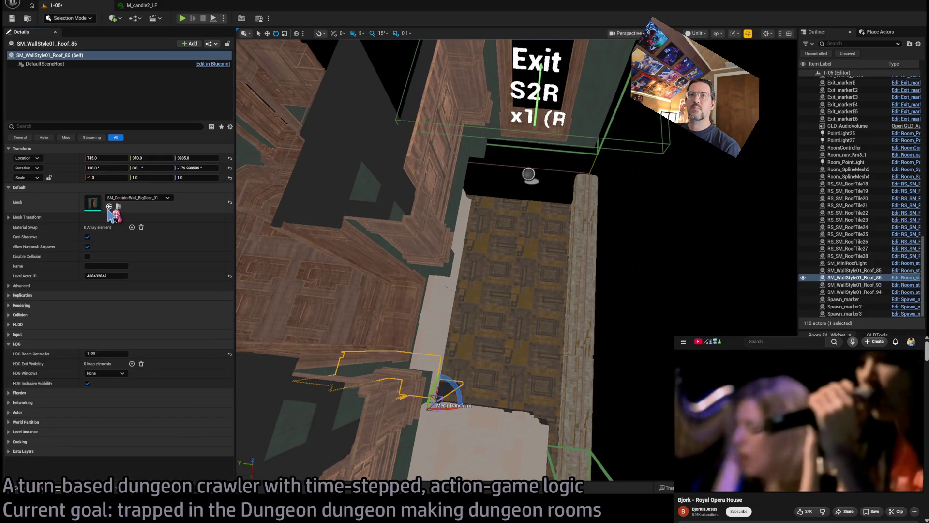
key("ctrl+z")
key("ctrl+space")
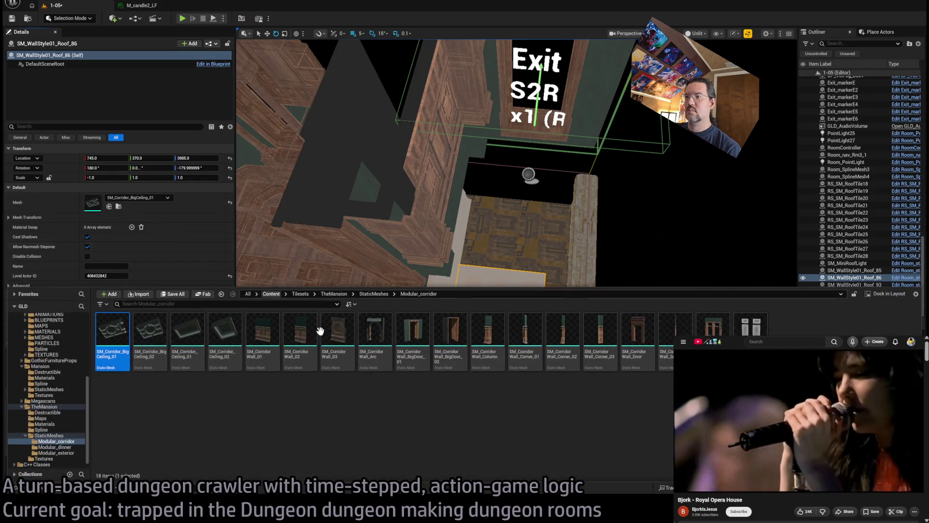
left_click(150, 338)
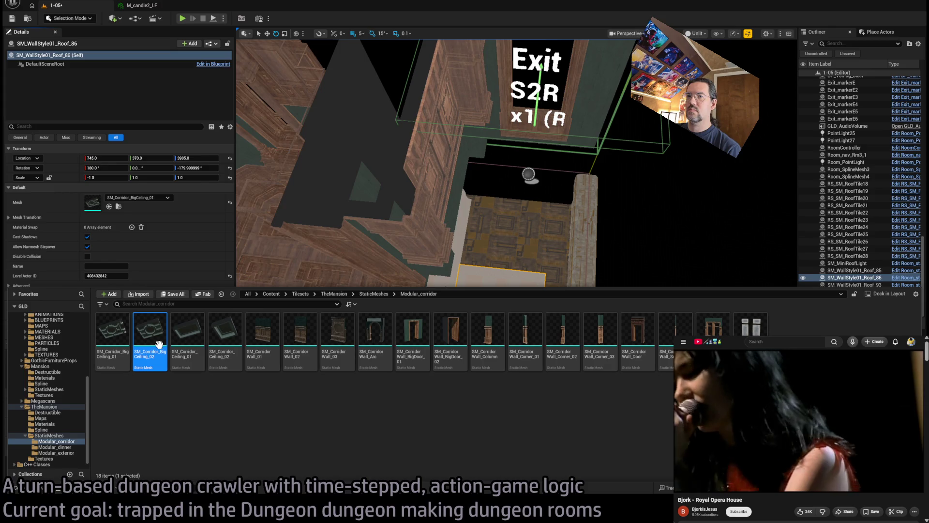
left_click_drag(159, 344, 193, 479)
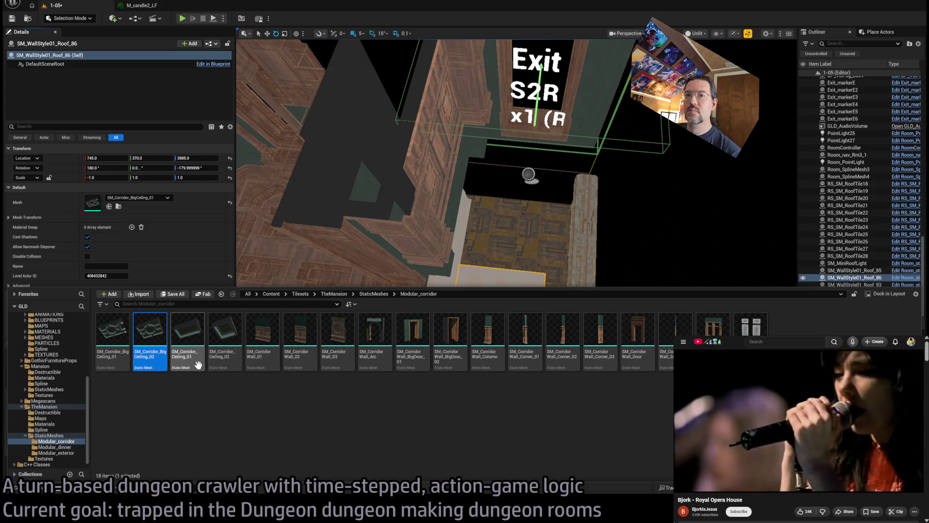
left_click_drag(325, 384, 510, 307)
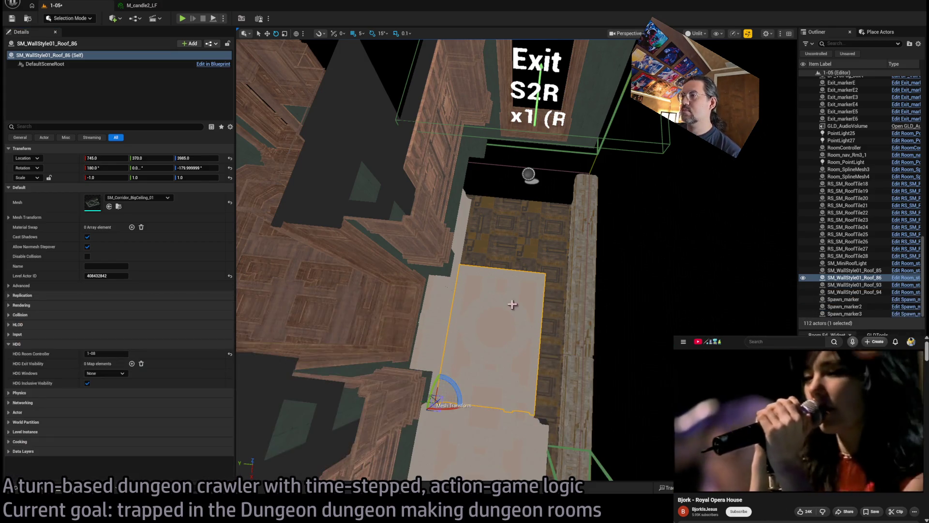
key("f")
key("w")
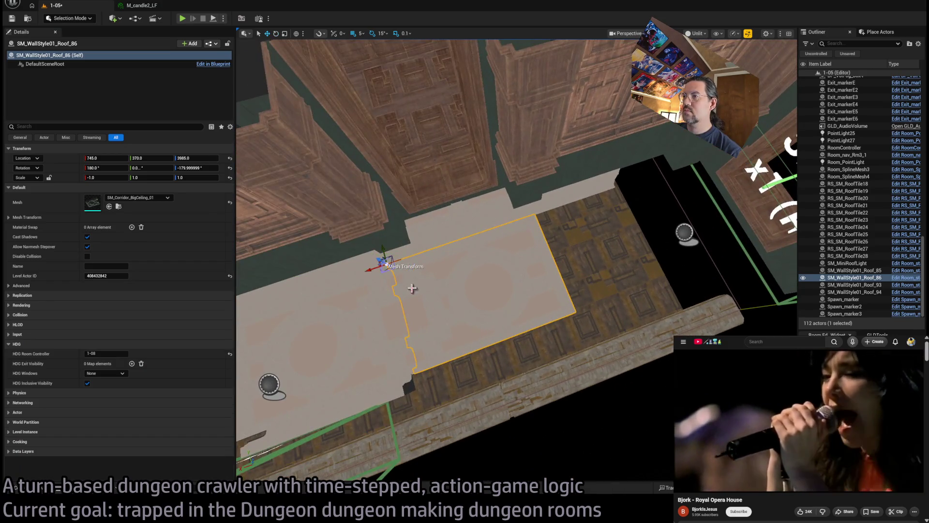
Step: Duplicate the ceiling slab, rotate it 90°, move it near the exit and apply BigCeiling_02
left_click_drag(372, 268, 376, 286)
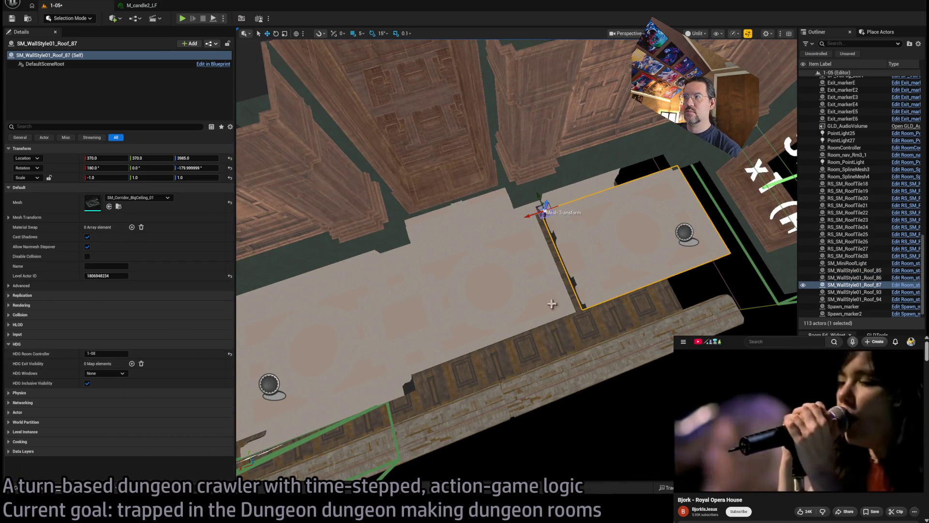
left_click_drag(542, 232, 532, 251)
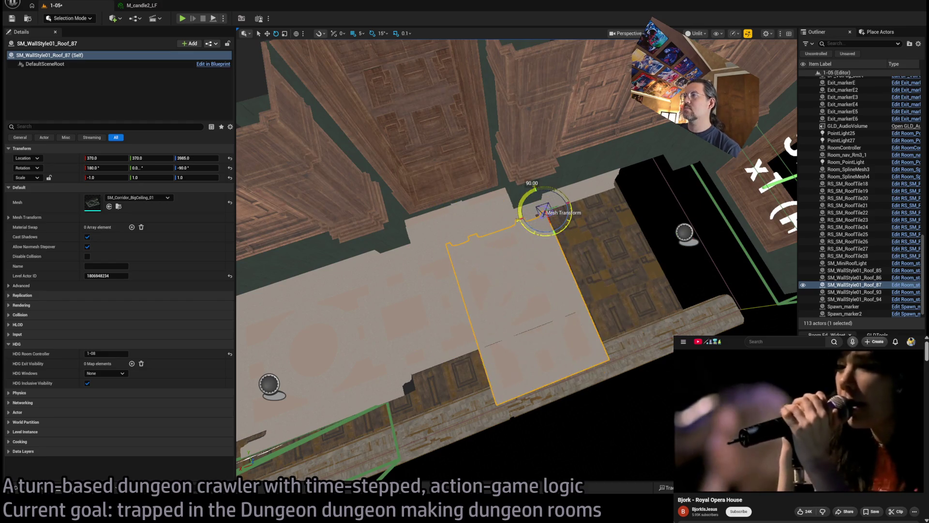
left_click_drag(529, 217, 612, 188)
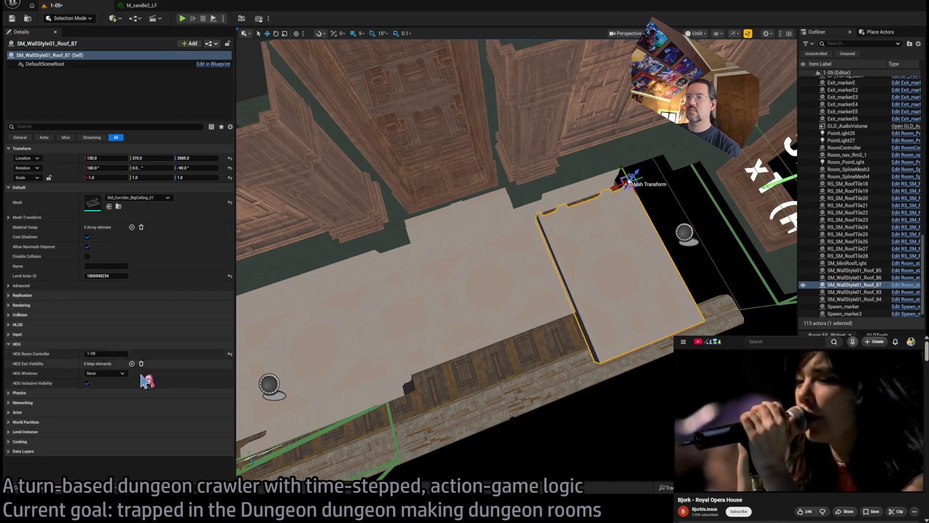
left_click_drag(144, 202, 145, 203)
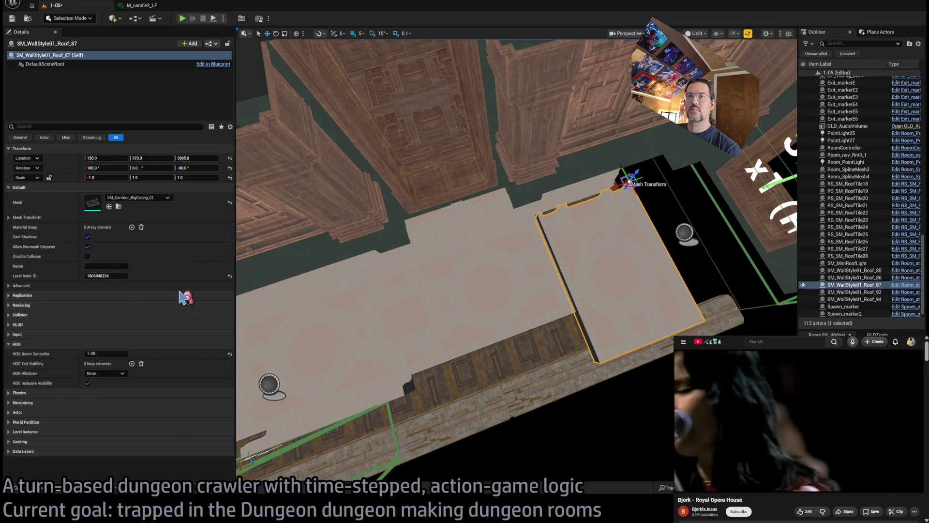
key("f")
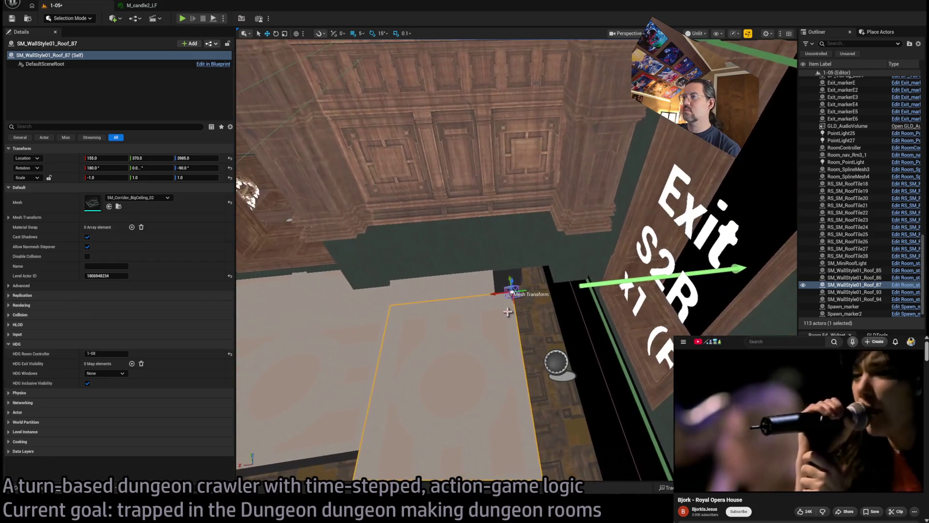
Step: Place another tile in the ceiling gap and switch it to the SM_Corridor_Ceiling_02 mesh
key("ctrl+d")
left_click_drag(614, 299, 618, 299)
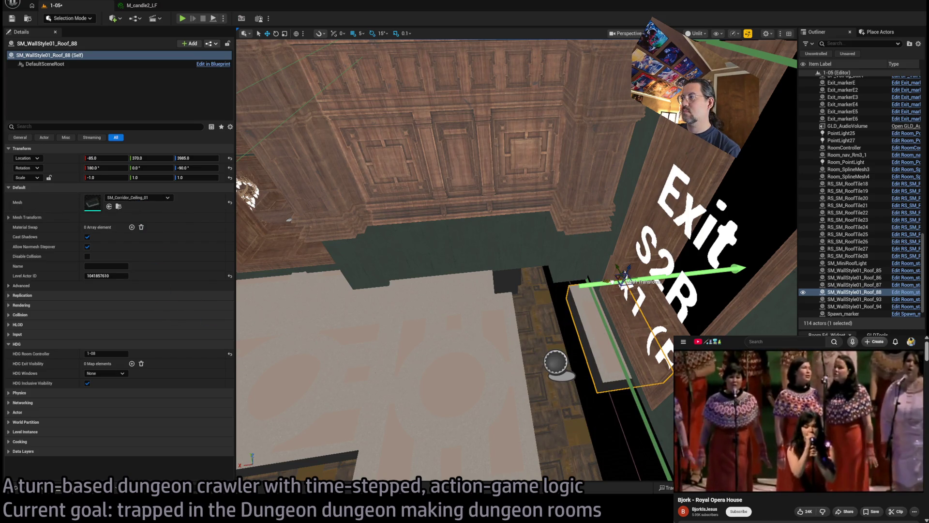
mouse_move(611, 291)
left_mouse_down()
mouse_move(547, 305)
mouse_move(555, 298)
mouse_move(512, 280)
mouse_move(418, 265)
mouse_move(499, 299)
mouse_move(510, 289)
left_mouse_up()
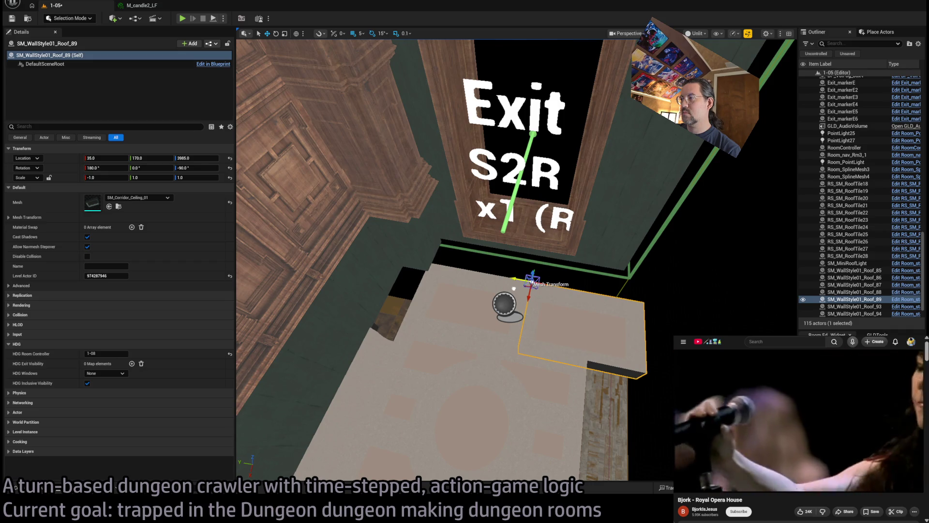
key("ctrl+z")
key("ctrl+z")
key("ctrl+z")
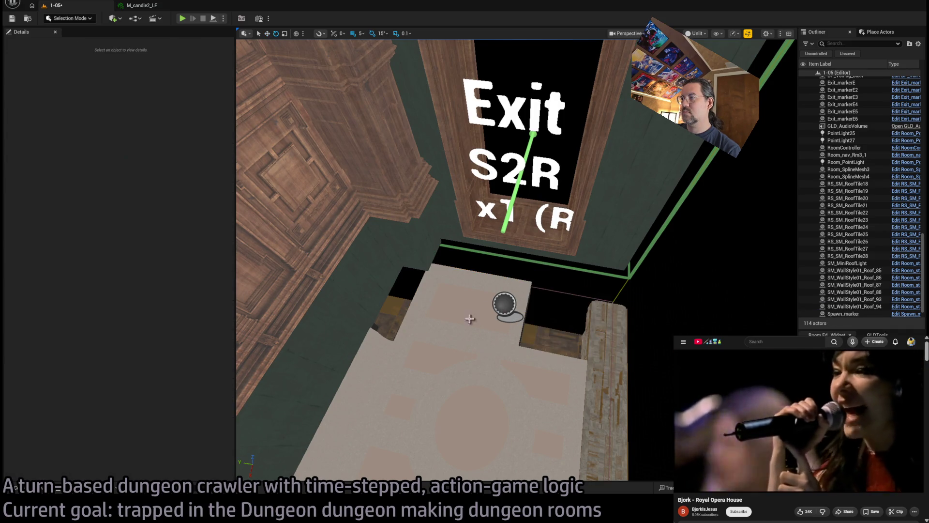
mouse_move(432, 282)
left_mouse_down()
mouse_move(426, 271)
mouse_move(379, 329)
mouse_move(456, 335)
left_mouse_up()
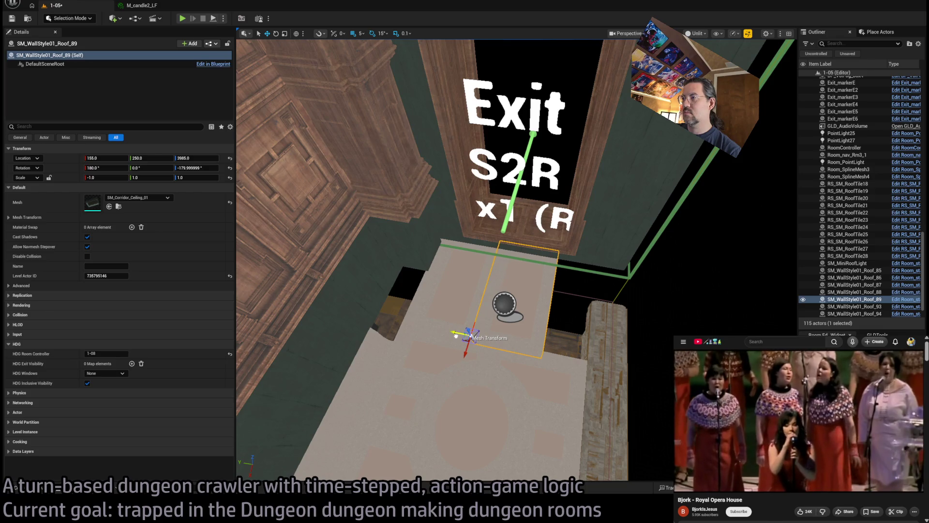
left_click(109, 206)
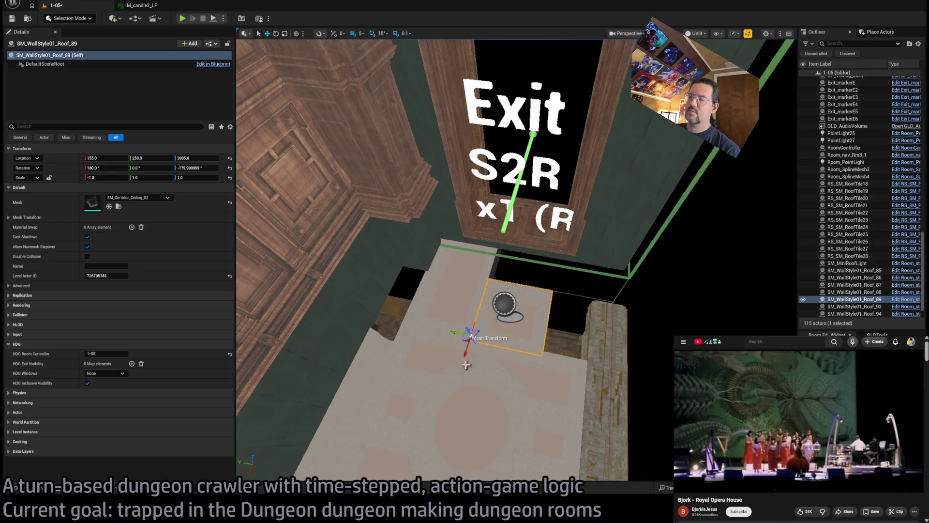
scroll(465, 364, "down", 5)
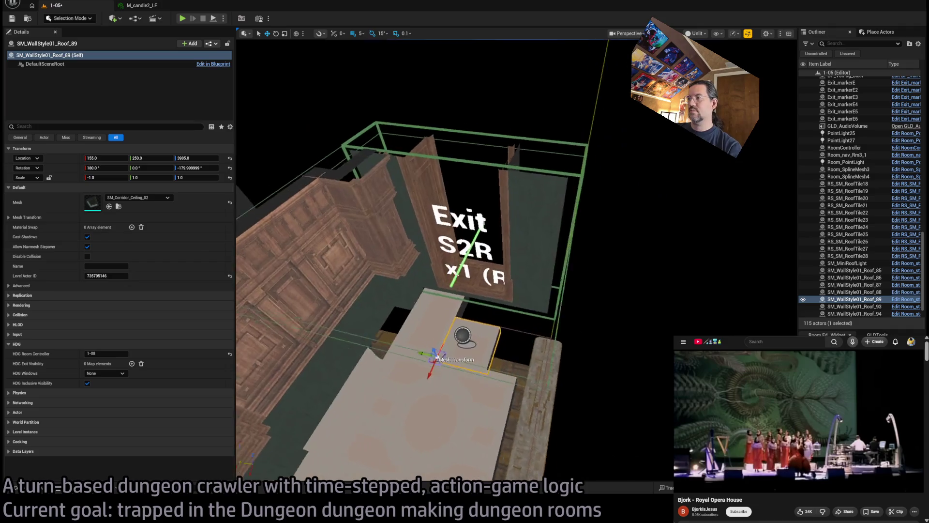
scroll(436, 358, "up", 3)
Step: Delete the unwanted roof slab and select the floor-edge piece
key("Delete")
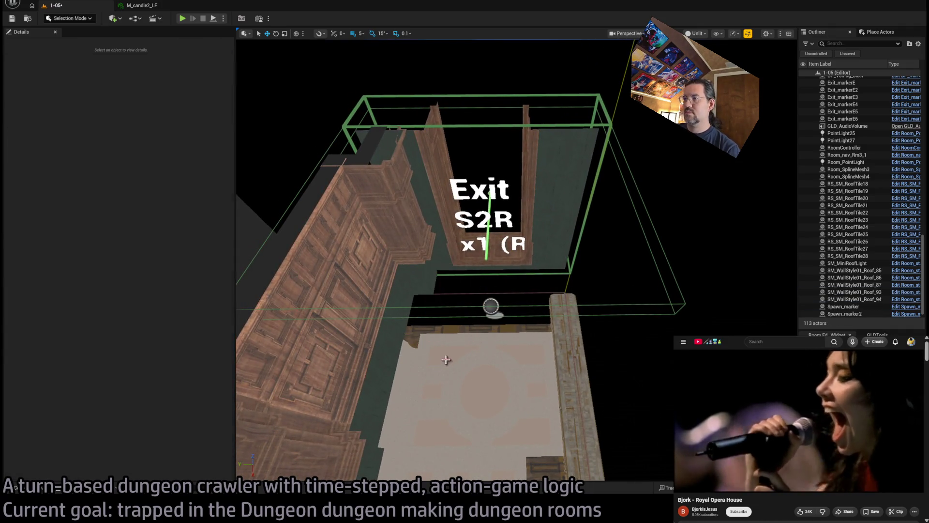
left_click(445, 360)
mouse_move(435, 375)
left_mouse_down()
mouse_move(367, 332)
mouse_move(498, 319)
mouse_move(561, 298)
mouse_move(366, 301)
left_mouse_up()
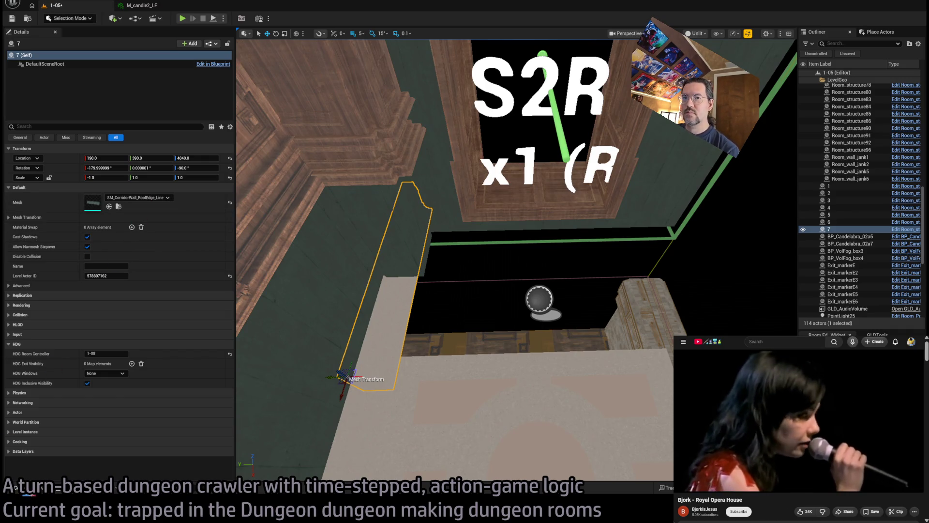
Step: Undo the accidental BigCeiling_02 change on the edge piece and locate its mesh in StaticMeshes
left_click(109, 206)
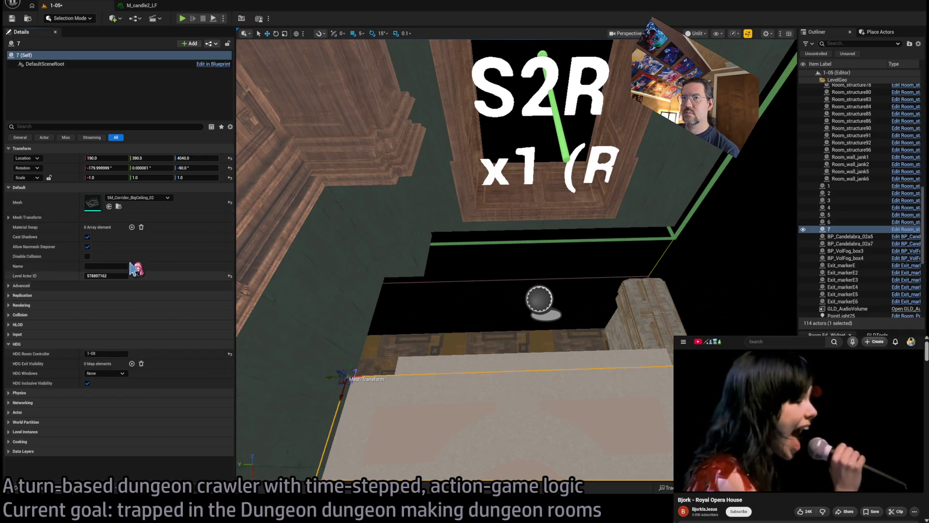
key("ctrl+z")
left_click(119, 206)
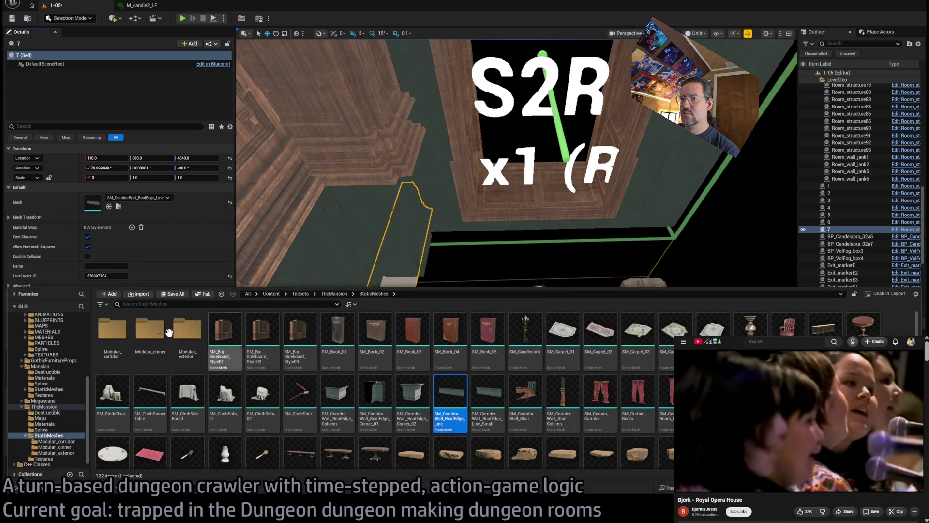
double_click(112, 333)
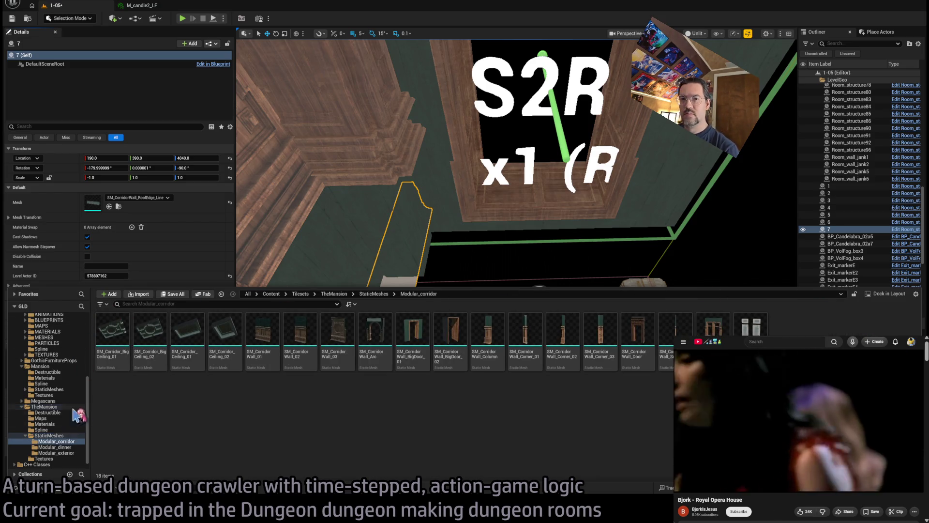
left_click(49, 435)
Step: Move the five SM_CorridorWall_RoofEdge meshes from StaticMeshes into the Modular_dinner folder
left_click(450, 394)
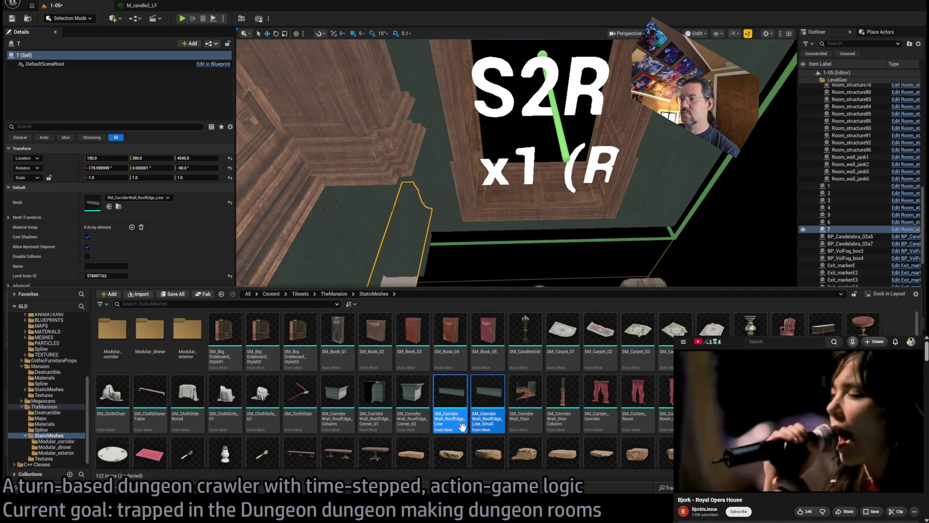
left_click(486, 395, "ctrl")
left_click(376, 397, "ctrl")
left_click(344, 402, "ctrl")
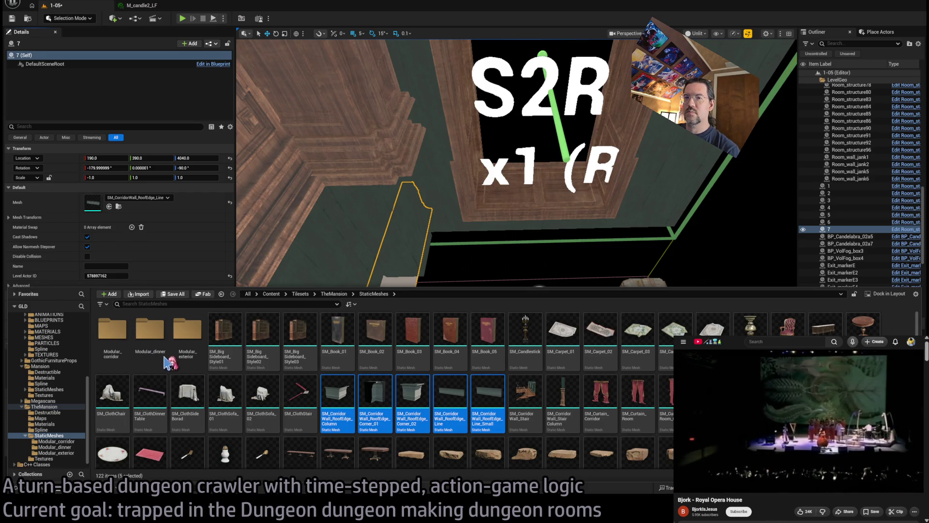
left_click_drag(167, 361, 164, 358)
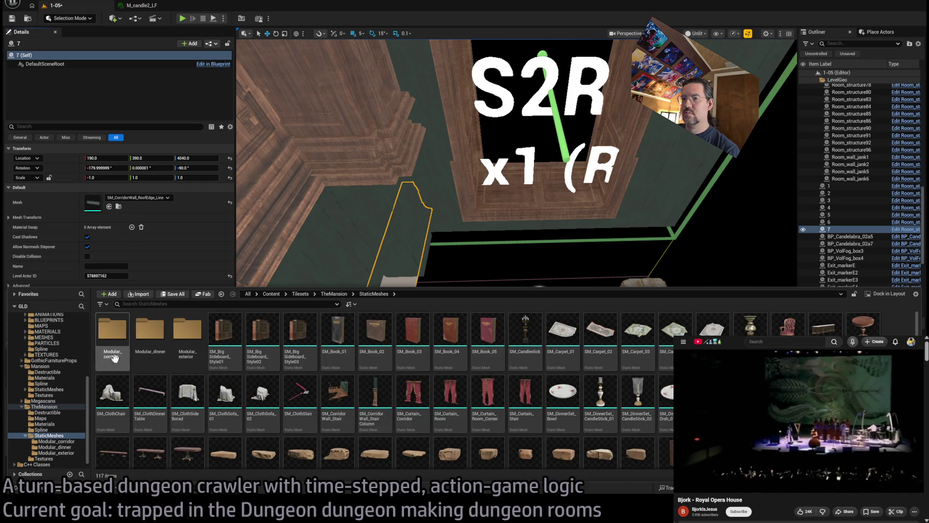
left_click(54, 408)
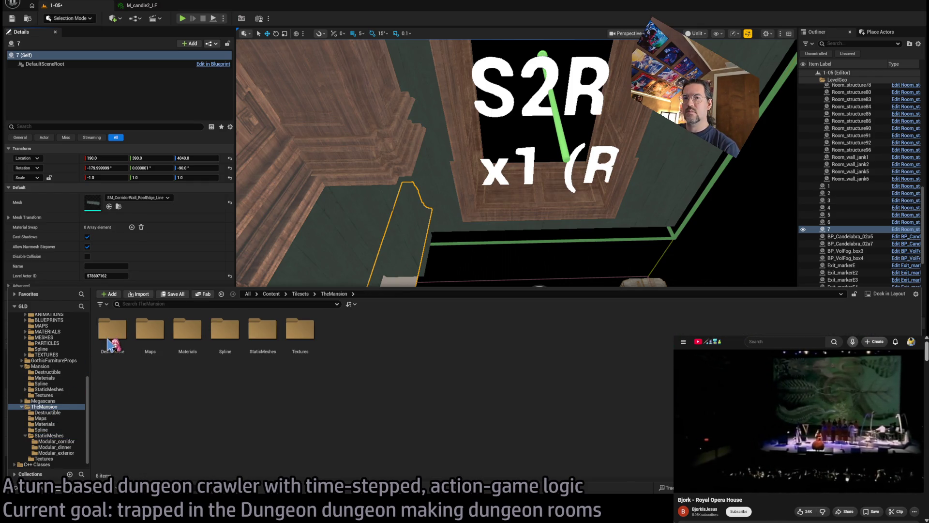
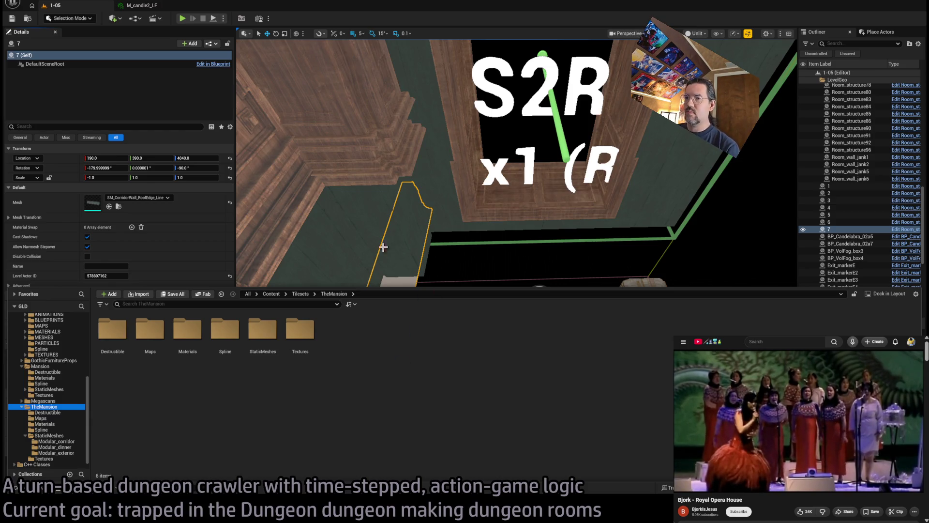
Step: Swap roof-edge piece 7 to SM_CorridorWall_RoofEdge_Corner_02, turn it 90° and fit it near the back wall
mouse_move(383, 246)
left_mouse_down()
mouse_move(425, 337)
mouse_move(144, 362)
left_mouse_up()
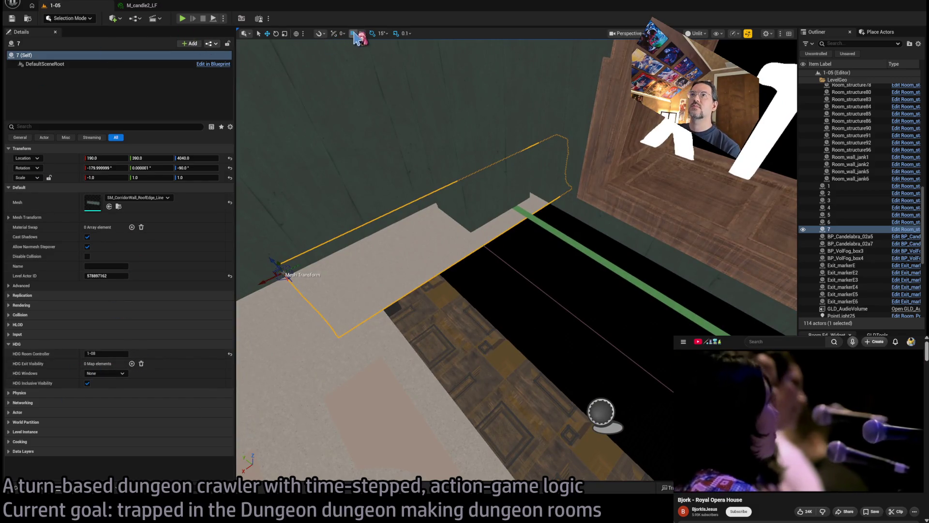
left_click(118, 207)
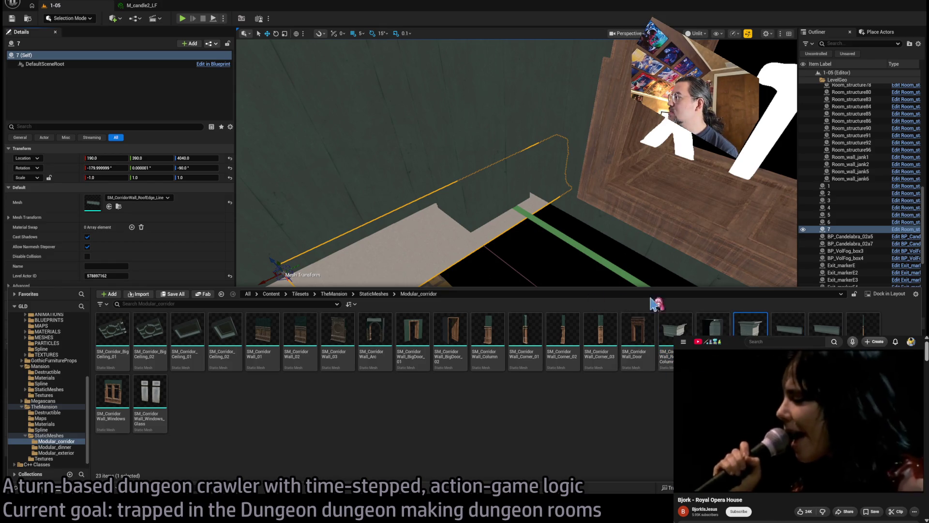
key("ctrl+space")
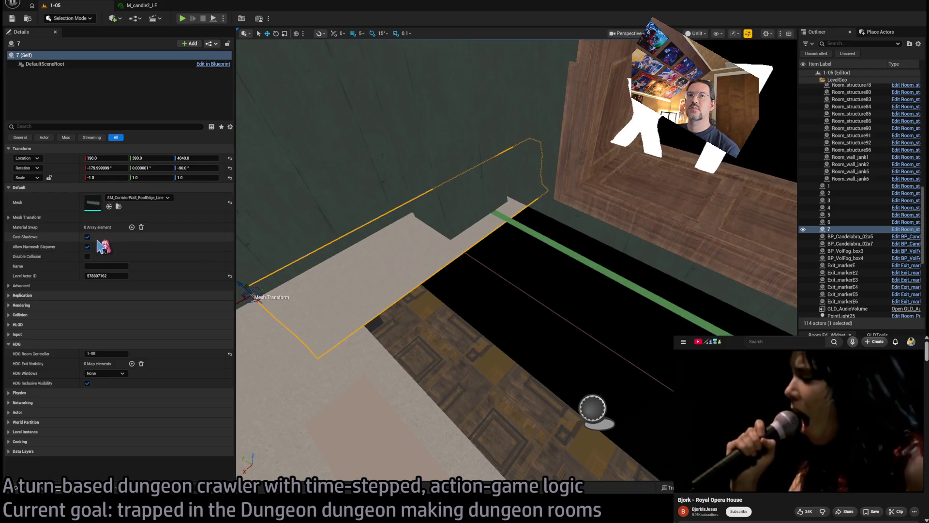
left_click(109, 207)
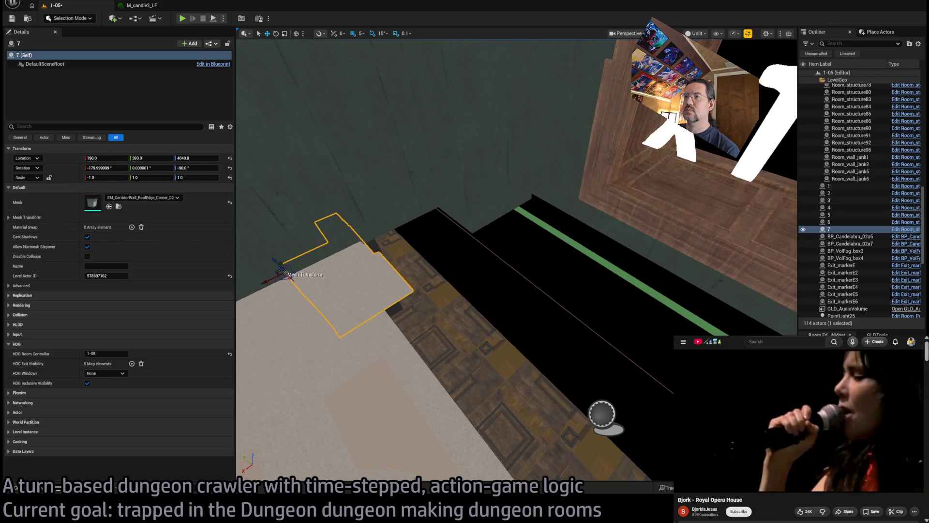
left_click_drag(307, 273, 329, 281)
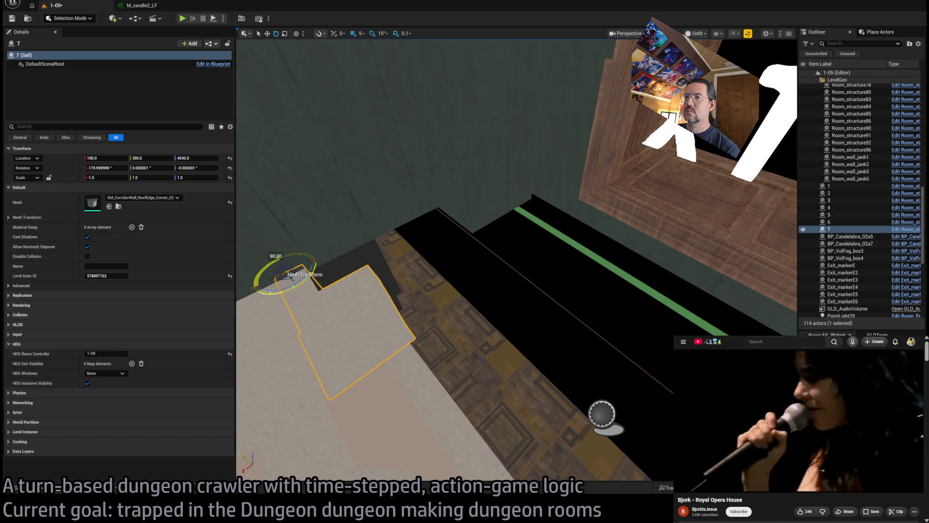
mouse_move(267, 280)
left_mouse_down()
mouse_move(457, 218)
mouse_move(462, 208)
mouse_move(461, 232)
mouse_move(460, 220)
left_mouse_up()
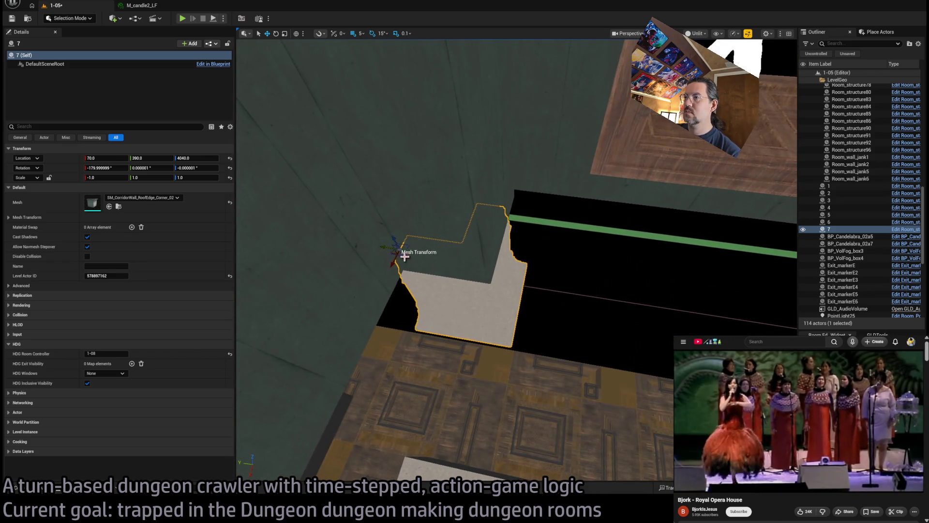
left_click_drag(393, 252, 402, 261)
mouse_move(461, 220)
left_mouse_down()
mouse_move(462, 208)
mouse_move(452, 235)
mouse_move(441, 218)
mouse_move(408, 269)
mouse_move(469, 358)
left_mouse_up()
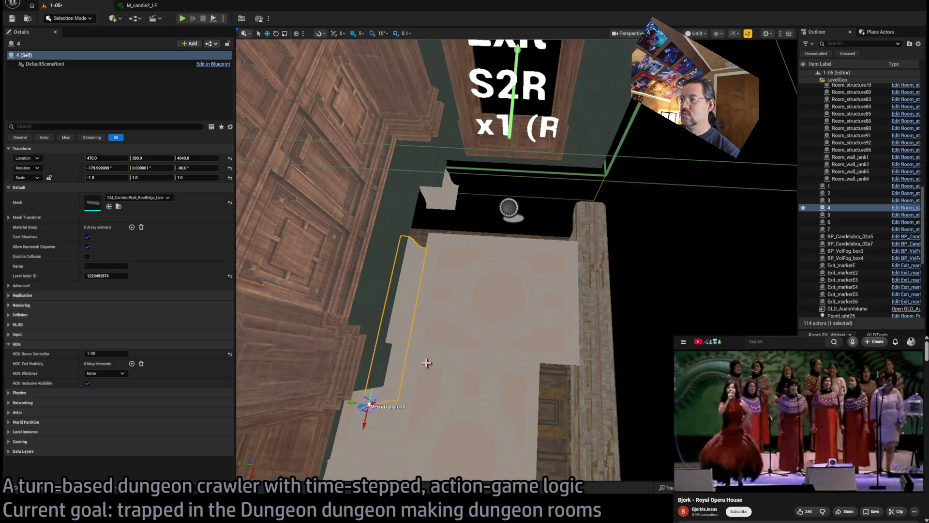
Step: Add a flipped copy of edge piece 4 on the right wall and duplicate both carved wall panels
left_click_drag(384, 390, 377, 374)
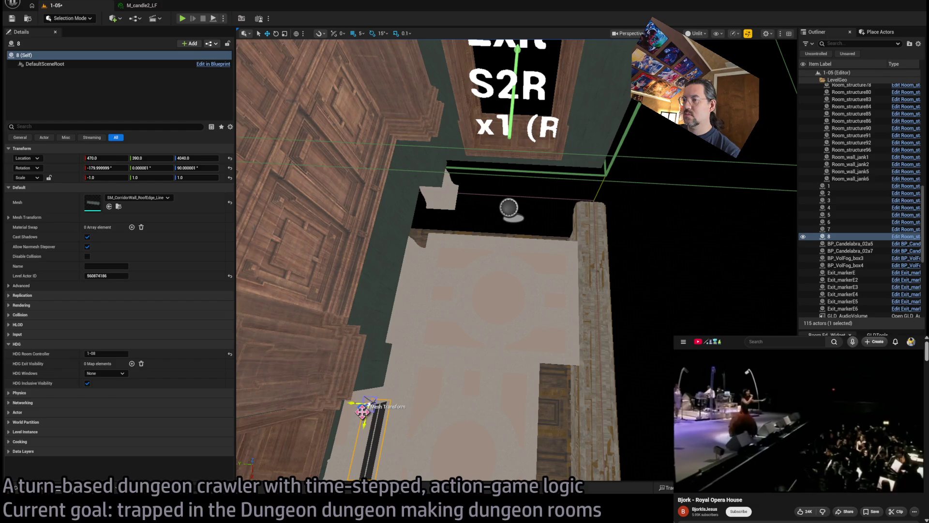
mouse_move(362, 411)
left_mouse_down()
mouse_move(608, 213)
mouse_move(591, 217)
mouse_move(589, 249)
mouse_move(548, 297)
mouse_move(539, 207)
mouse_move(522, 194)
mouse_move(543, 141)
mouse_move(484, 169)
mouse_move(518, 156)
mouse_move(503, 203)
mouse_move(504, 165)
left_mouse_up()
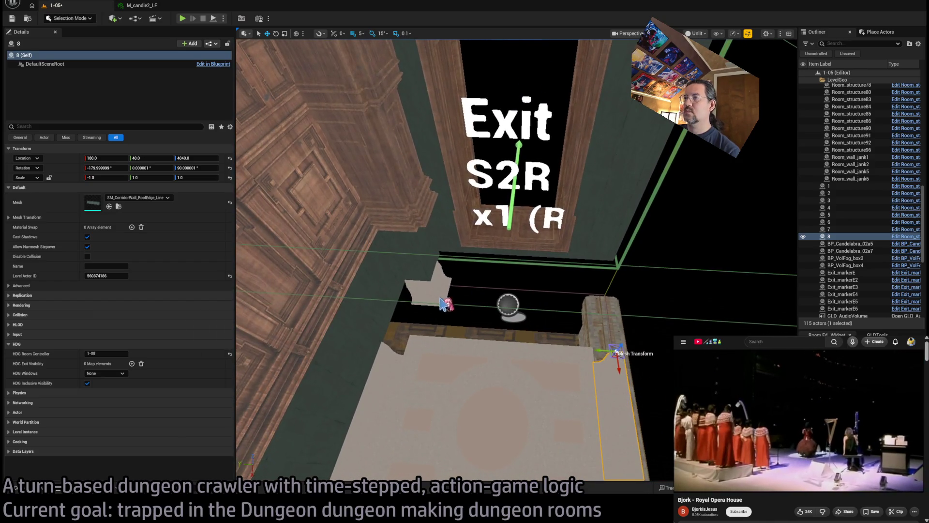
left_click(425, 271, "ctrl")
mouse_move(402, 288)
left_mouse_down()
mouse_move(404, 183)
mouse_move(356, 192)
left_mouse_up()
key("ctrl+d")
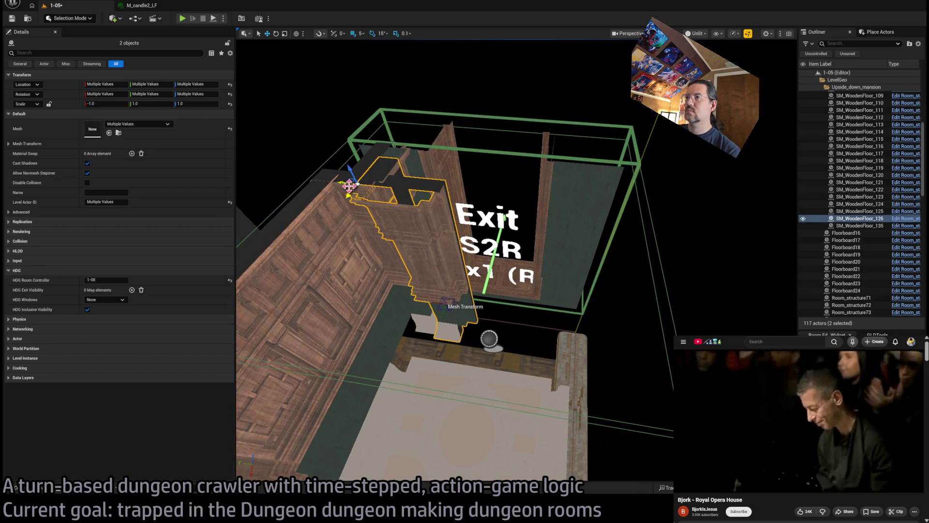
Step: Slide the copied pair of carved wall panels into place right of the Exit doorway
left_click_drag(564, 192, 579, 187)
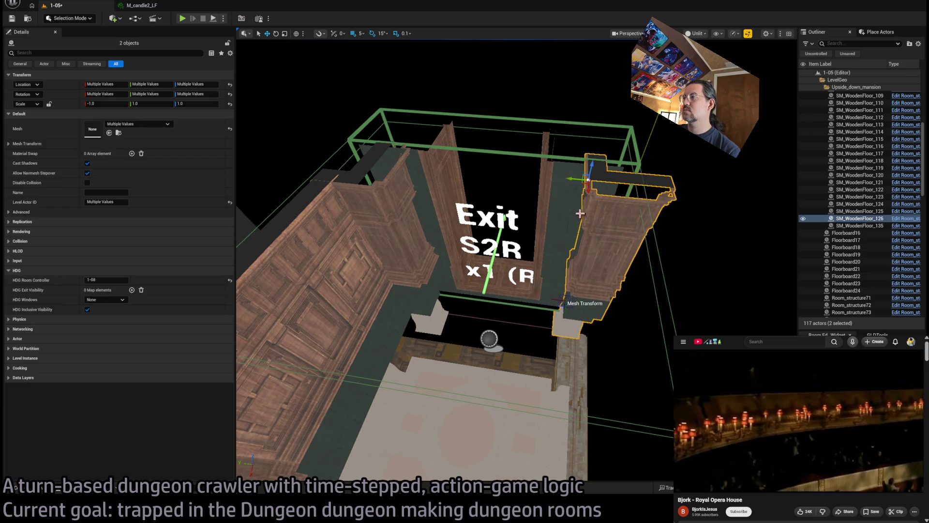
key("f")
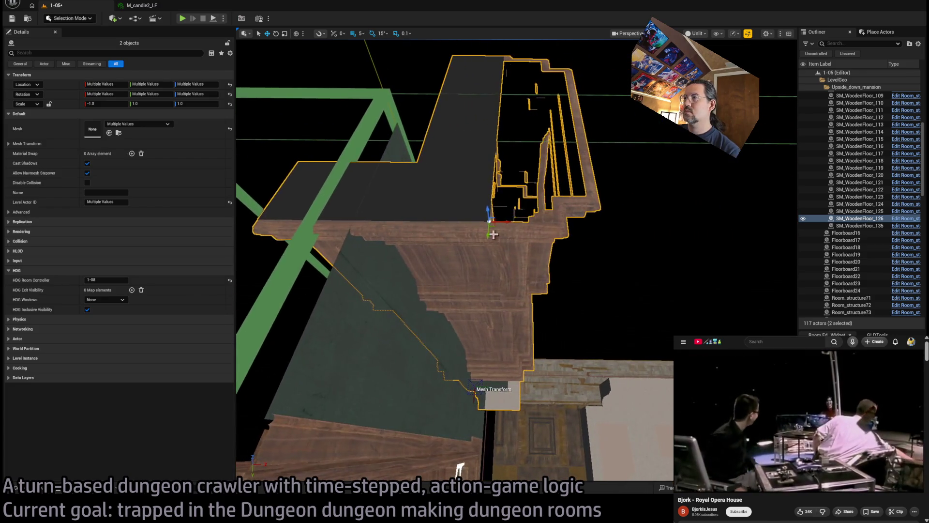
left_click_drag(506, 220, 592, 225)
key("f")
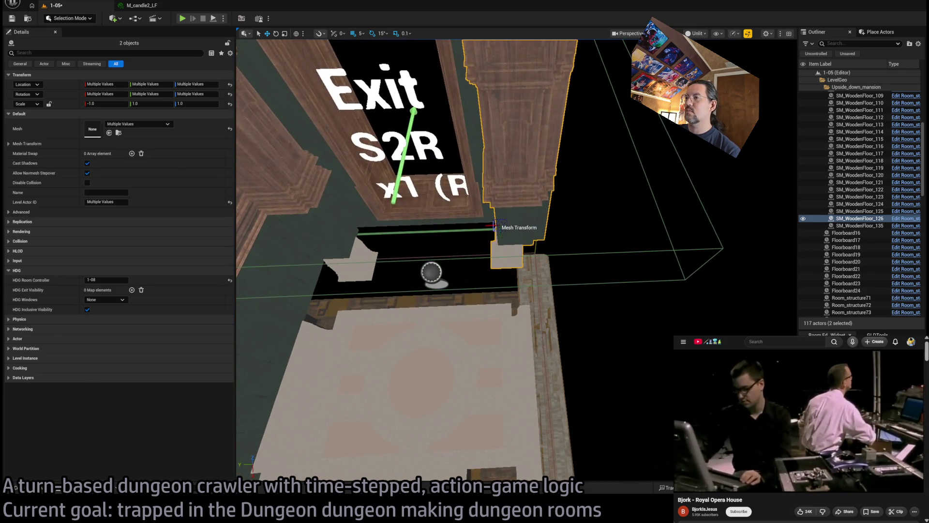
left_click(547, 298)
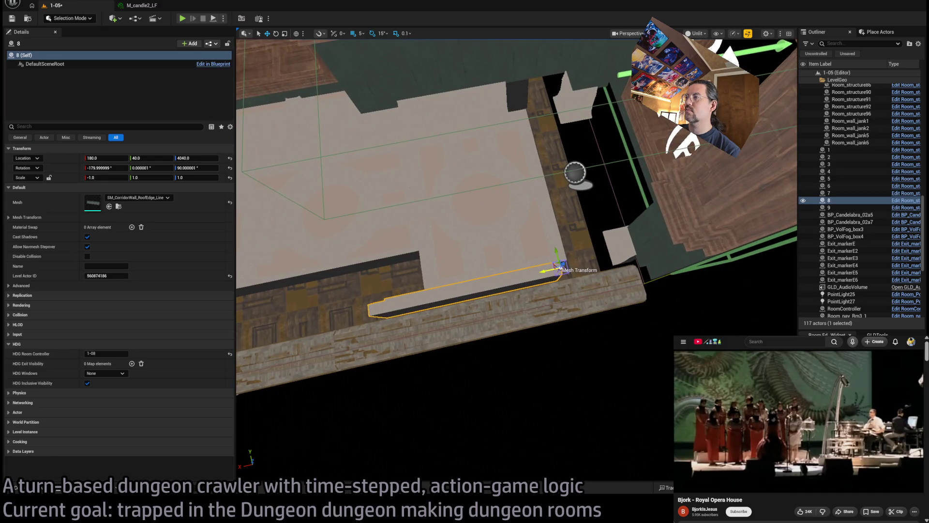
Step: Duplicate edge strip 8, give it the RoofEdge_Line_Small mesh and shorten it to about 0.4 Y scale
mouse_move(569, 290)
left_mouse_down()
mouse_move(622, 262)
mouse_move(515, 297)
mouse_move(555, 297)
left_mouse_up()
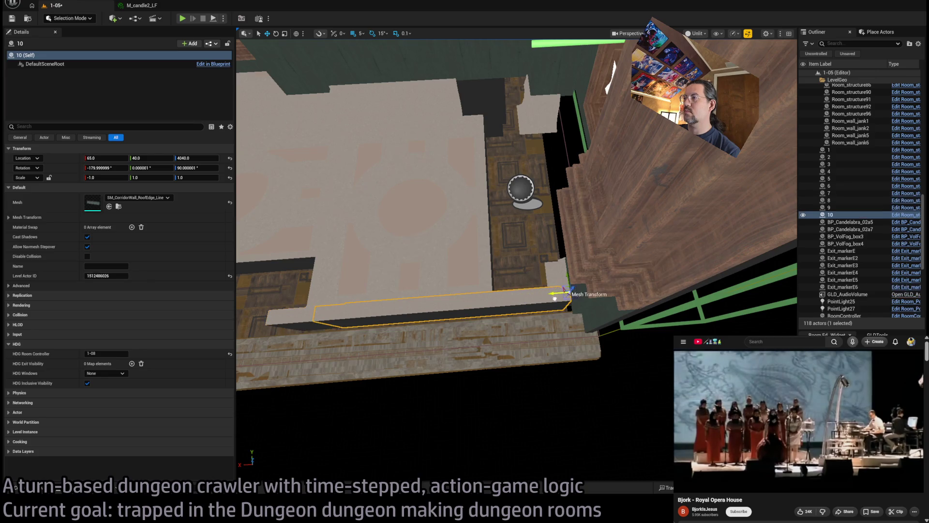
key("ctrl+space")
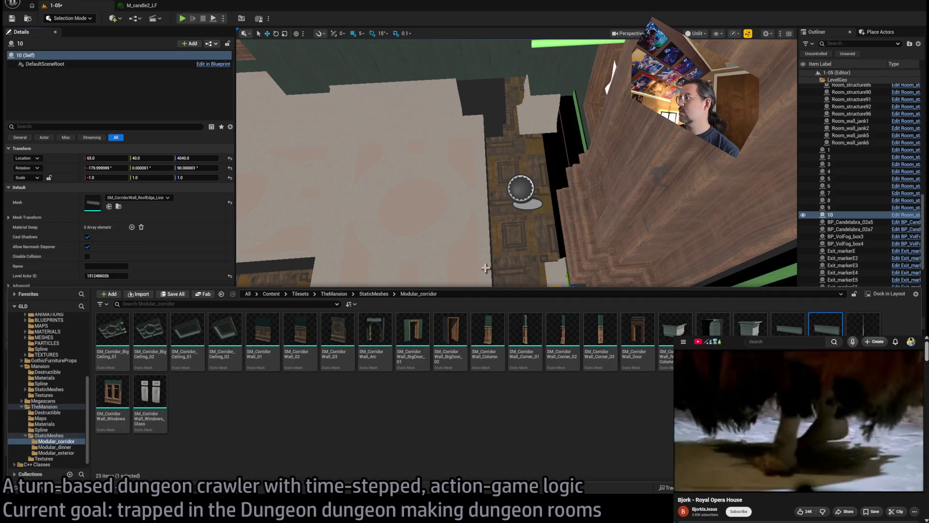
scroll(485, 267, "up", 2)
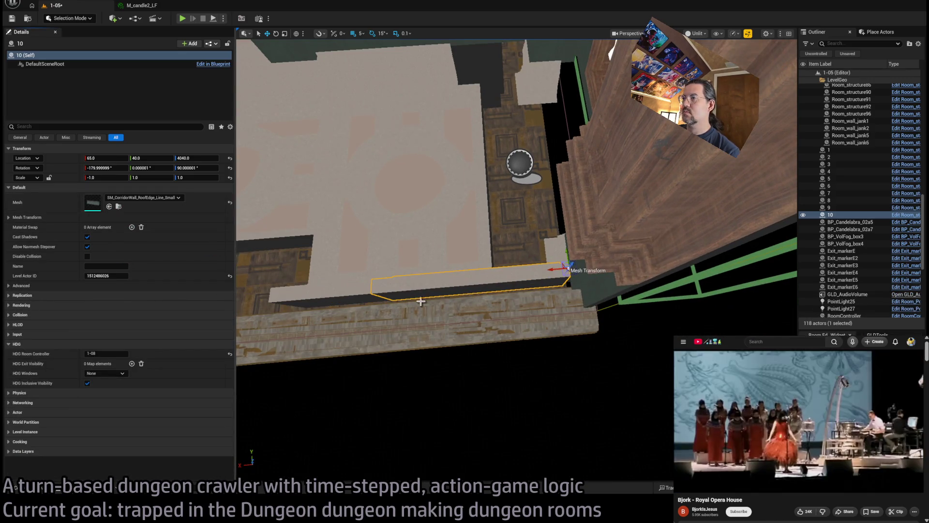
left_click_drag(469, 293, 460, 248)
left_click_drag(421, 225, 392, 227)
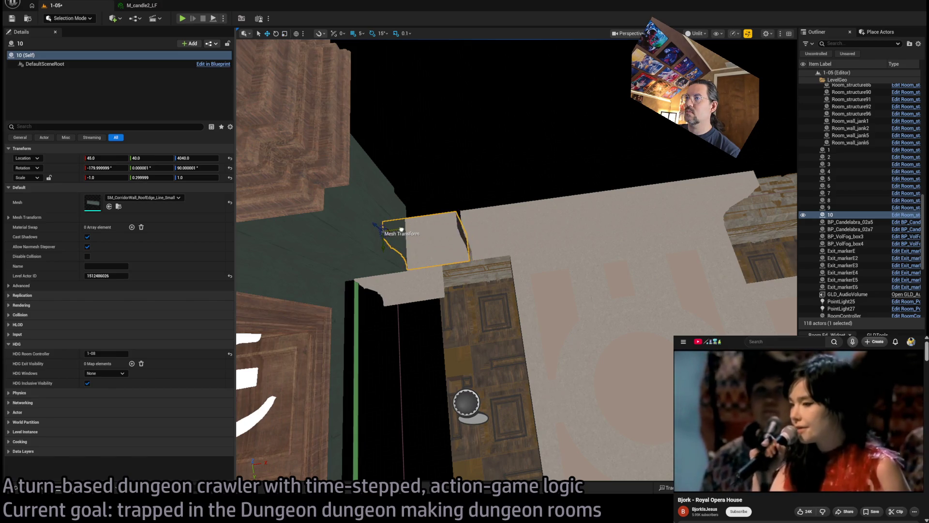
left_click_drag(484, 251, 513, 226)
Step: Make a new copy of the doorway corner piece 7 as actor 11
left_click(367, 284)
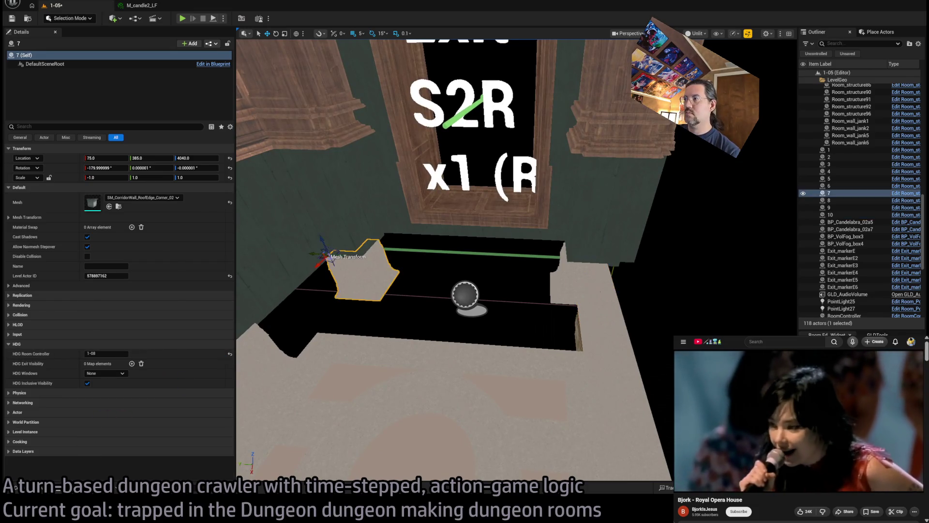
key("e")
left_click(562, 265)
mouse_move(554, 251)
left_mouse_down()
mouse_move(563, 241)
mouse_move(435, 237)
left_mouse_up()
left_click(118, 206)
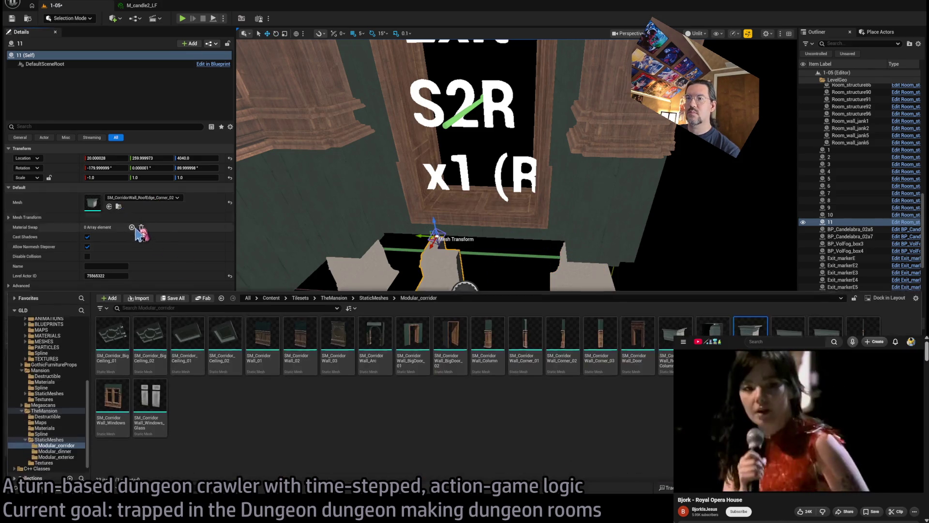
Step: Give corner copy 11 the RoofEdge_Corner_01 mesh and rotate it about 75°
mouse_move(750, 319)
left_mouse_down()
mouse_move(525, 252)
mouse_move(125, 206)
left_mouse_up()
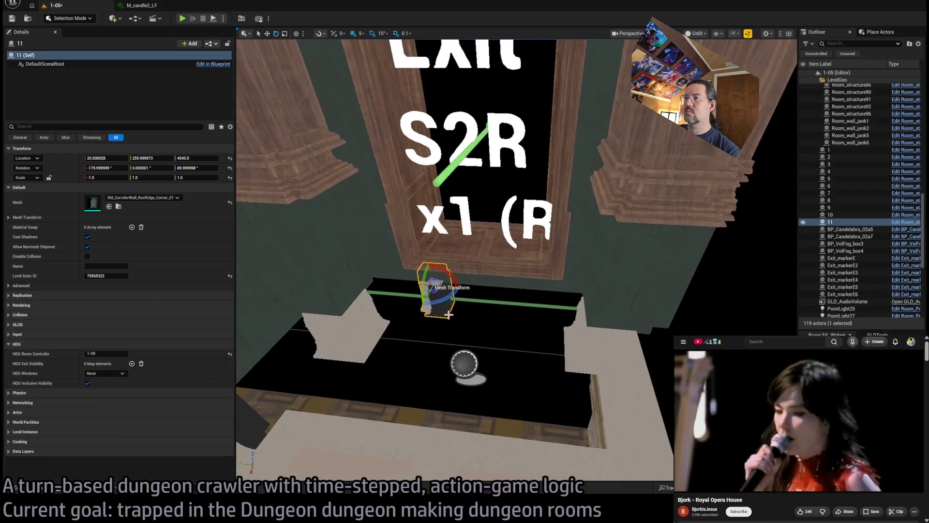
key("e")
mouse_move(438, 290)
left_mouse_down()
mouse_move(421, 307)
mouse_move(568, 282)
left_mouse_up()
key("w")
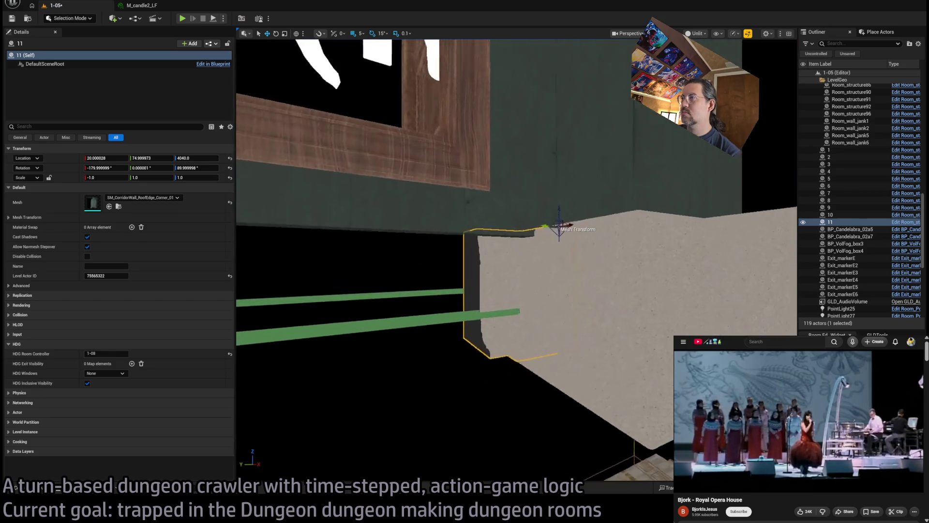
key("s")
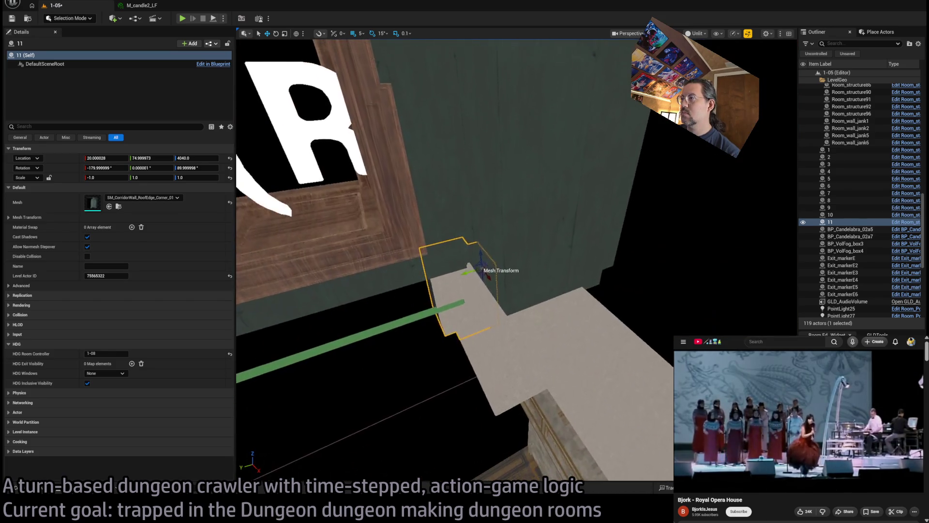
key("a")
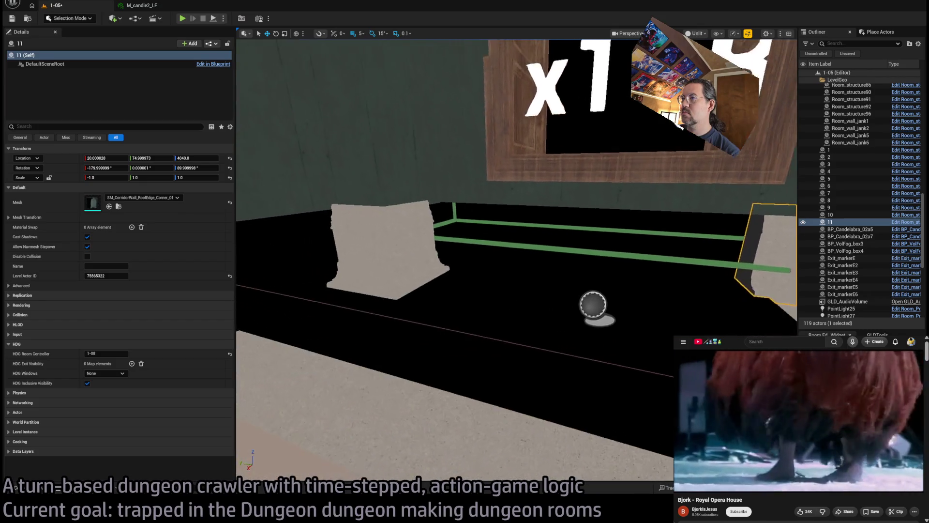
key("d")
key("e")
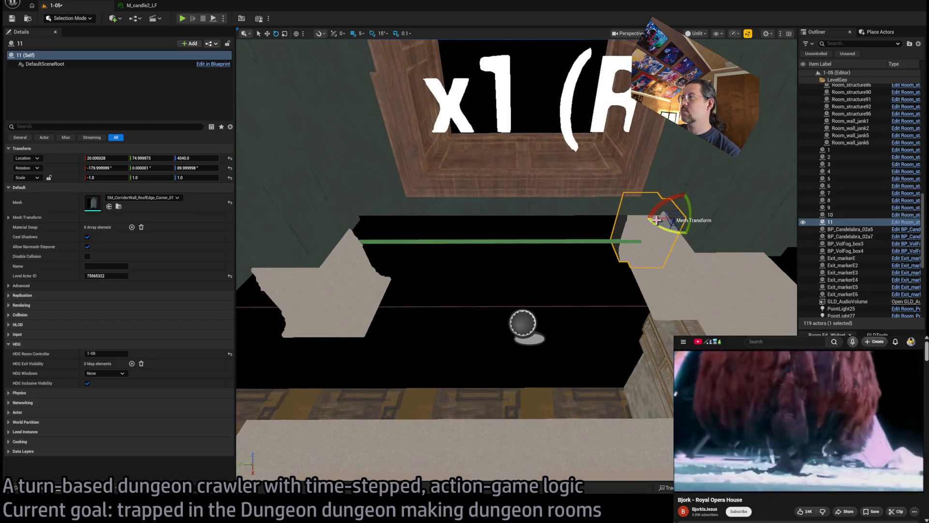
Step: Duplicate the corner as piece 12 and set it on the opposite ledge
mouse_move(661, 218)
left_mouse_down()
mouse_move(358, 237)
mouse_move(375, 237)
mouse_move(372, 220)
mouse_move(387, 226)
left_mouse_up()
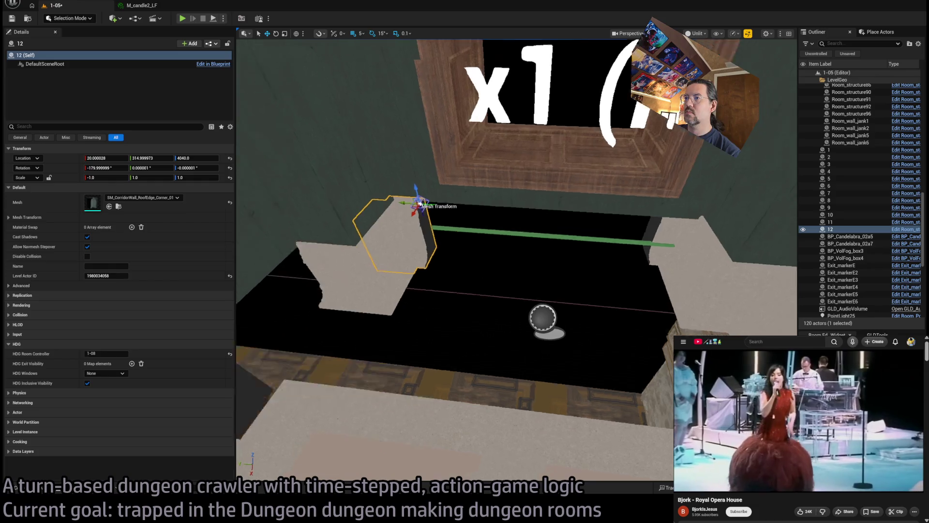
key("f")
mouse_move(501, 245)
left_mouse_down()
mouse_move(512, 242)
mouse_move(436, 264)
left_mouse_up()
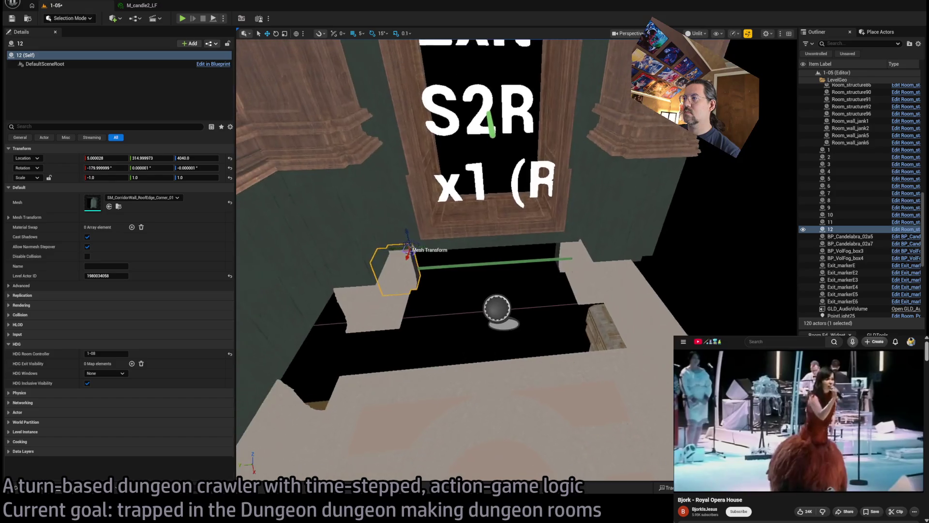
Step: Add strip 13, a 90°-turned copy of strip 8, across the front ledge
left_click(637, 316)
mouse_move(647, 302)
left_mouse_down()
mouse_move(659, 288)
mouse_move(405, 259)
mouse_move(410, 253)
left_mouse_up()
scroll(410, 250, "up", 5)
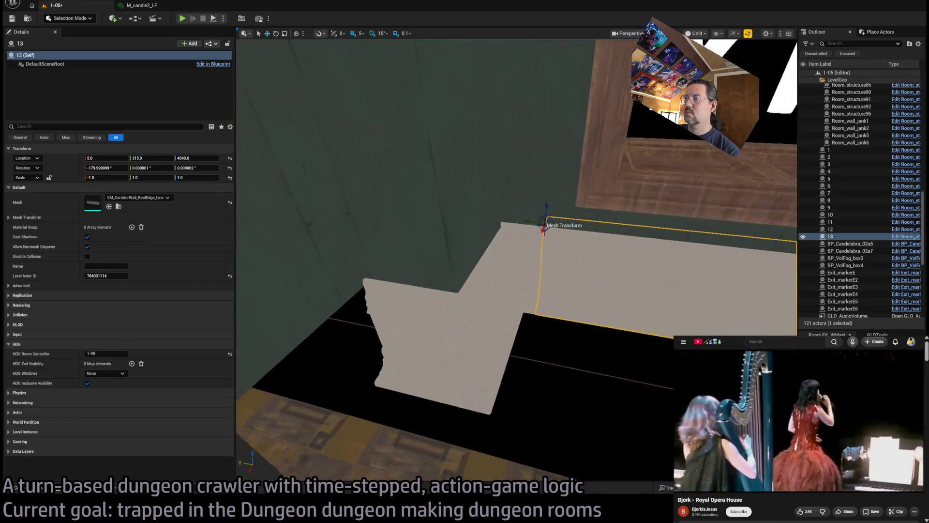
scroll(410, 250, "down", 3)
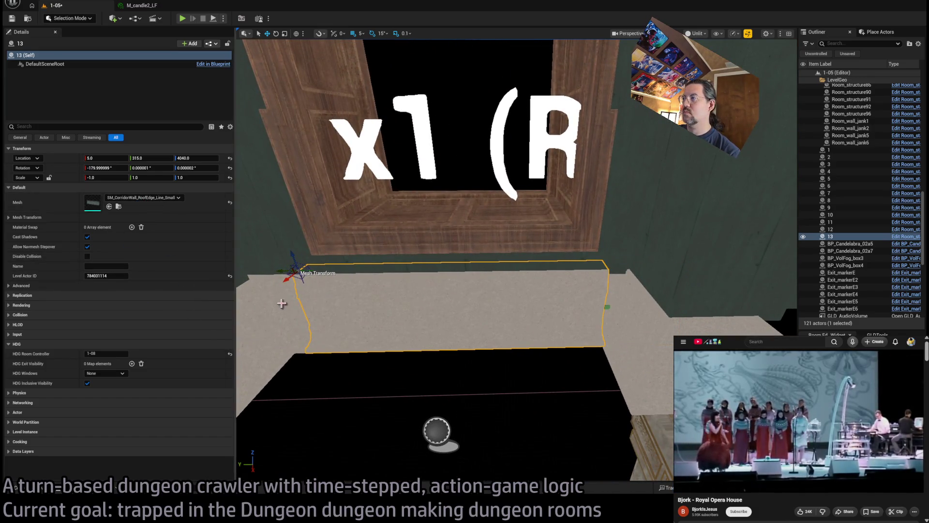
left_click_drag(282, 303, 282, 412)
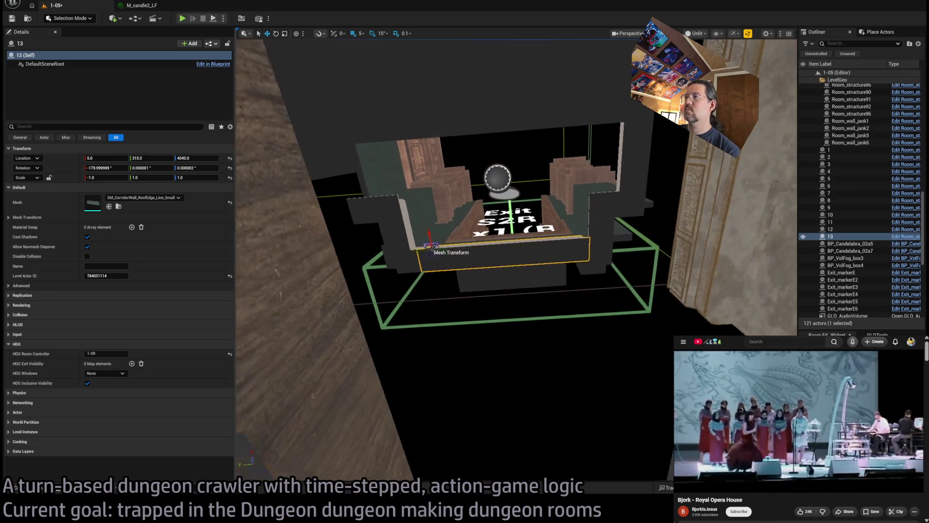
left_click_drag(479, 411, 479, 377)
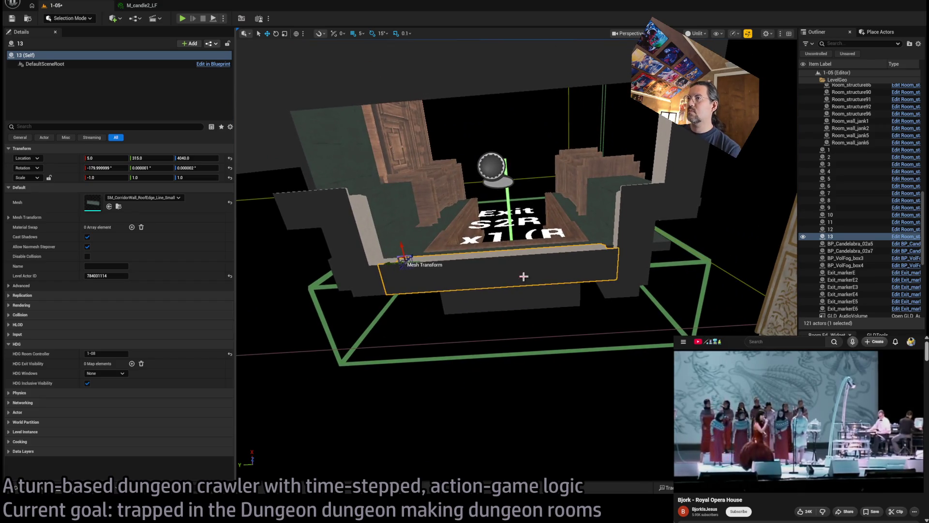
left_click(605, 197)
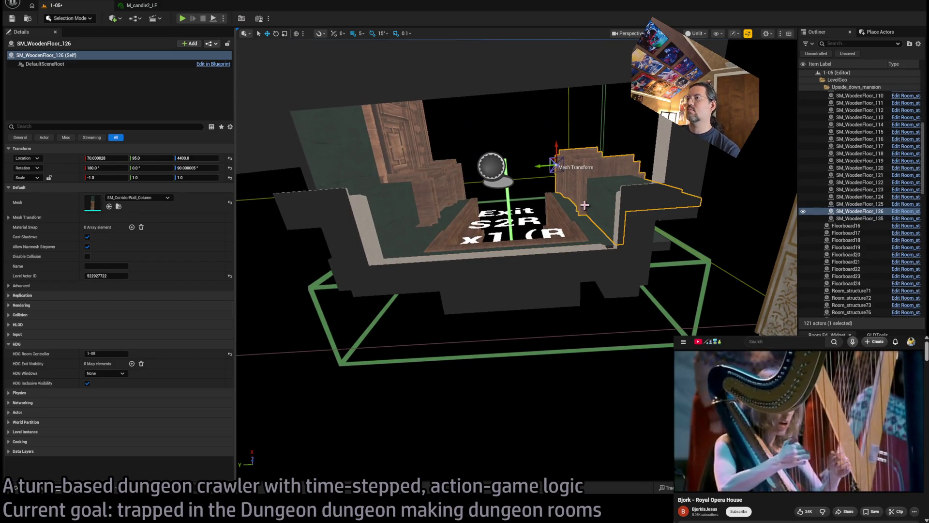
left_click(633, 220)
left_click(634, 266)
left_click(624, 290, "ctrl")
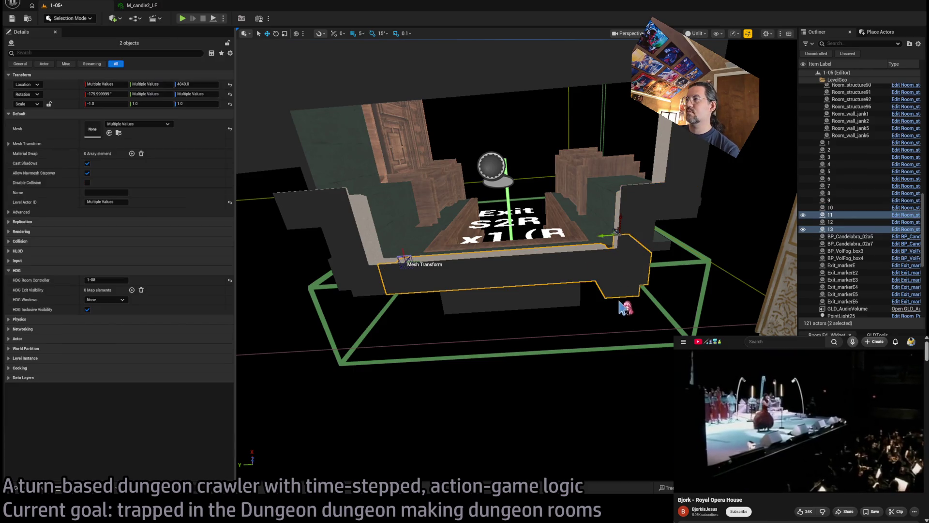
key("f")
left_click_drag(484, 242, 493, 208)
left_click_drag(600, 284, 601, 284)
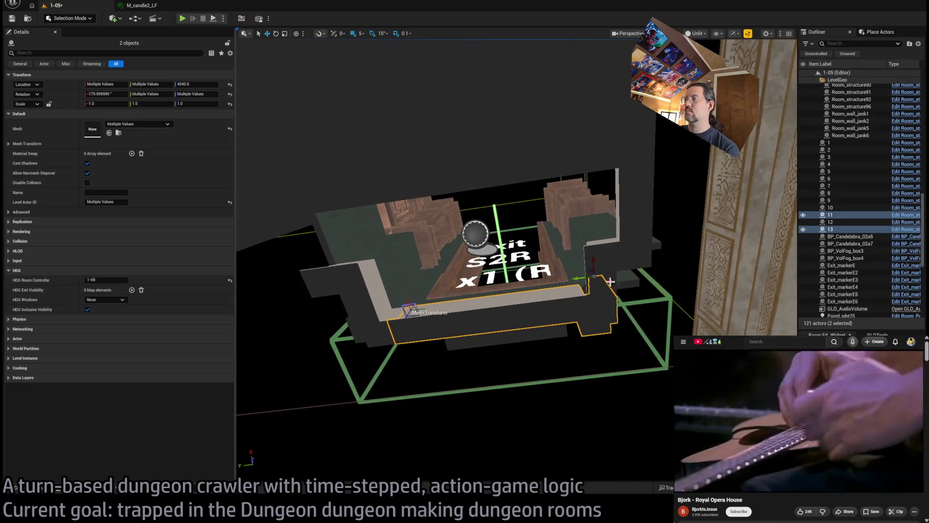
left_click(577, 308)
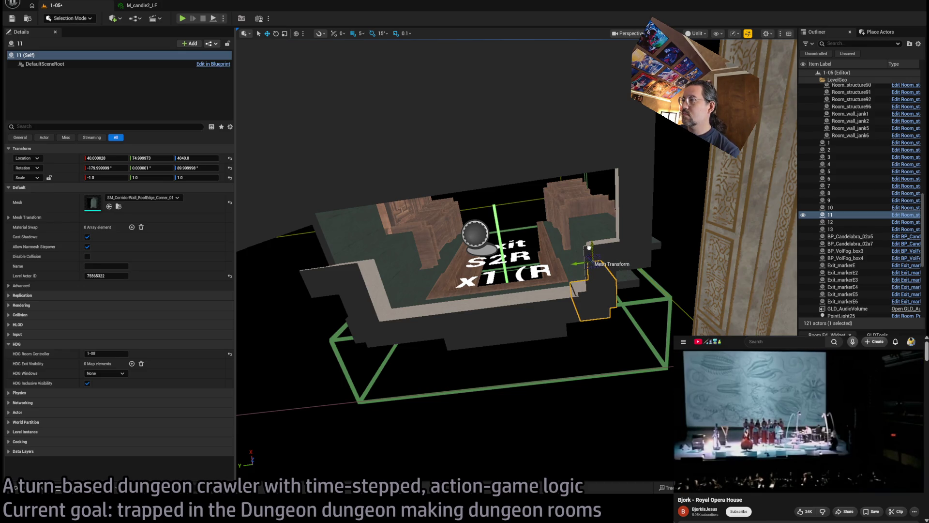
left_click_drag(589, 250, 576, 223)
mouse_move(467, 271)
left_mouse_down()
mouse_move(467, 242)
mouse_move(467, 271)
left_mouse_up()
left_click(468, 271)
key("f")
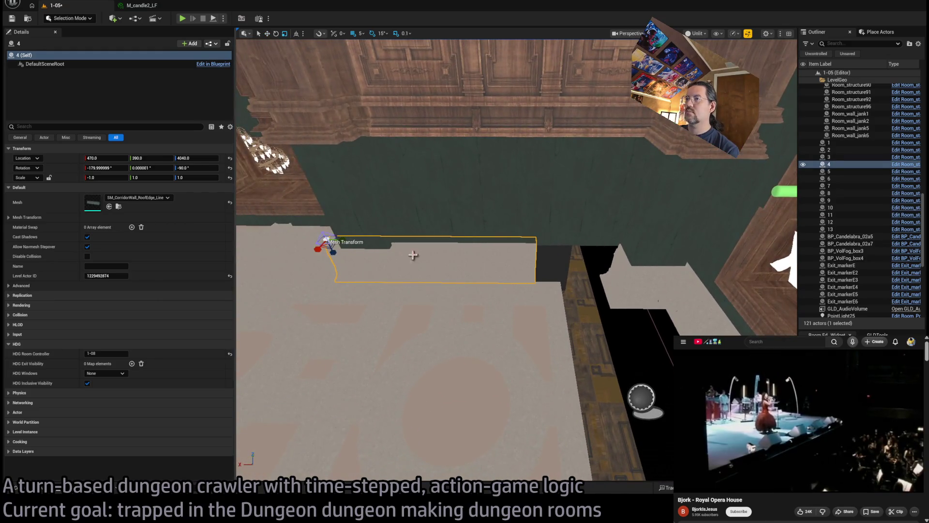
Step: Duplicate corner piece 12 as piece 14 and slide it into place beside it
left_click_drag(150, 177, 165, 177)
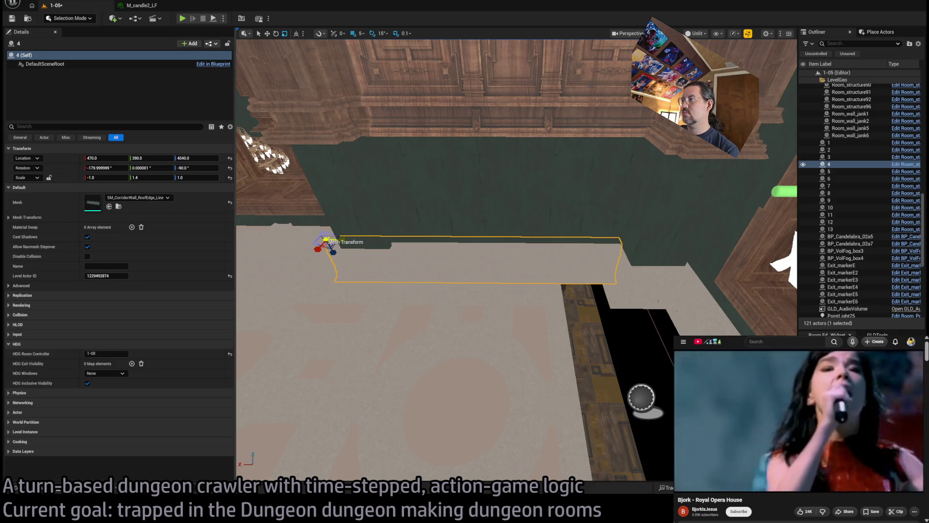
left_click(487, 289)
key("f")
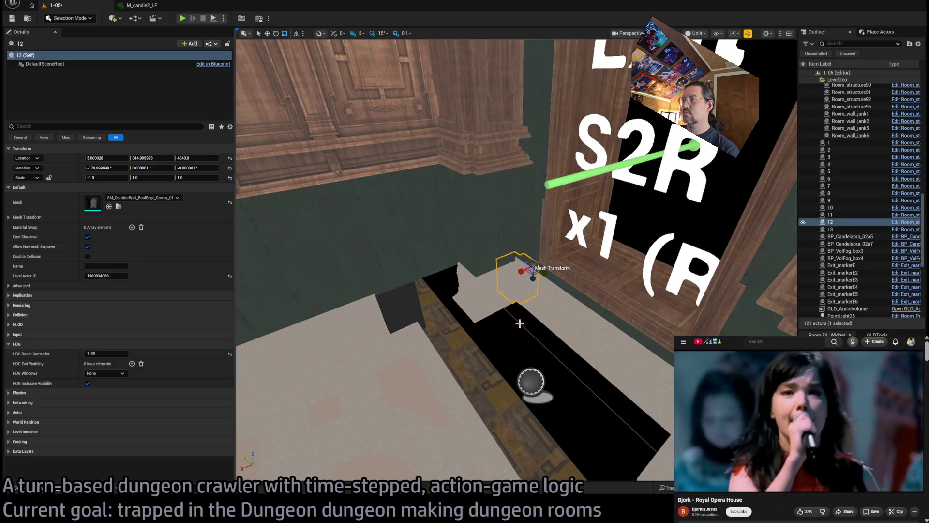
mouse_move(504, 281)
left_mouse_down()
mouse_move(550, 289)
mouse_move(526, 293)
left_mouse_up()
key("ctrl+z")
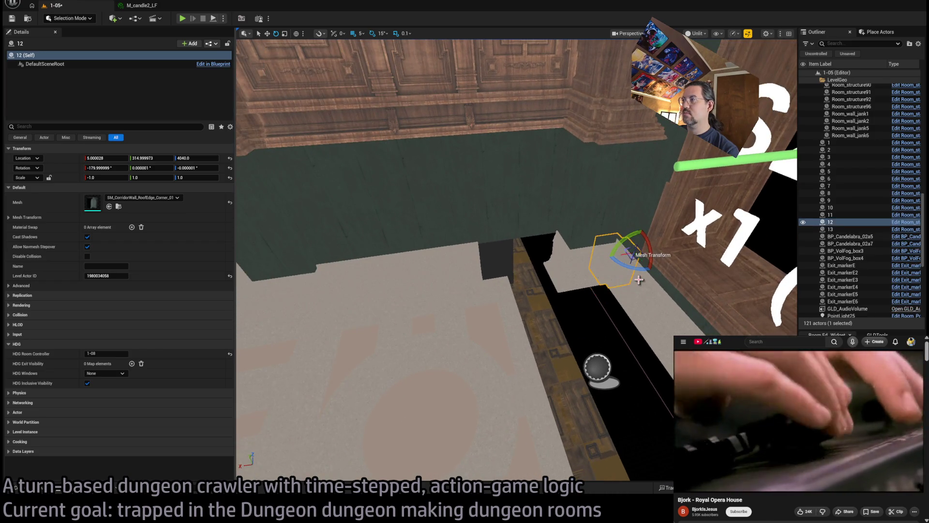
left_click_drag(624, 249, 556, 237)
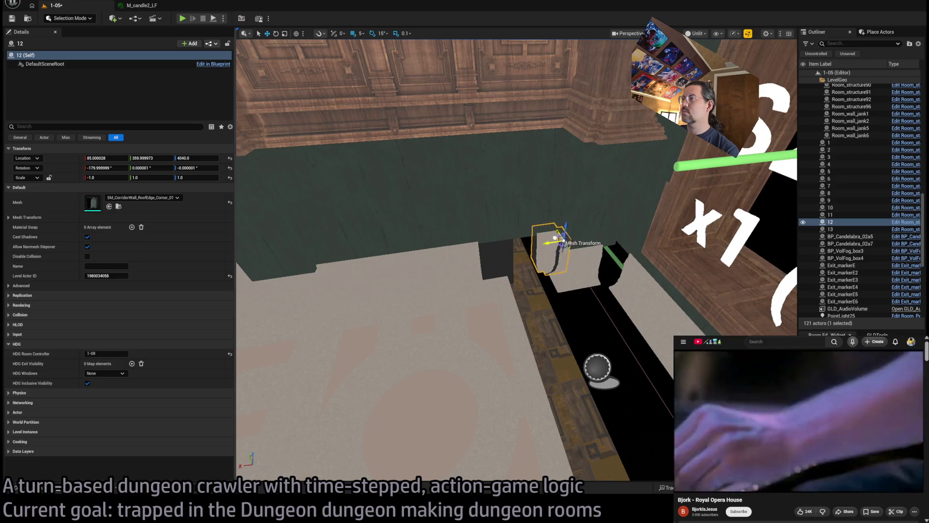
key("ctrl+z")
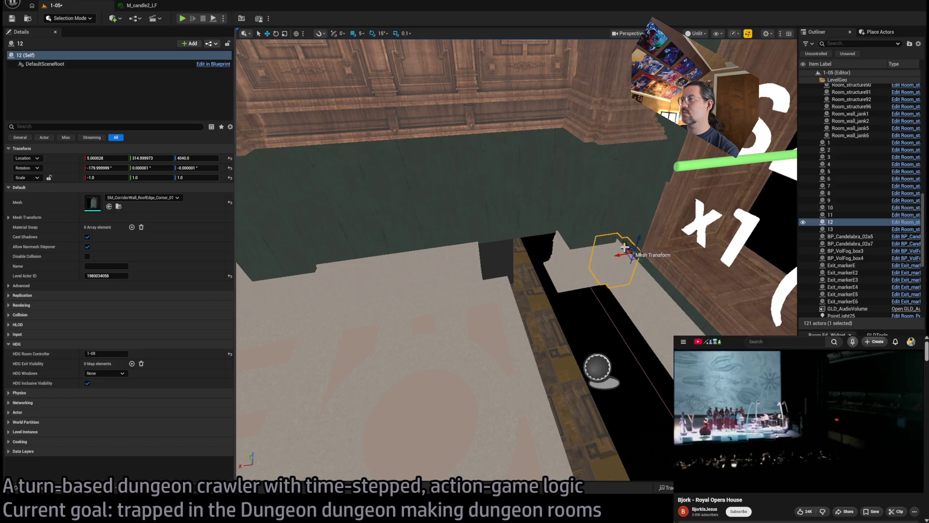
left_click_drag(619, 246, 535, 237, "alt")
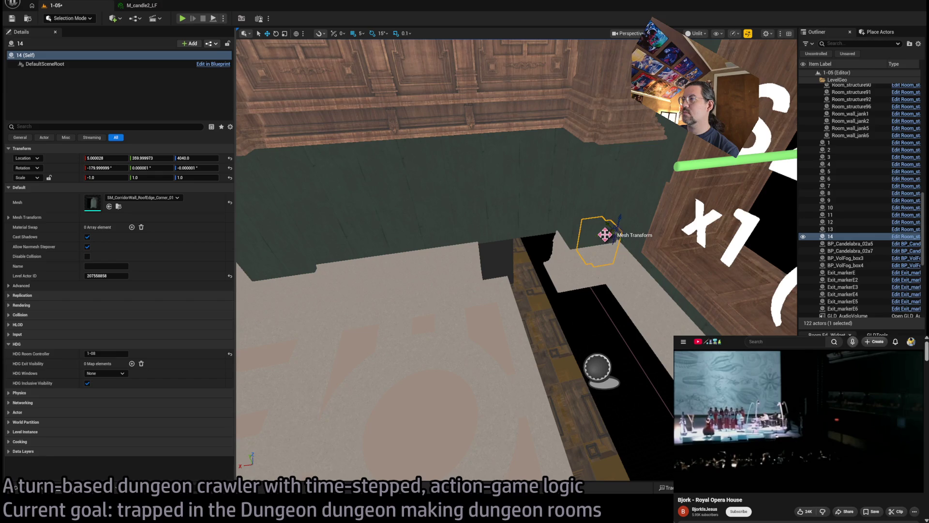
left_click_drag(604, 235, 541, 247)
scroll(565, 240, "down", 5)
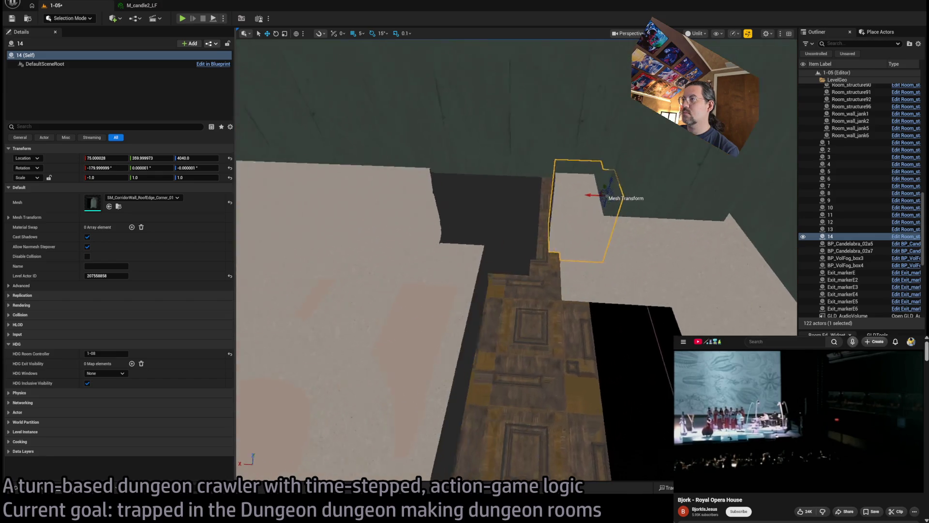
Step: Scale roof-edge strip 4 to 1.31 along Y
left_click(475, 271)
key("f")
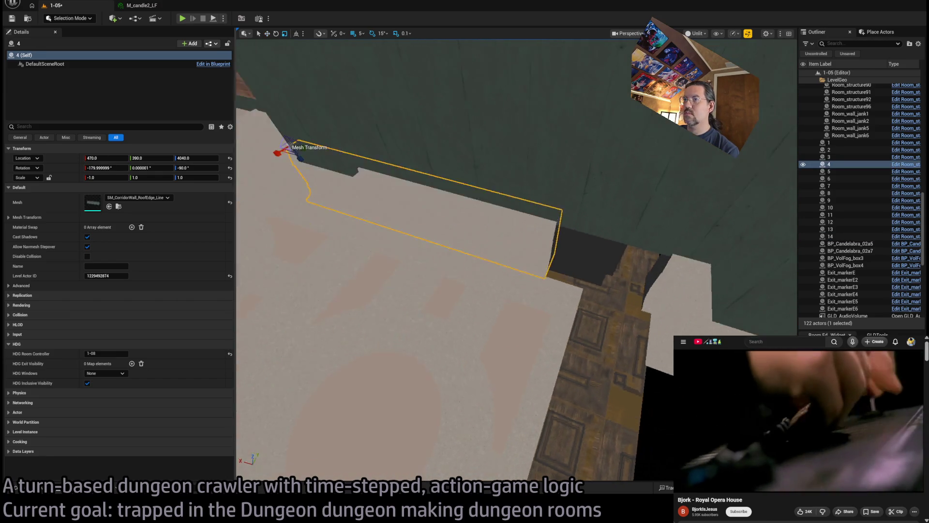
key("r")
left_click_drag(301, 228, 305, 227)
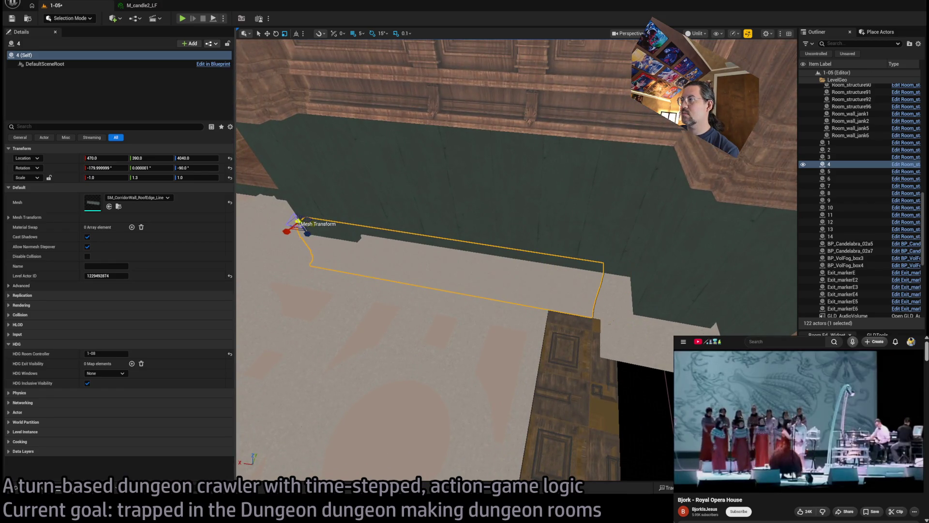
left_click(600, 295)
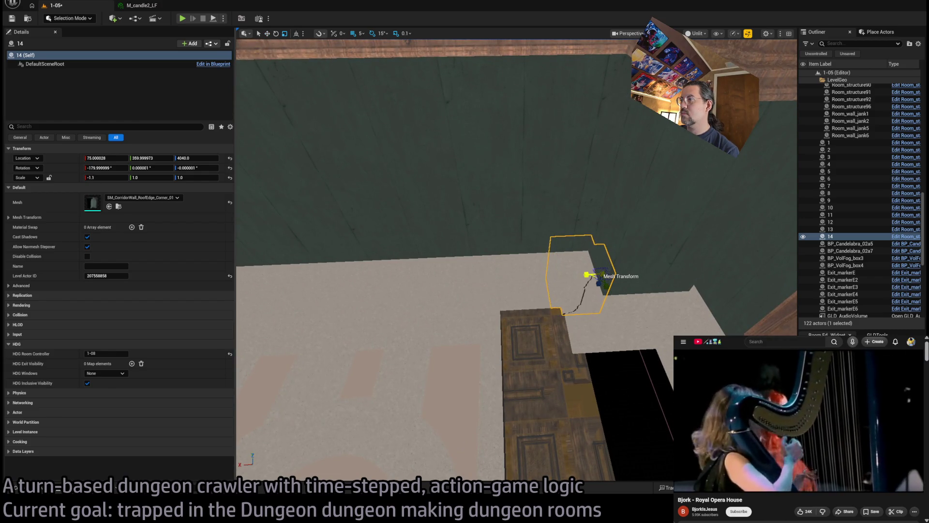
left_click(602, 278)
key("w")
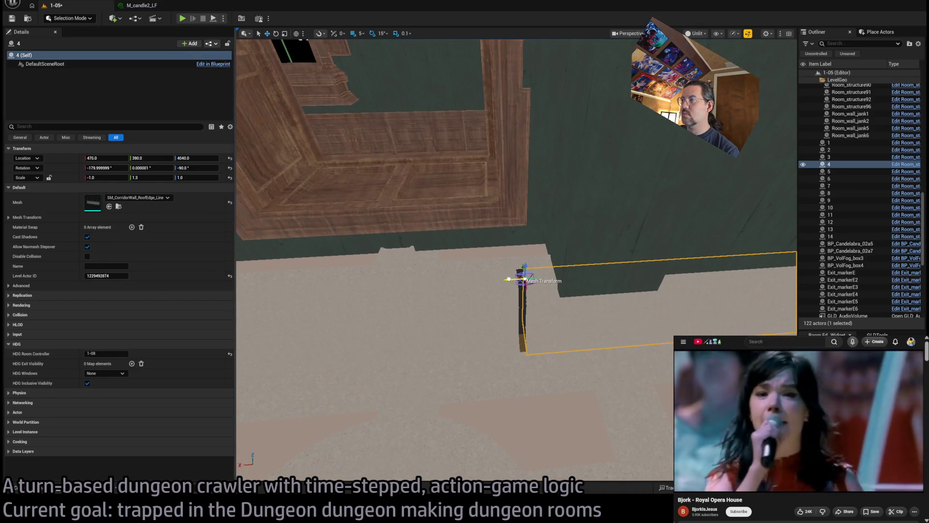
mouse_move(519, 286)
left_mouse_down()
mouse_move(307, 269)
mouse_move(664, 269)
mouse_move(255, 214)
left_mouse_up()
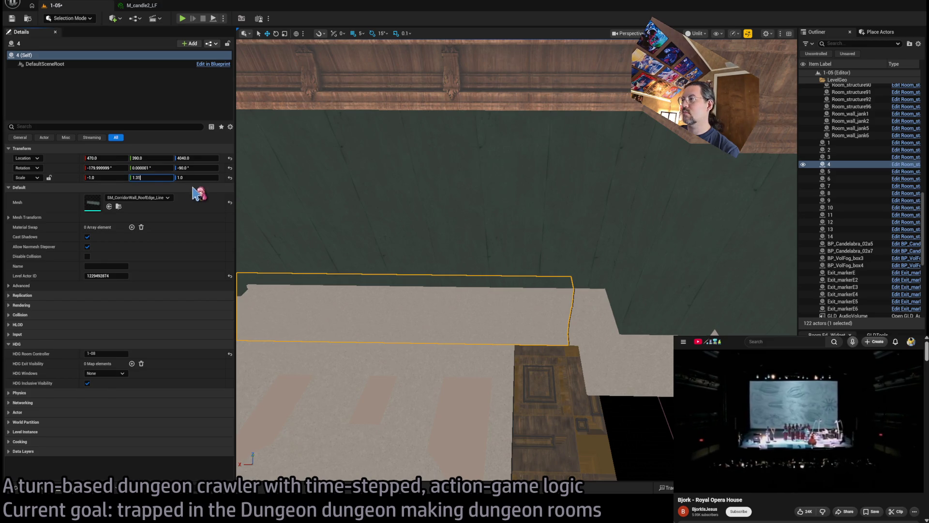
left_click_drag(436, 242, 392, 189)
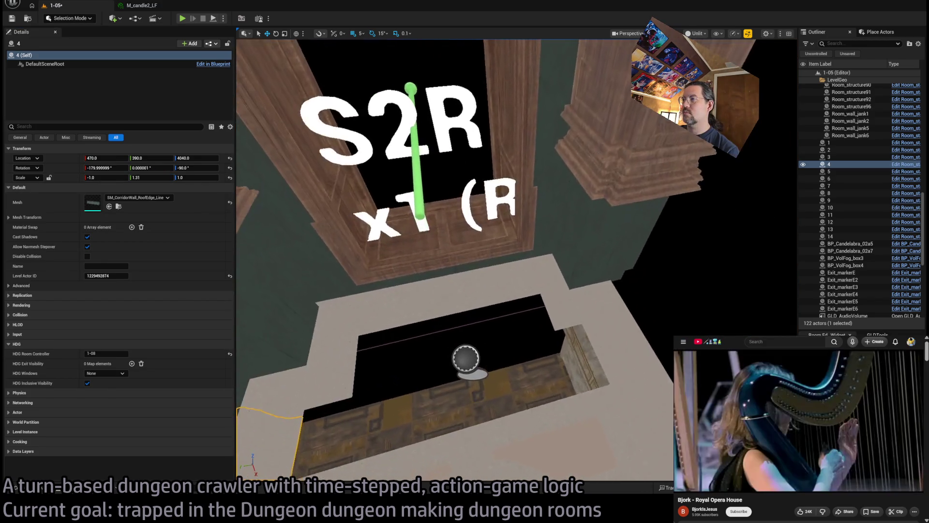
mouse_move(368, 232)
left_mouse_down()
mouse_move(352, 272)
mouse_move(443, 263)
left_mouse_up()
left_click(444, 263)
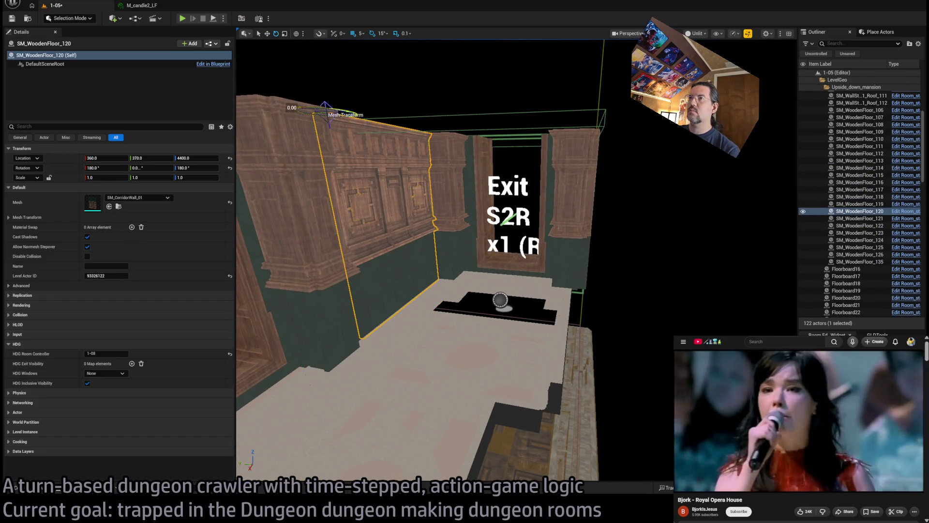
Step: Add walls 127 and 128: a 180°-rotated copy of SM_WoodenFloor_120, then another copy along X
mouse_move(312, 113)
left_mouse_down()
mouse_move(341, 114)
mouse_move(366, 152)
mouse_move(430, 198)
mouse_move(637, 129)
mouse_move(637, 159)
mouse_move(619, 121)
left_mouse_up()
mouse_move(424, 60)
left_mouse_down()
mouse_move(421, 72)
mouse_move(424, 60)
mouse_move(434, 79)
left_mouse_up()
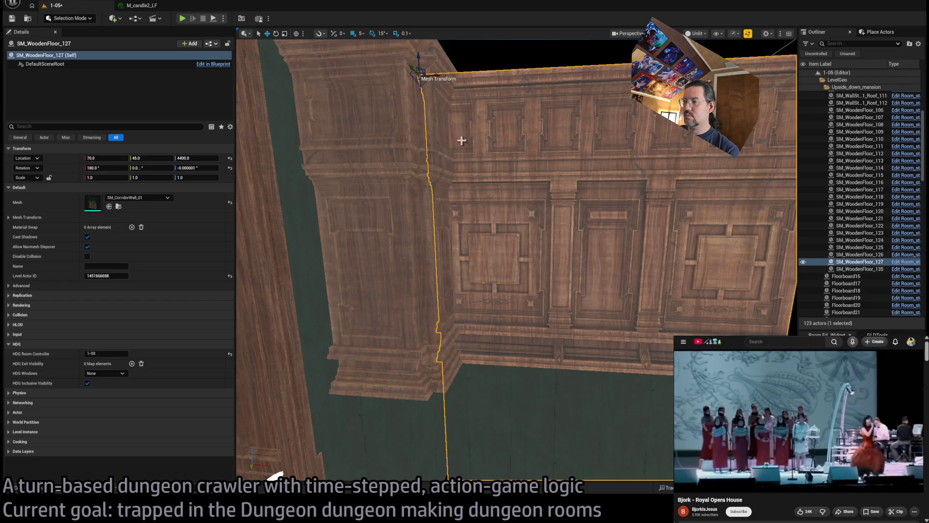
mouse_move(462, 141)
left_mouse_down()
mouse_move(447, 143)
mouse_move(448, 158)
mouse_move(537, 90)
mouse_move(467, 92)
mouse_move(302, 54)
mouse_move(552, 178)
left_mouse_up()
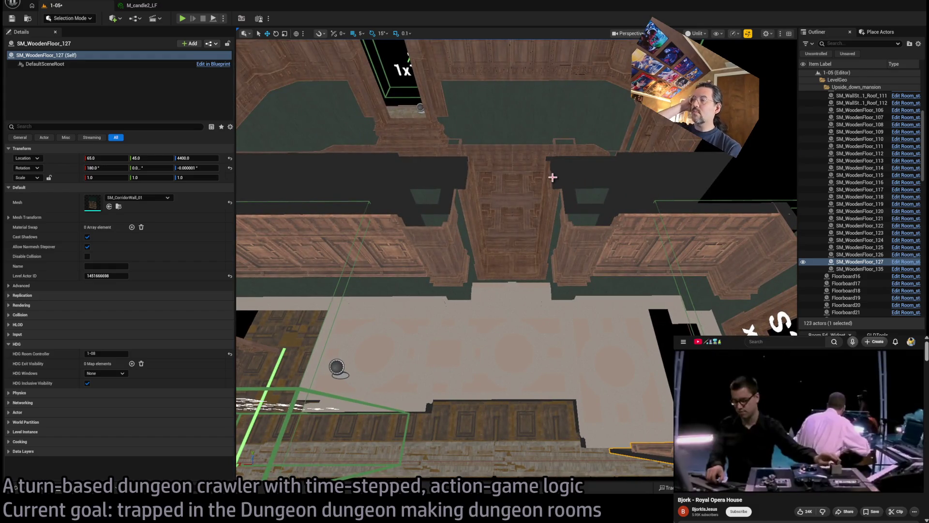
left_click_drag(614, 267, 585, 310)
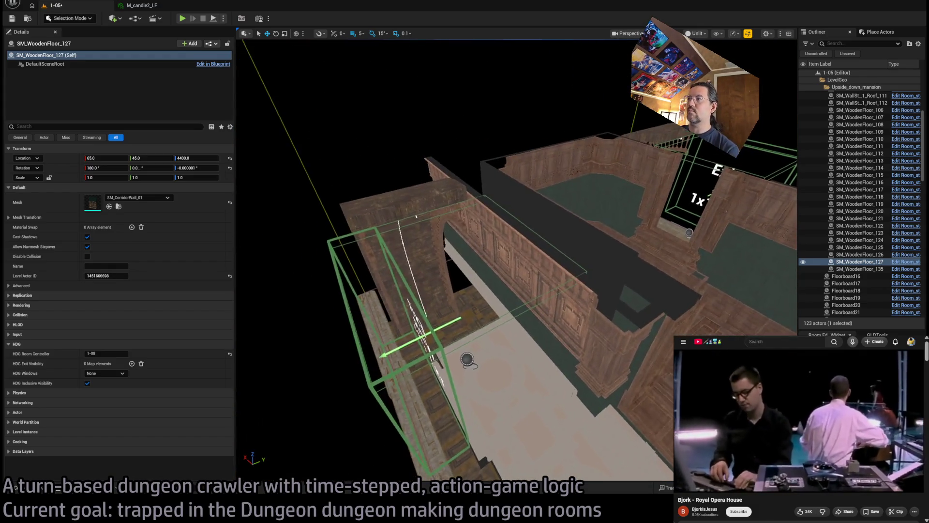
mouse_move(467, 359)
left_mouse_down()
mouse_move(587, 332)
mouse_move(616, 369)
mouse_move(600, 416)
mouse_move(439, 185)
mouse_move(426, 148)
left_mouse_up()
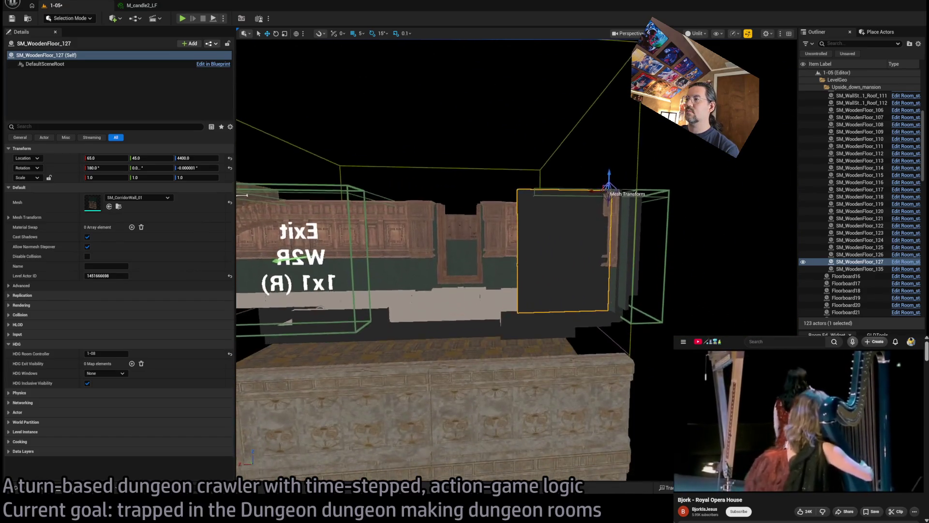
left_click_drag(552, 276, 586, 233)
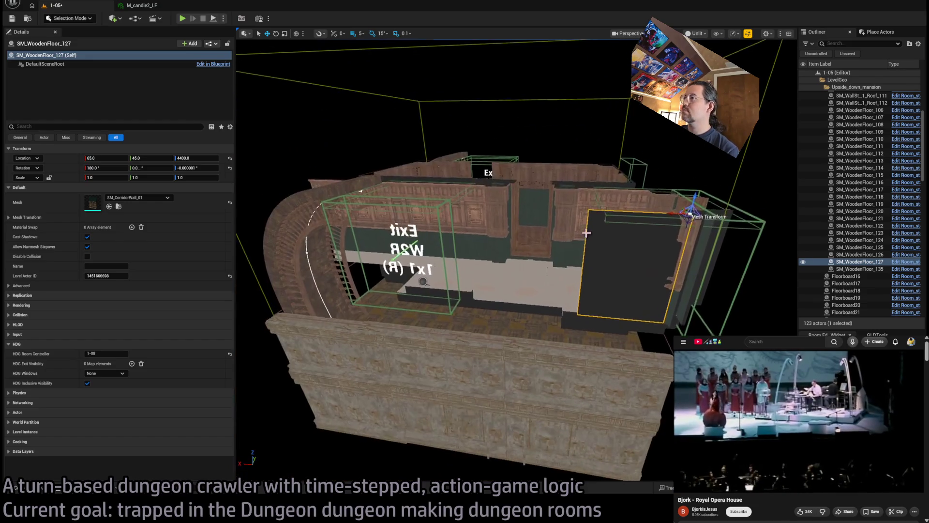
mouse_move(687, 213)
left_mouse_down("alt")
mouse_move(576, 206)
mouse_move(560, 242)
mouse_move(524, 276)
left_mouse_up("alt")
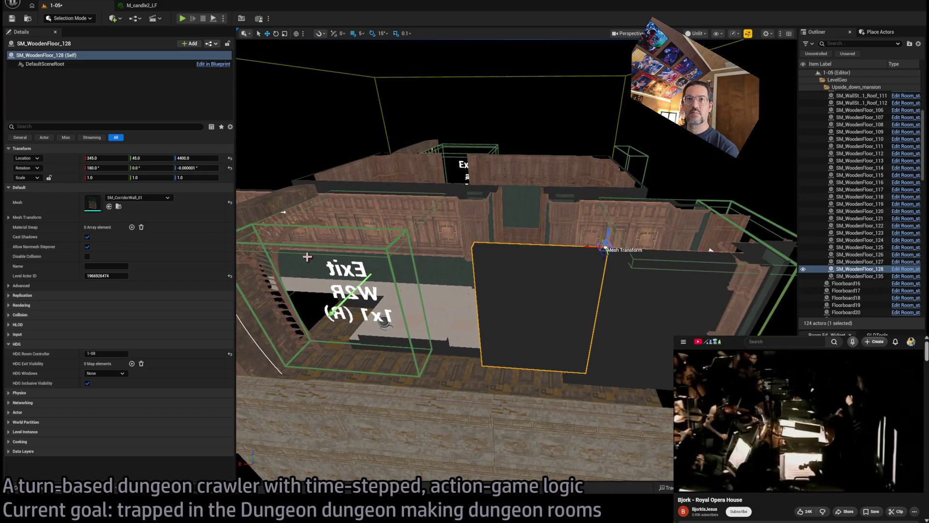
left_click(118, 206)
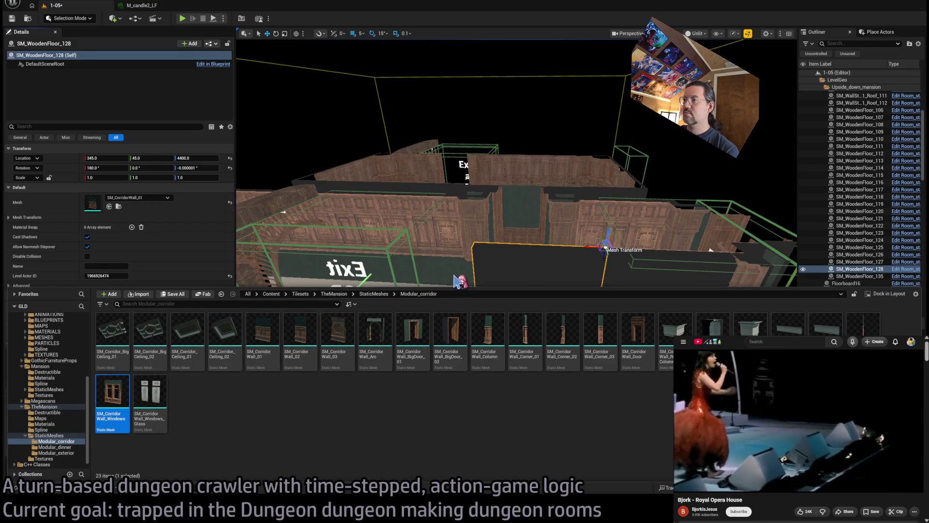
Step: Duplicate the wall as SM_WoodenFloor_129 and give it the SM_CorridorWall_Windows mesh
left_click_drag(460, 273, 426, 300)
mouse_move(565, 279)
left_mouse_down()
mouse_move(556, 283)
mouse_move(565, 279)
left_mouse_up()
left_click(110, 207)
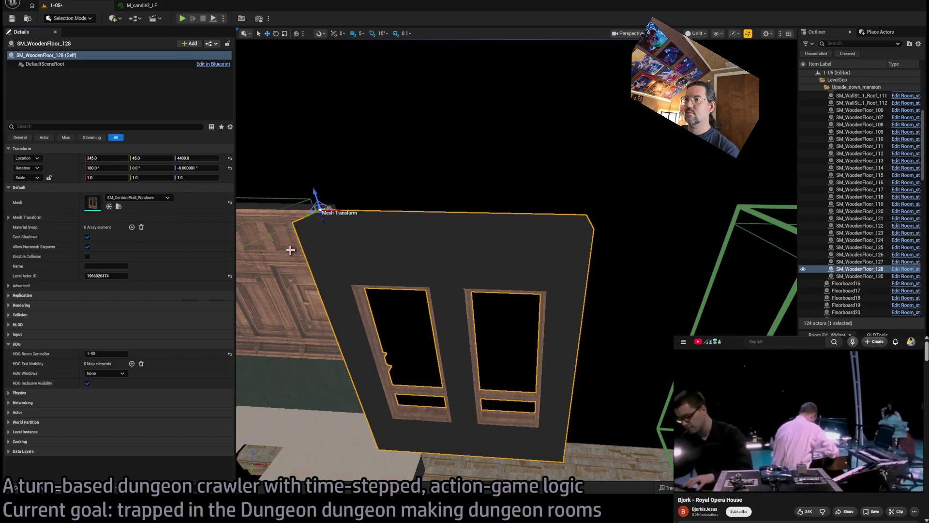
key("ctrl+z")
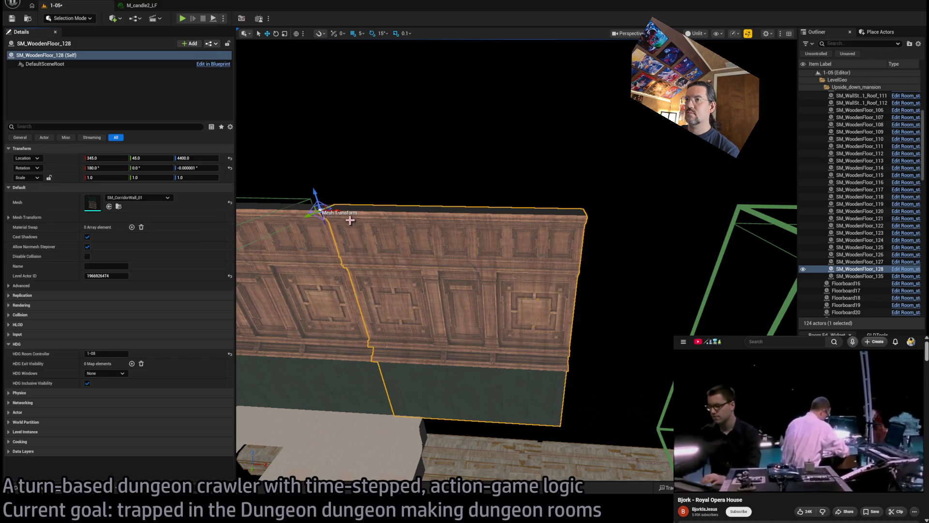
left_click_drag(335, 212, 377, 216)
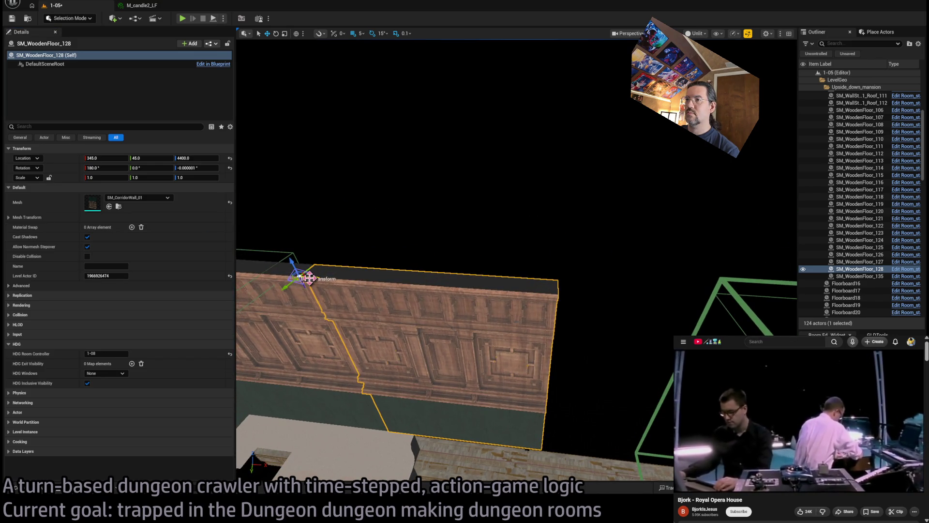
mouse_move(309, 278)
left_mouse_down()
mouse_move(303, 269)
mouse_move(283, 290)
mouse_move(270, 285)
mouse_move(338, 273)
mouse_move(628, 290)
mouse_move(639, 304)
mouse_move(568, 365)
mouse_move(540, 371)
left_mouse_up()
left_click(110, 207)
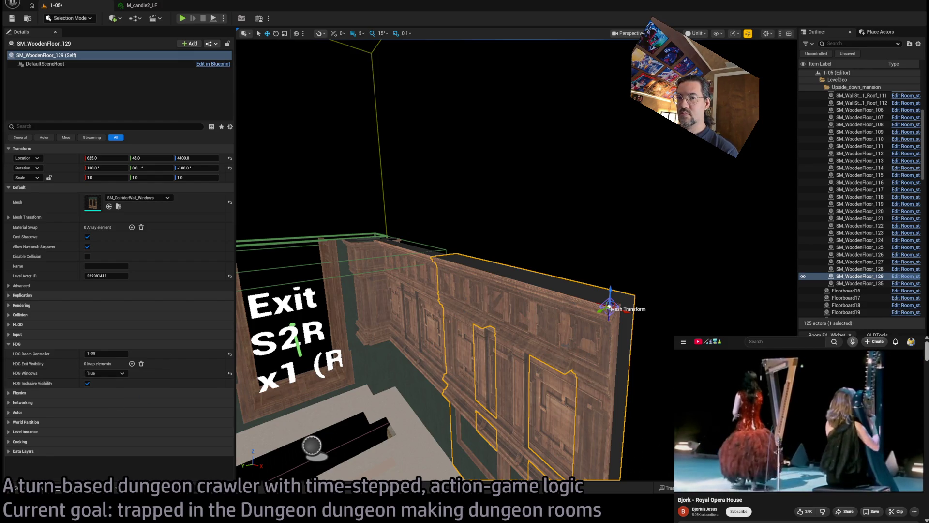
Step: Select walls SM_WoodenFloor_124 and SM_WoodenFloor_127 while reviewing the room
key("ctrl+z")
mouse_move(356, 354)
left_mouse_down()
mouse_move(383, 354)
mouse_move(404, 291)
mouse_move(408, 213)
mouse_move(375, 255)
left_mouse_up()
left_click(362, 252)
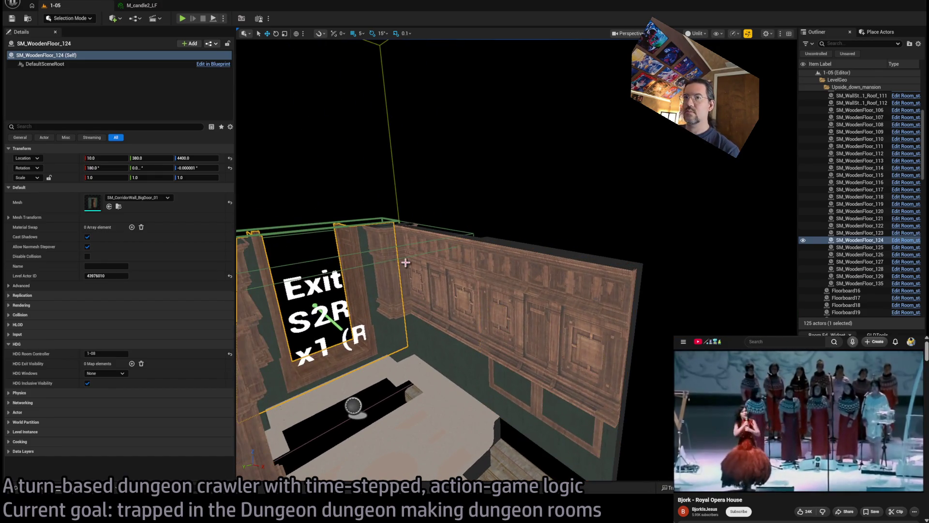
left_click(378, 292)
mouse_move(379, 291)
left_mouse_down()
mouse_move(402, 251)
mouse_move(386, 193)
mouse_move(400, 359)
left_mouse_up()
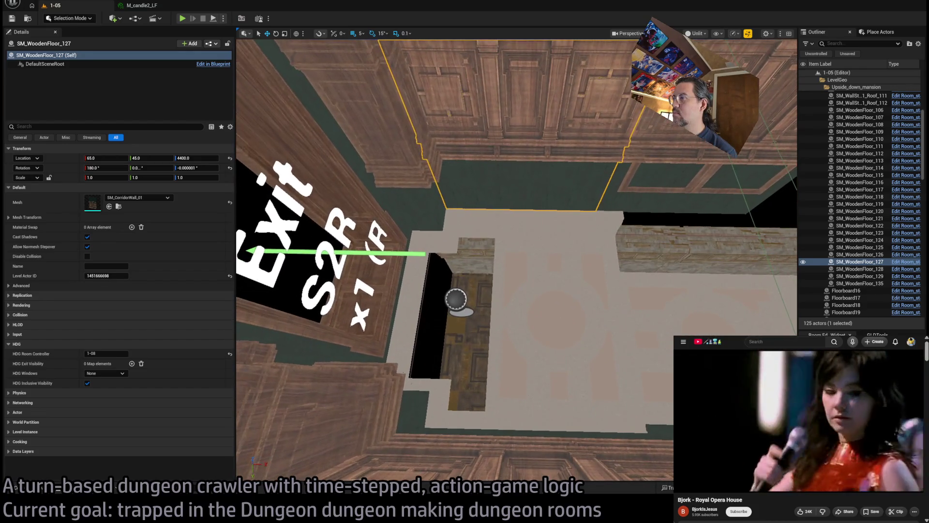
Step: Duplicate a roof piece, give it the SM_Corridor_Ceiling_01 mesh and narrow it slightly
left_click(399, 359)
key("ctrl+space")
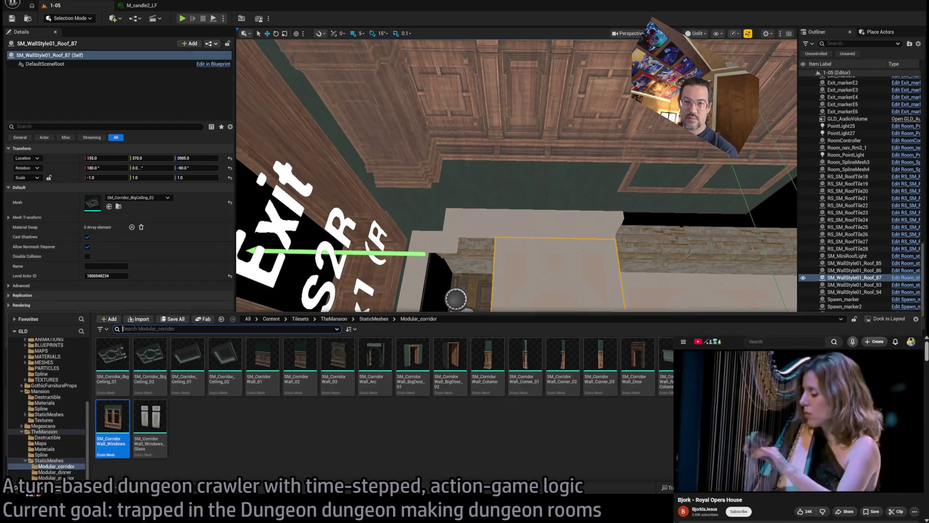
key("ctrl+space")
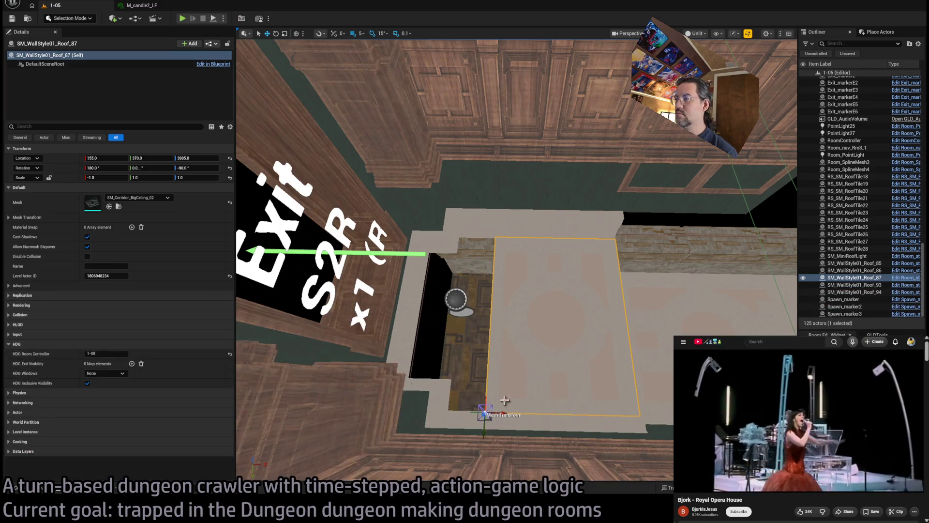
left_click_drag(486, 391, 420, 391)
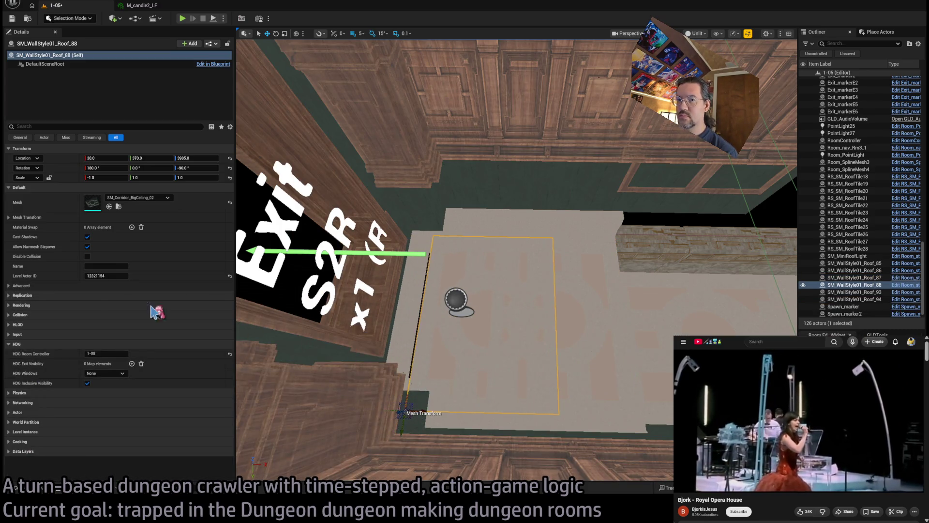
left_click(118, 207)
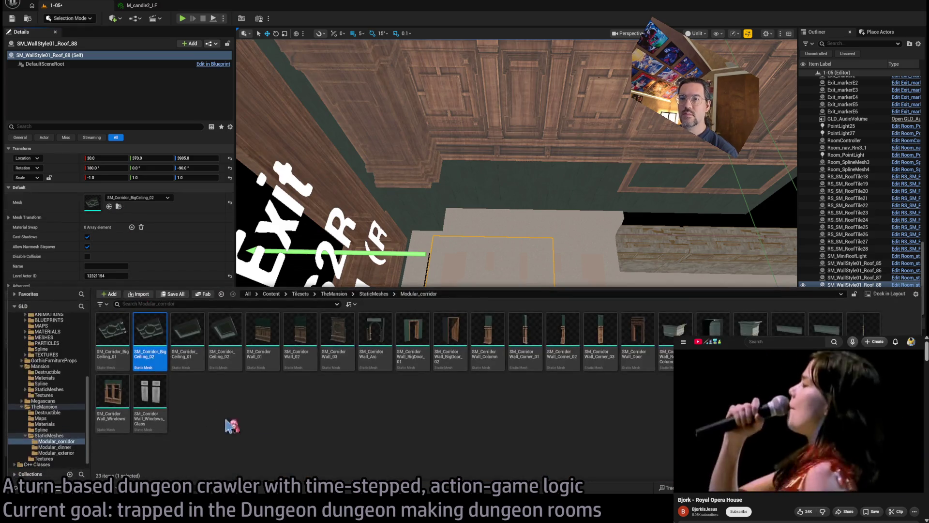
left_click_drag(343, 267, 279, 332)
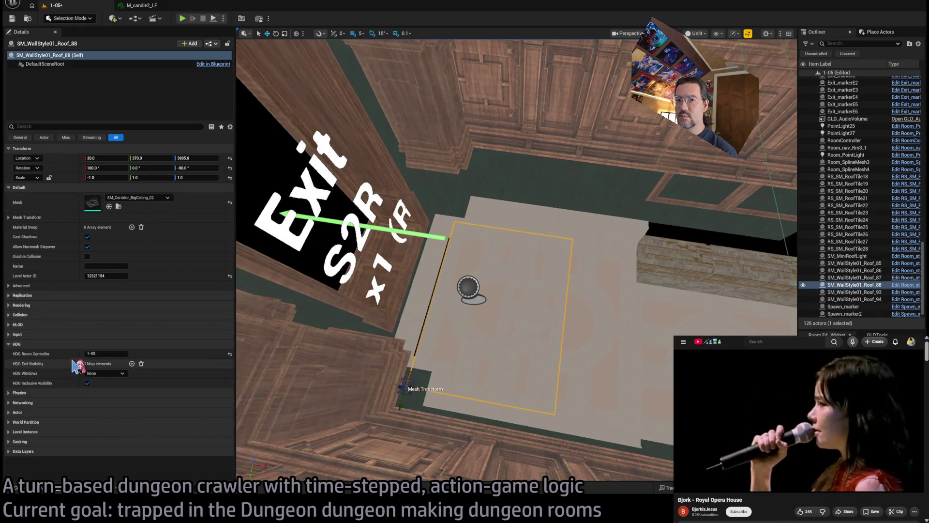
left_click(108, 206)
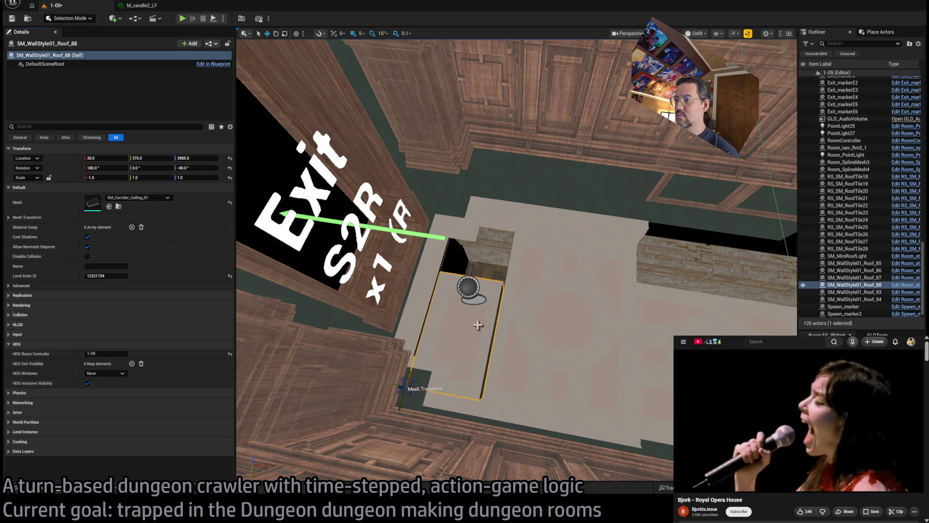
key("f")
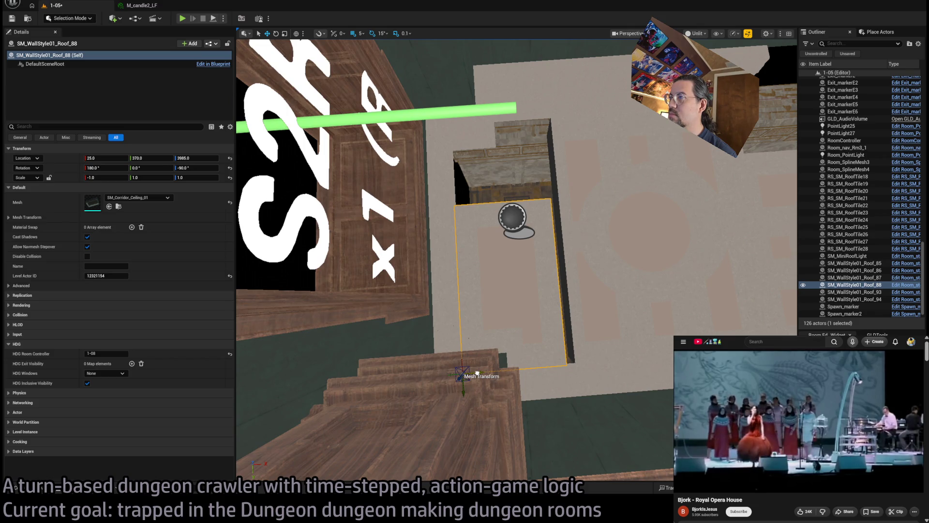
left_click_drag(449, 375, 442, 375)
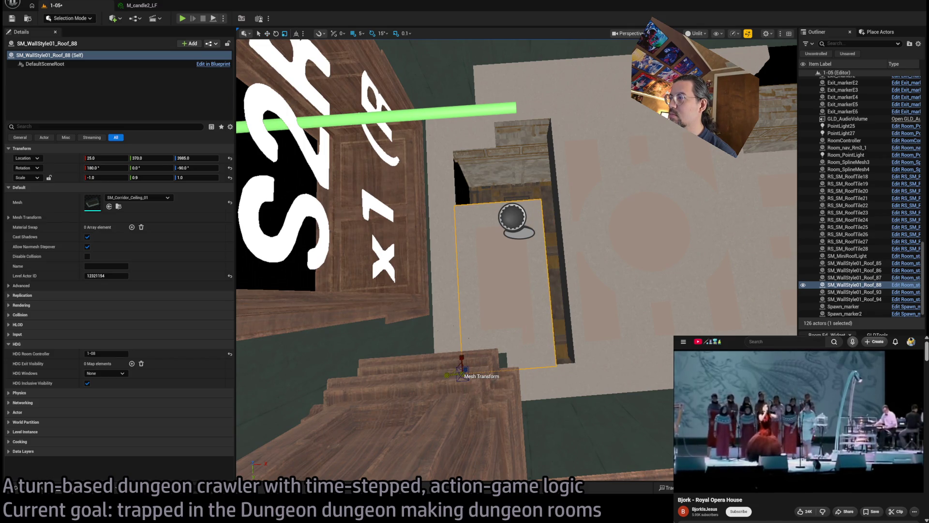
mouse_move(492, 350)
left_mouse_down()
mouse_move(414, 315)
mouse_move(393, 255)
mouse_move(439, 269)
left_mouse_up()
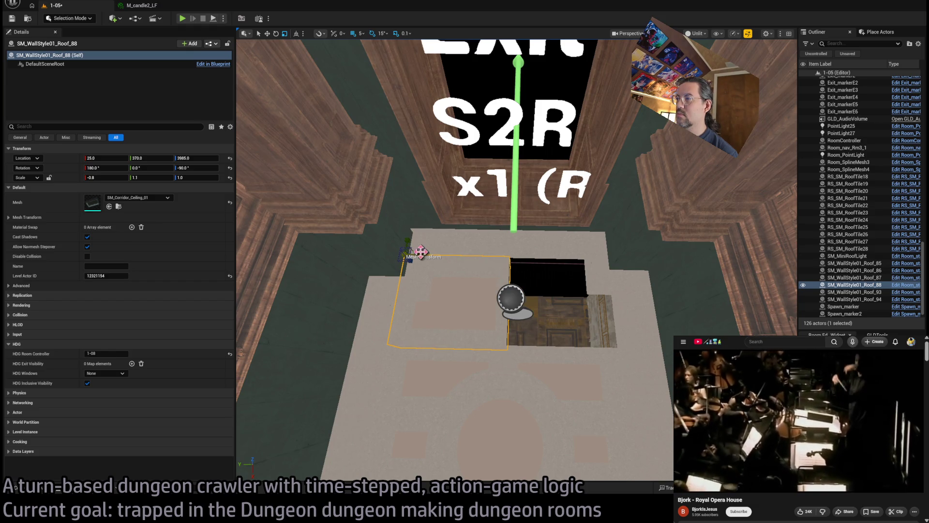
Step: Add a second copy of the ceiling tile beside the first
mouse_move(394, 255)
left_mouse_down("alt")
mouse_move(570, 259)
mouse_move(518, 255)
left_mouse_up("alt")
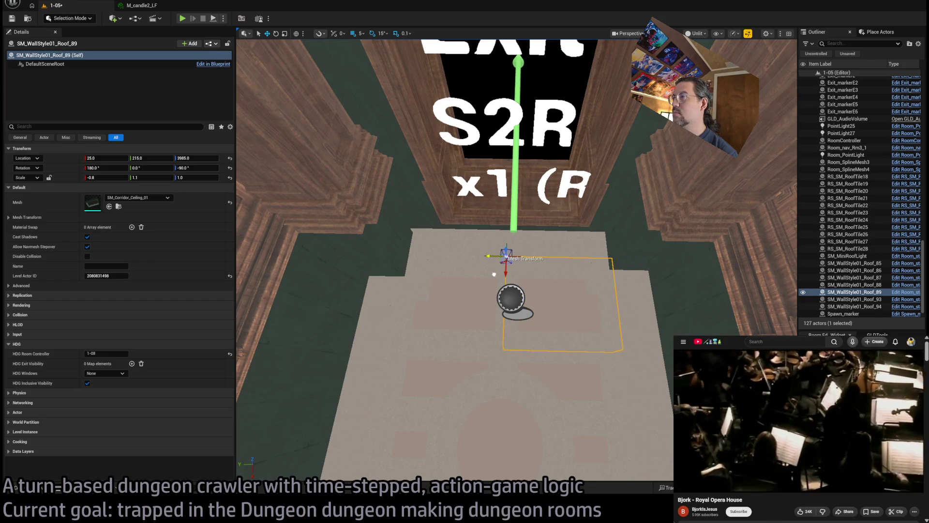
scroll(493, 274, "down", 3)
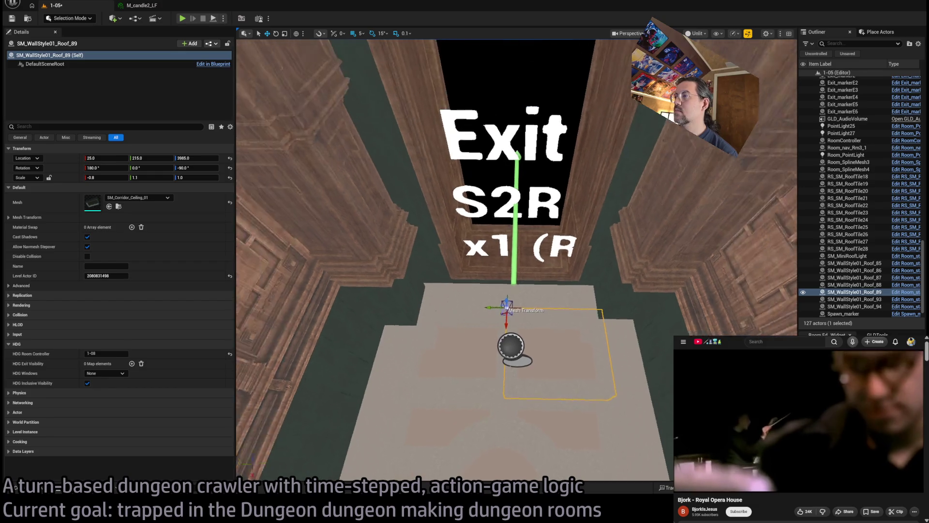
mouse_move(494, 274)
left_mouse_down()
mouse_move(435, 280)
mouse_move(377, 263)
left_mouse_up()
left_click(599, 382)
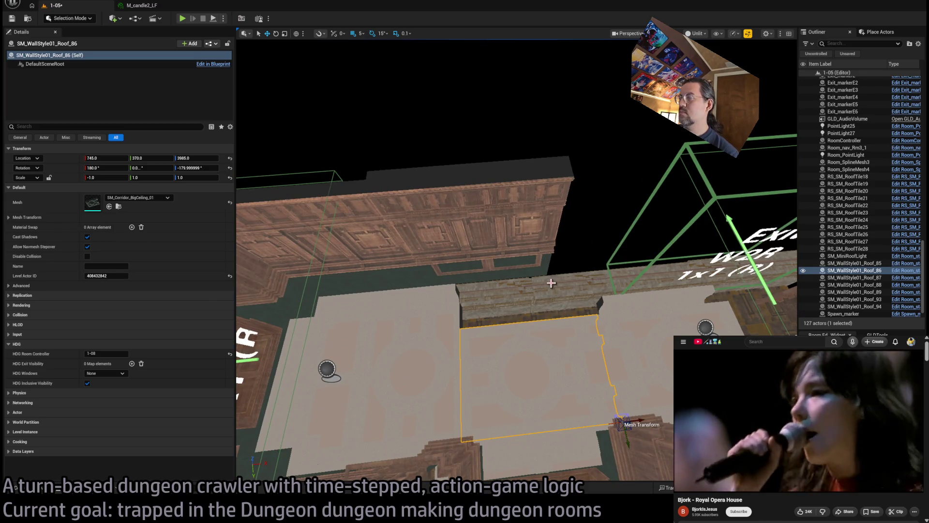
Step: Move walls SM_WoodenFloor_128 and 129 left, then delete and restore 129
mouse_move(551, 282)
left_mouse_down()
mouse_move(517, 265)
mouse_move(498, 269)
left_mouse_up()
left_click(585, 280)
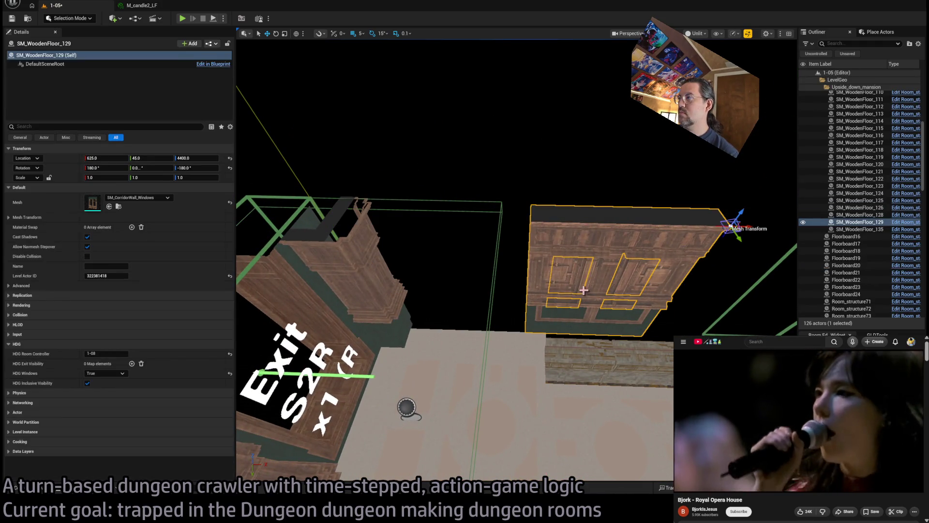
left_click(609, 278, "ctrl")
left_click_drag(547, 223, 408, 220)
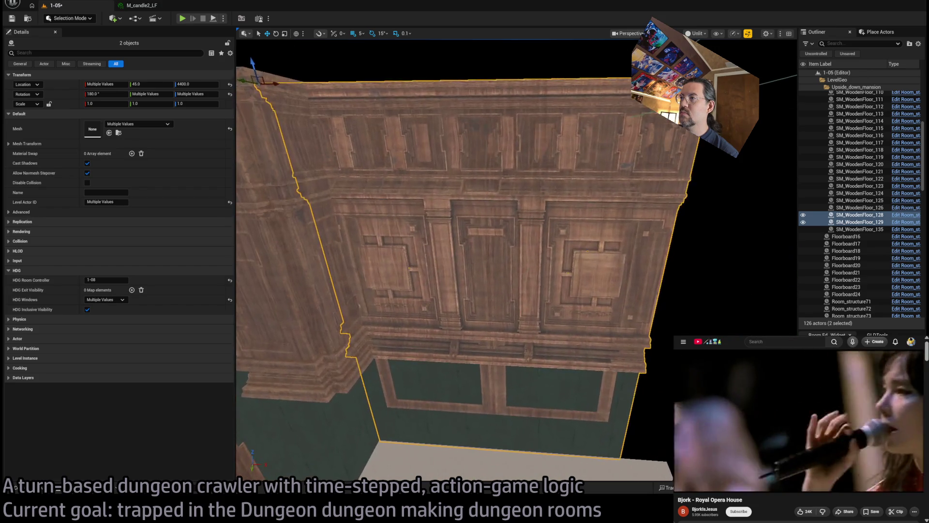
left_click(523, 286)
key("Delete")
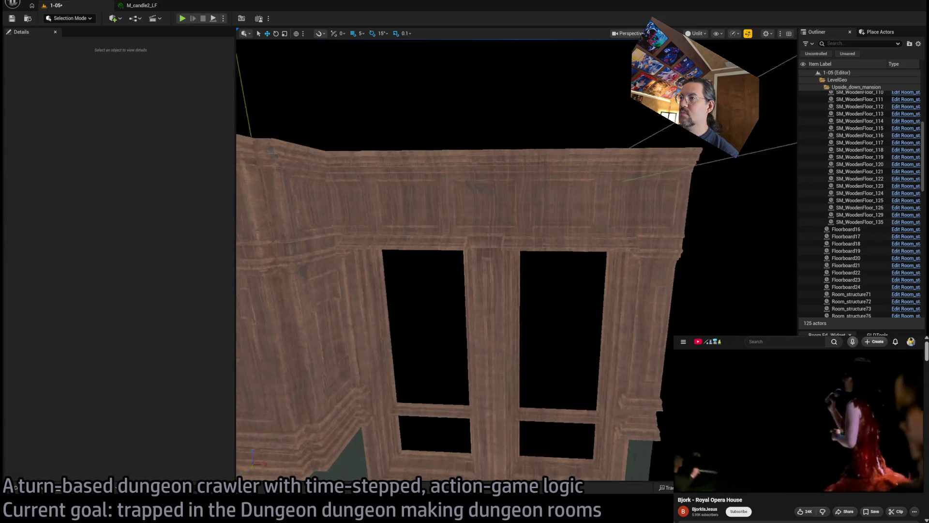
key("ctrl+z")
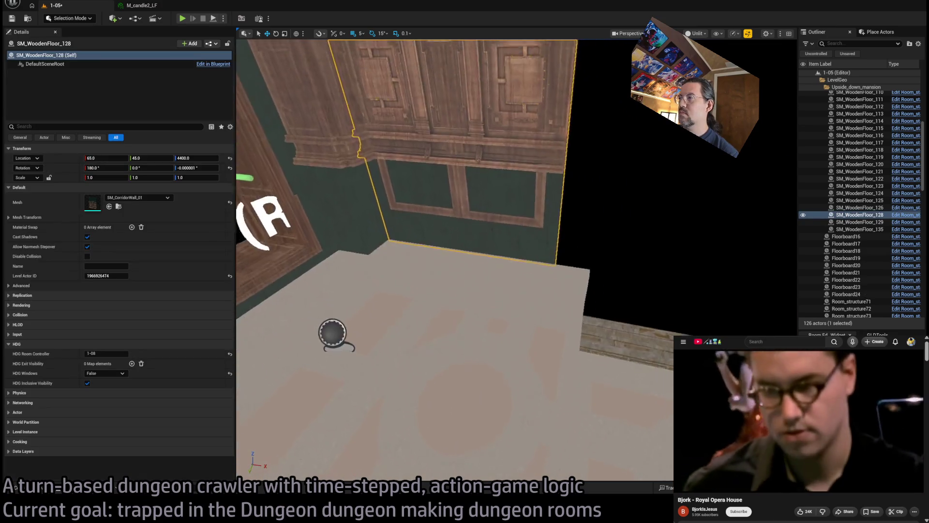
Step: Duplicate the selected paneled wall and place the copy to the right, toward Exit W2R
key("s")
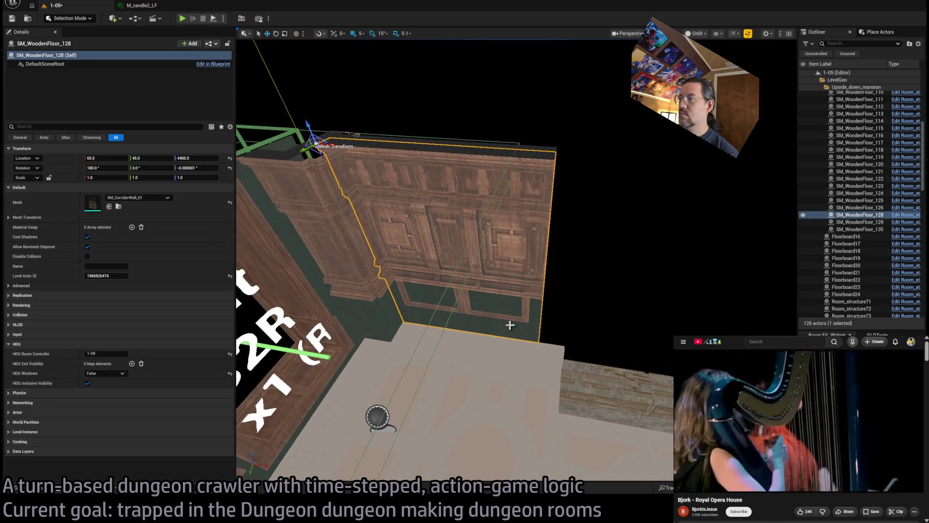
key("w")
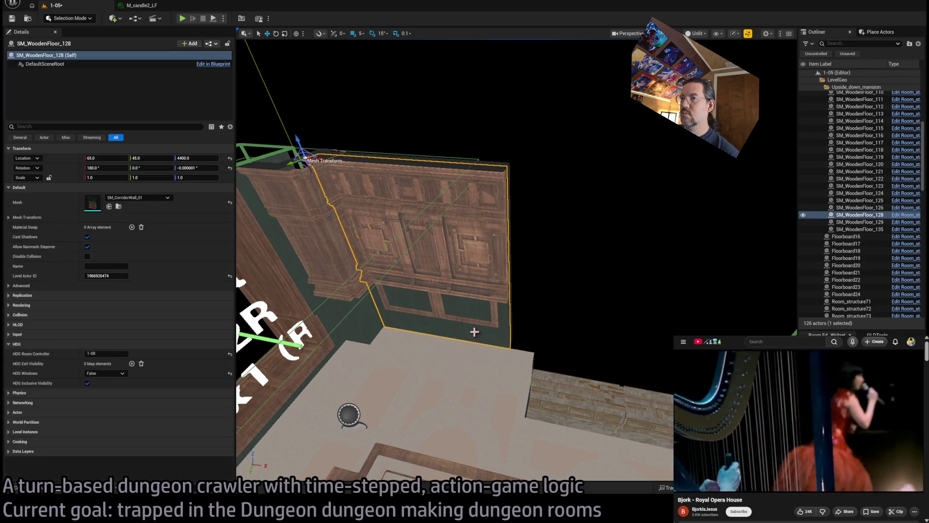
key("f")
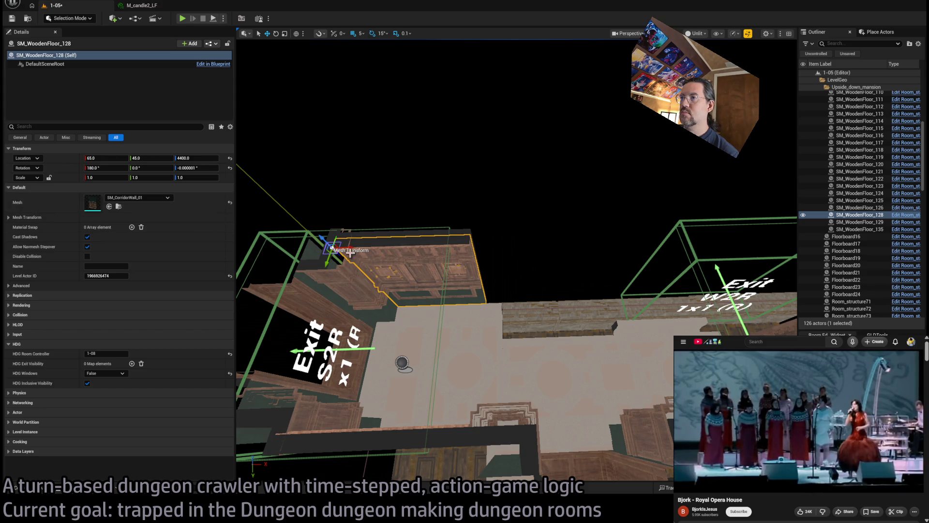
mouse_move(336, 250)
left_mouse_down()
mouse_move(512, 290)
mouse_move(500, 249)
mouse_move(552, 271)
mouse_move(610, 273)
left_mouse_up()
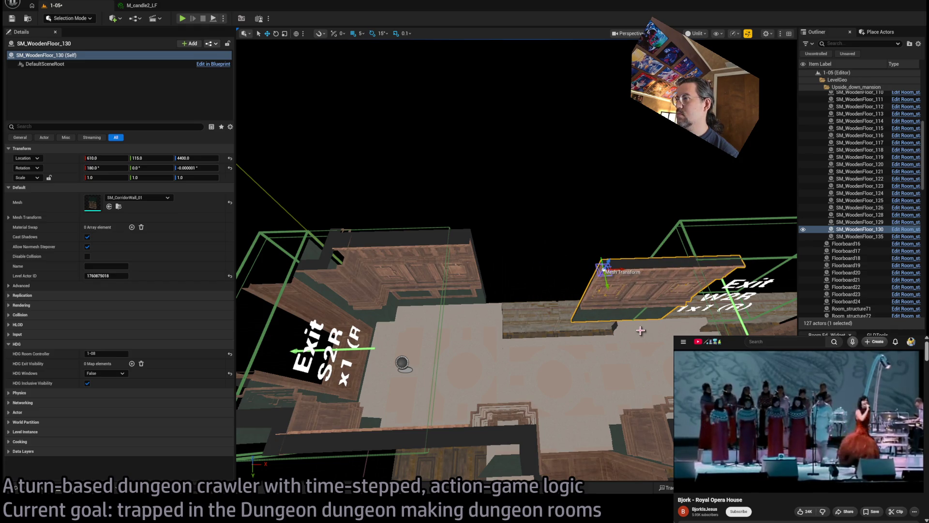
mouse_move(640, 330)
left_mouse_down()
mouse_move(605, 276)
mouse_move(571, 297)
left_mouse_up()
Step: Select roof-edge pieces 8 and 1, then delete and restore a wall piece
left_click(455, 283)
left_click(629, 327)
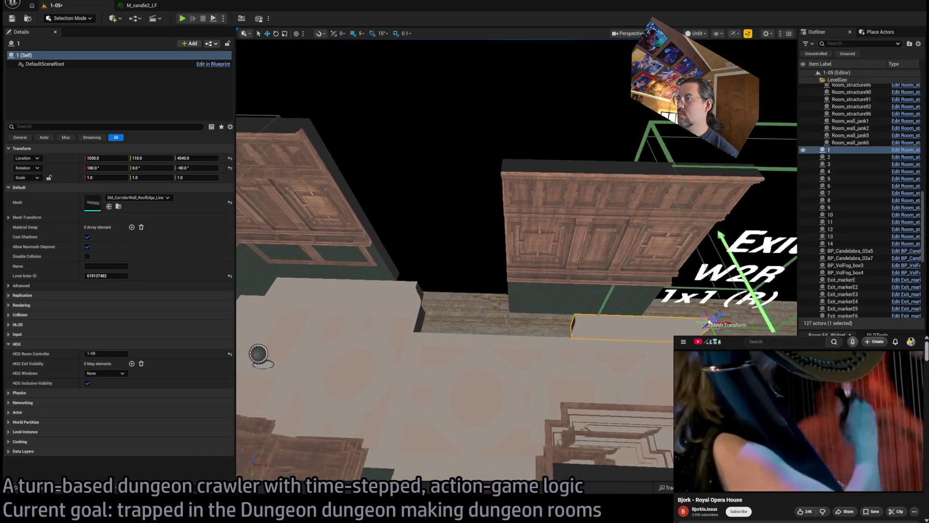
left_click_drag(513, 262, 503, 261)
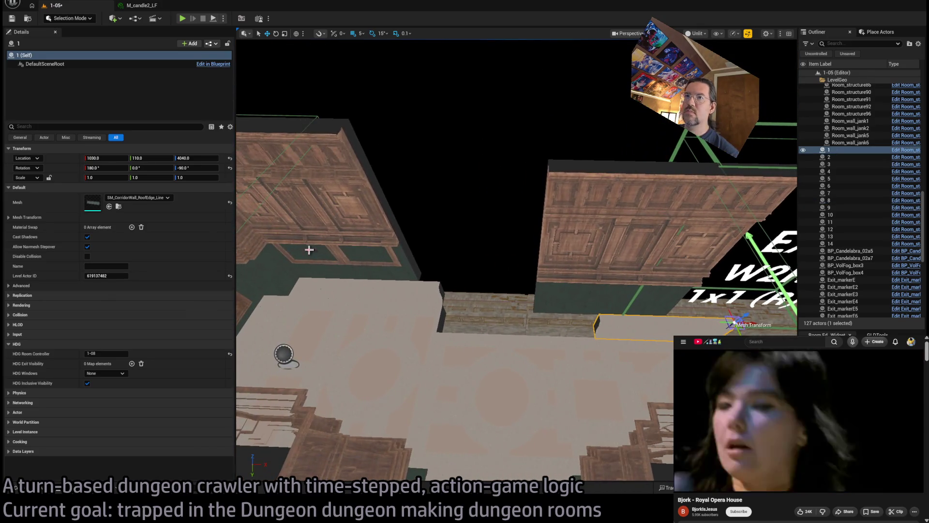
left_click_drag(309, 249, 291, 250)
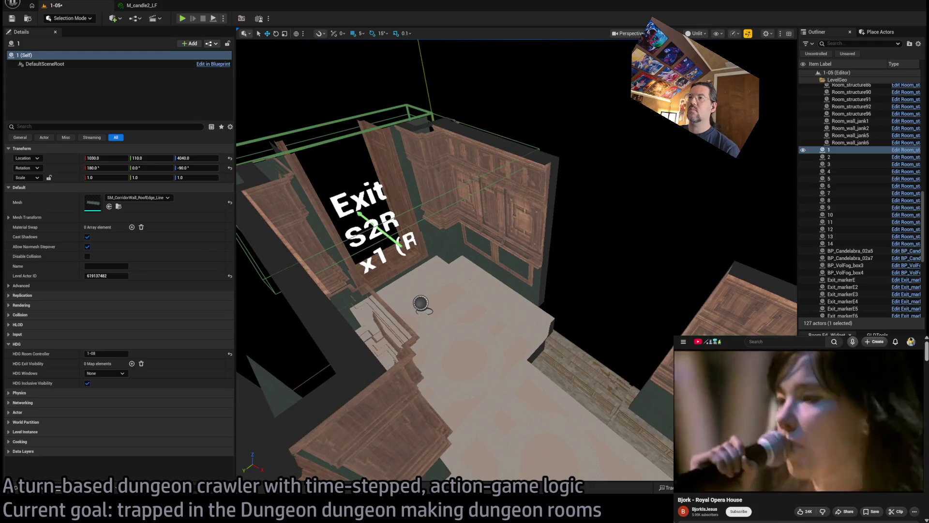
left_click_drag(423, 268, 435, 269)
left_click(539, 276)
key("Delete")
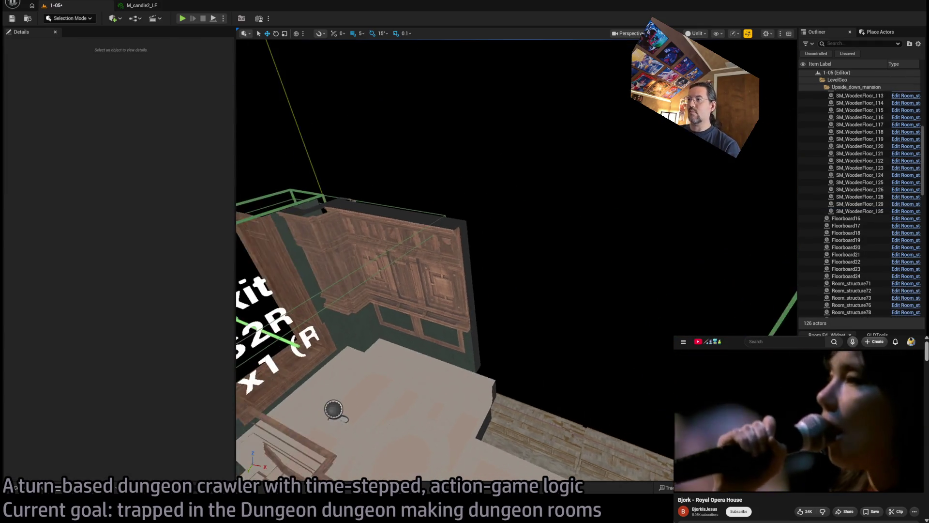
left_click_drag(539, 276, 513, 291)
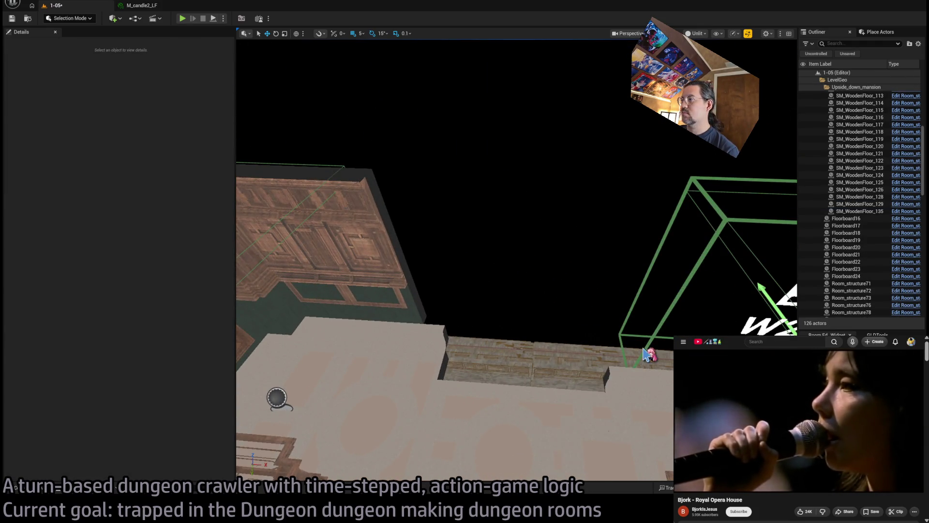
key("ctrl+z")
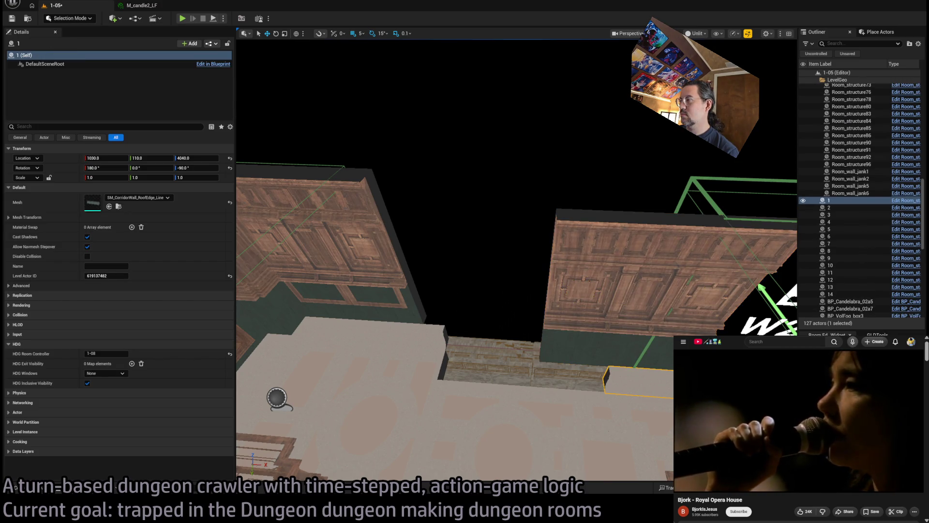
Step: Select corner piece 9 together with a second wall piece
left_click_drag(513, 290, 533, 286)
mouse_move(717, 320)
left_mouse_down()
mouse_move(377, 319)
mouse_move(392, 315)
left_mouse_up()
left_click(362, 323)
left_click(362, 323, "ctrl")
Step: Duplicate the two pieces, move and inspect the copies, then delete them
mouse_move(292, 243)
left_mouse_down()
mouse_move(261, 254)
mouse_move(498, 252)
mouse_move(503, 261)
left_mouse_up()
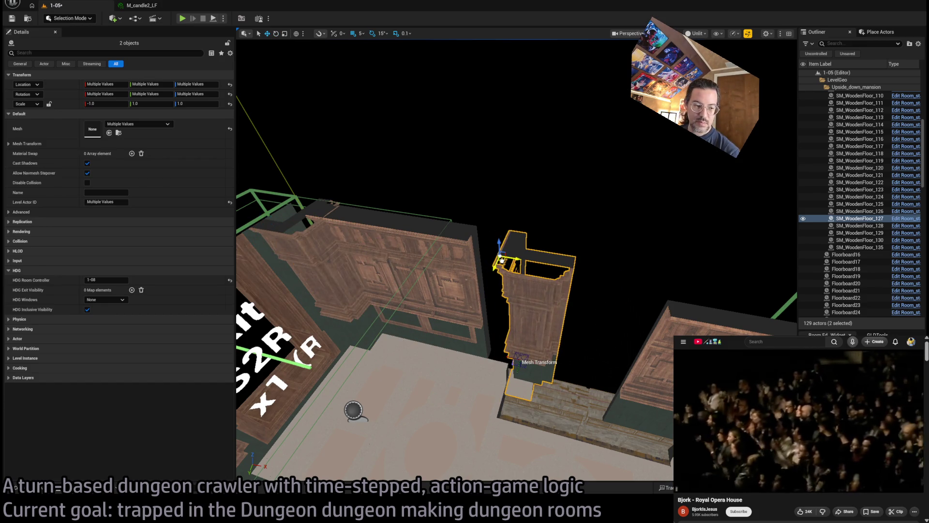
scroll(502, 262, "up", 5)
scroll(503, 261, "down", 2)
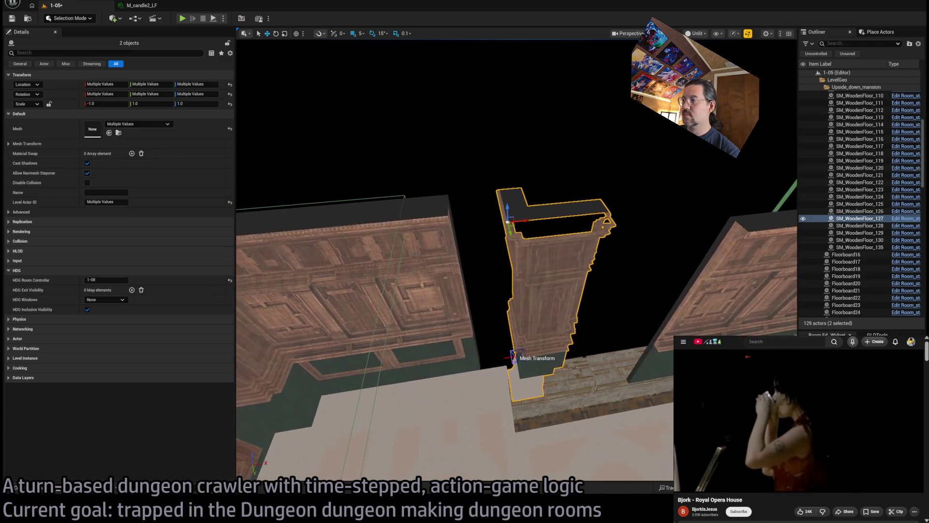
mouse_move(512, 225)
left_mouse_down()
mouse_move(472, 255)
mouse_move(427, 240)
left_mouse_up()
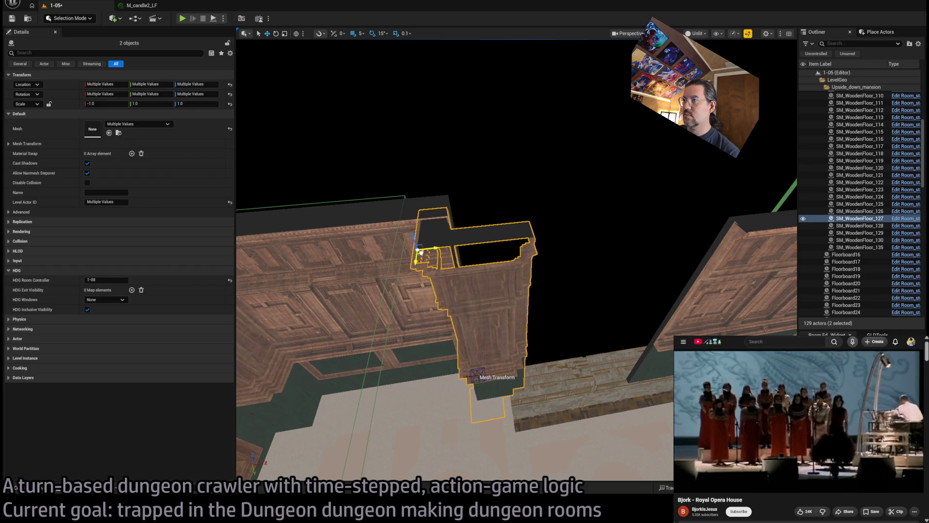
left_click_drag(452, 245, 460, 253)
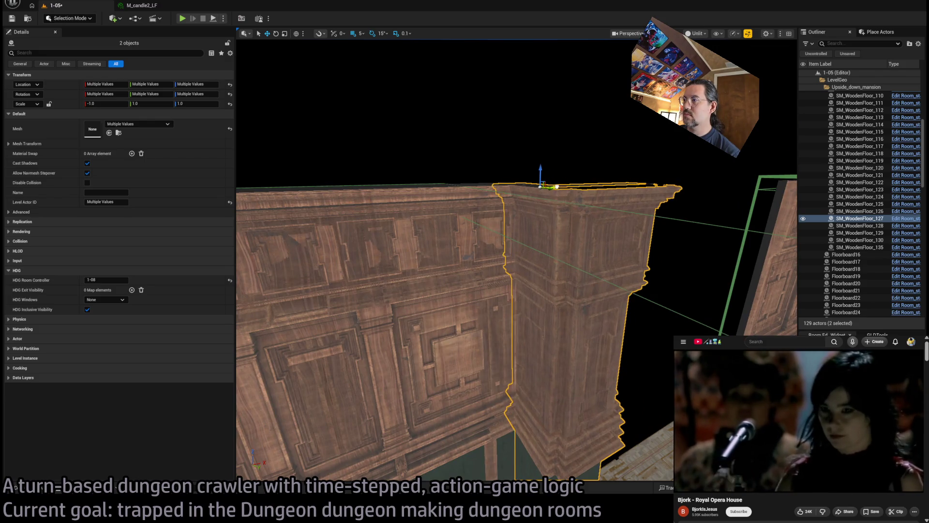
mouse_move(564, 185)
left_mouse_down()
mouse_move(476, 421)
mouse_move(613, 267)
mouse_move(638, 297)
mouse_move(614, 292)
mouse_move(614, 249)
mouse_move(560, 470)
mouse_move(587, 426)
mouse_move(576, 460)
mouse_move(575, 258)
mouse_move(595, 301)
mouse_move(583, 309)
mouse_move(587, 336)
mouse_move(404, 308)
left_mouse_up()
key("Delete")
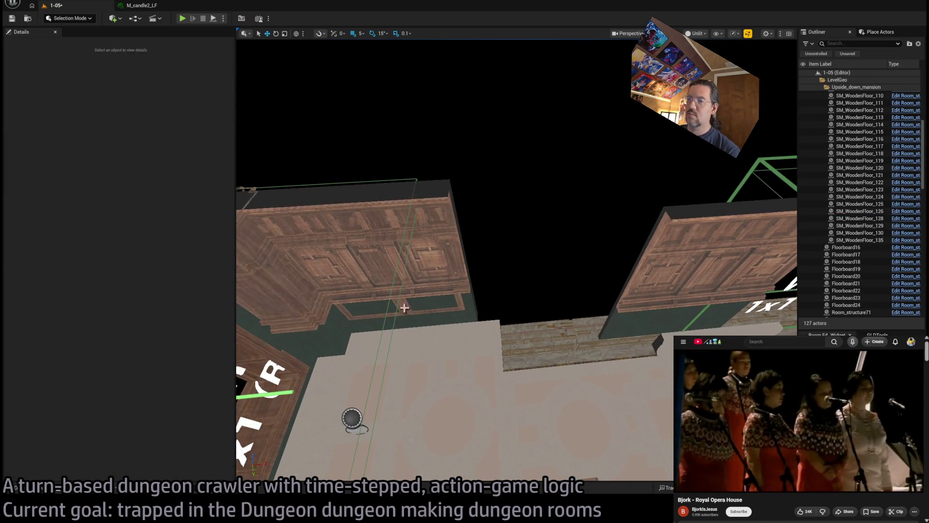
Step: Duplicate the SM_WoodenFloor_126 pillar and try a corner wall mesh on the copy
left_click_drag(435, 387, 464, 391)
left_click(401, 334)
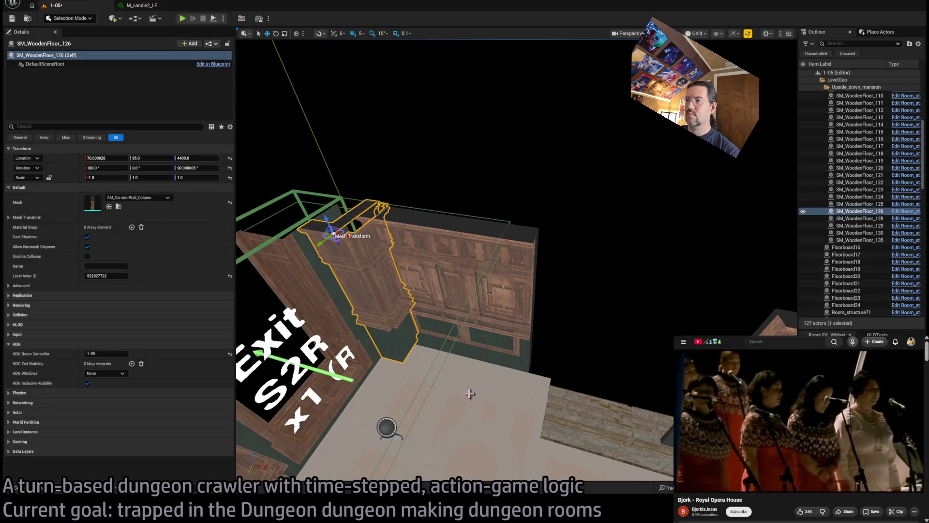
left_click_drag(353, 242, 314, 357)
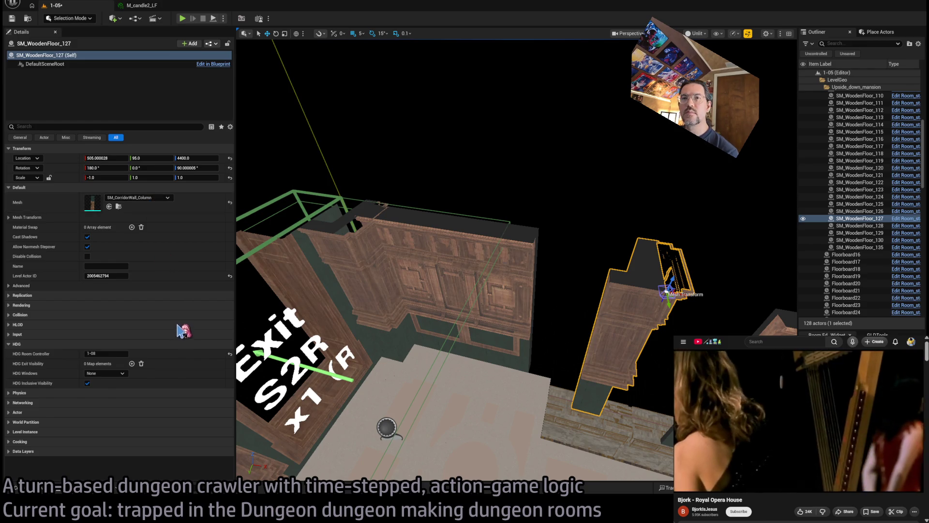
key("ctrl+z")
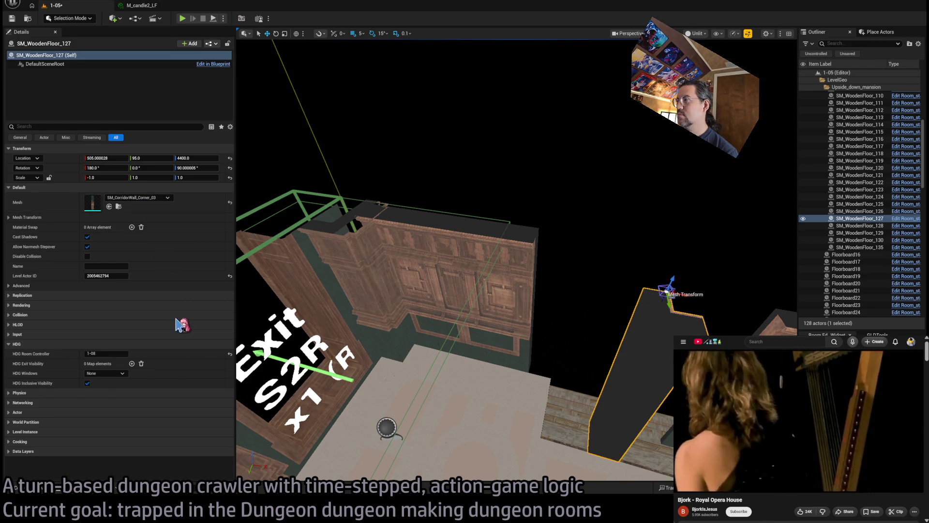
key("ctrl+y")
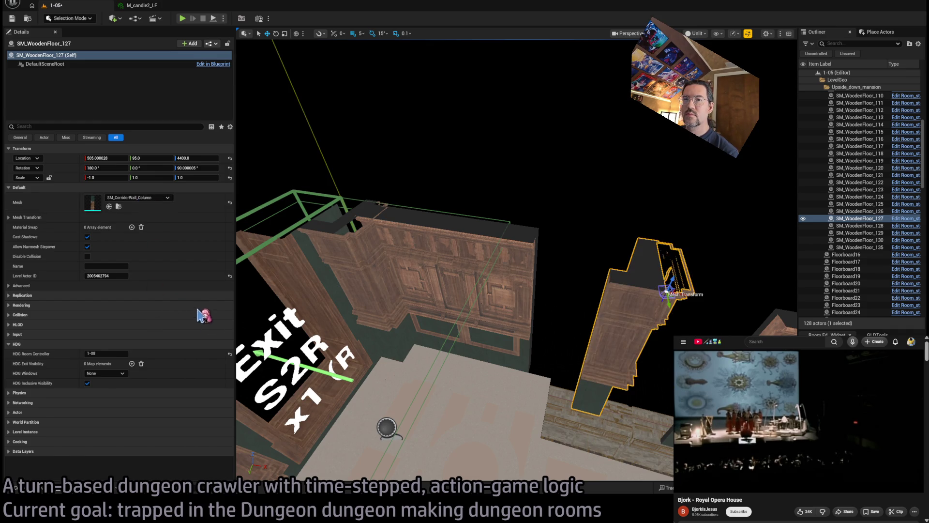
Step: Restore both column pieces and scale them to 1.3 in width and depth
key("ctrl+z")
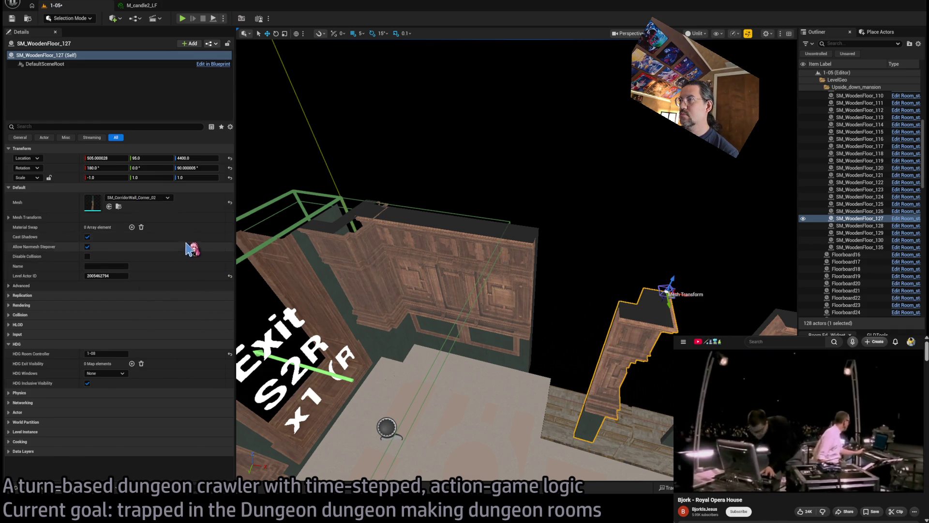
key("ctrl+z")
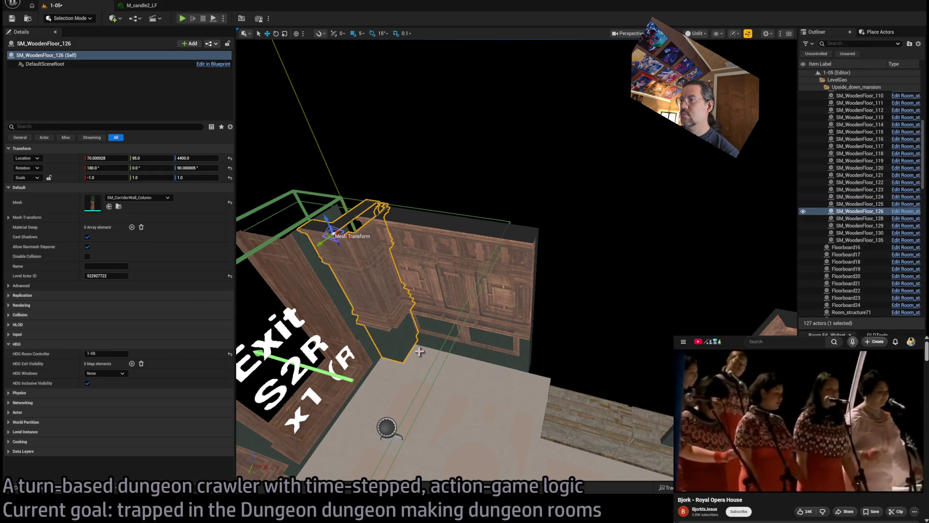
key("ctrl+y")
key("f")
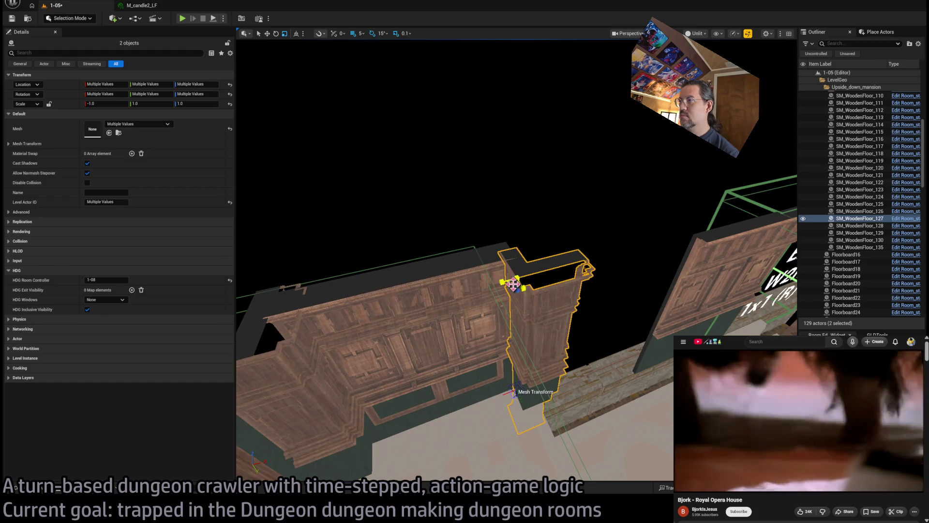
mouse_move(513, 284)
left_mouse_down()
mouse_move(505, 271)
mouse_move(517, 283)
mouse_move(512, 232)
mouse_move(524, 278)
mouse_move(485, 298)
mouse_move(489, 252)
left_mouse_up()
left_click(612, 339)
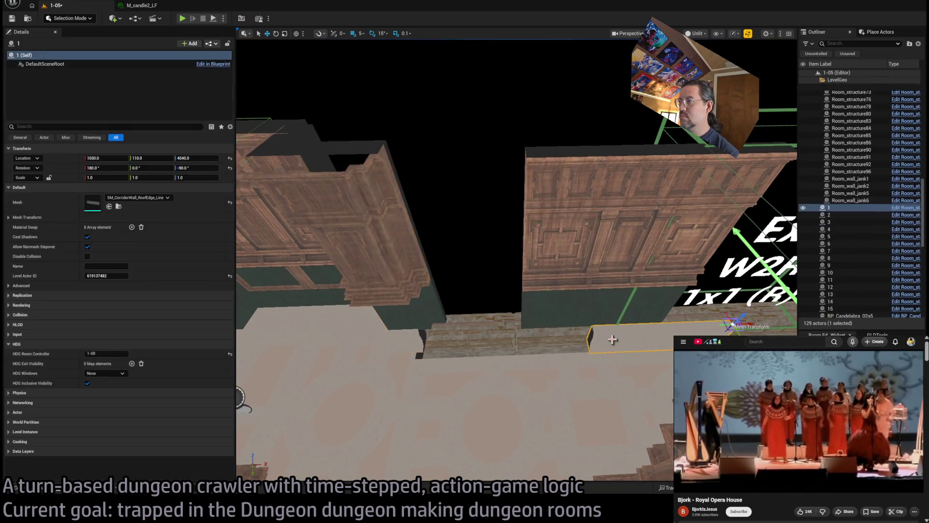
Step: Add a second roof-edge trim piece to the left and frame it with the column piece
mouse_move(748, 323)
left_mouse_down("alt")
mouse_move(521, 323)
mouse_move(455, 307)
left_mouse_up("alt")
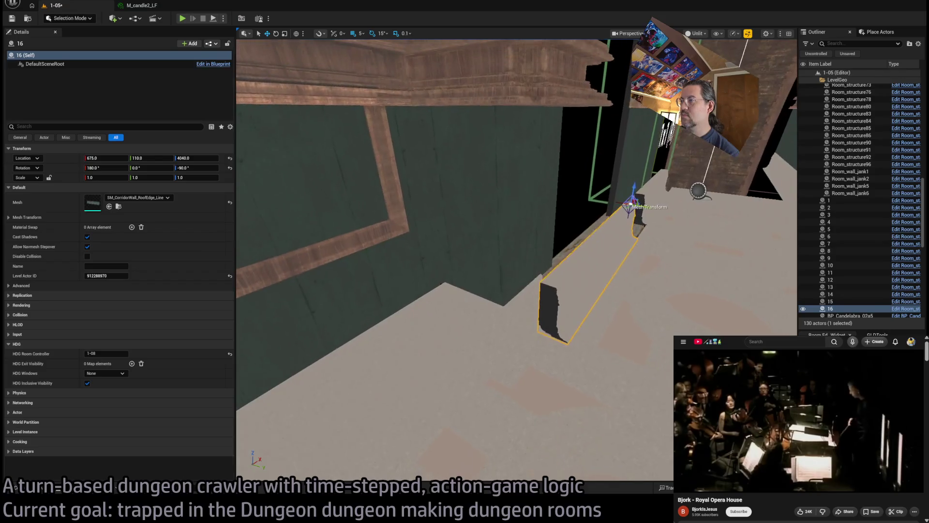
left_click(521, 246, "ctrl")
key("f")
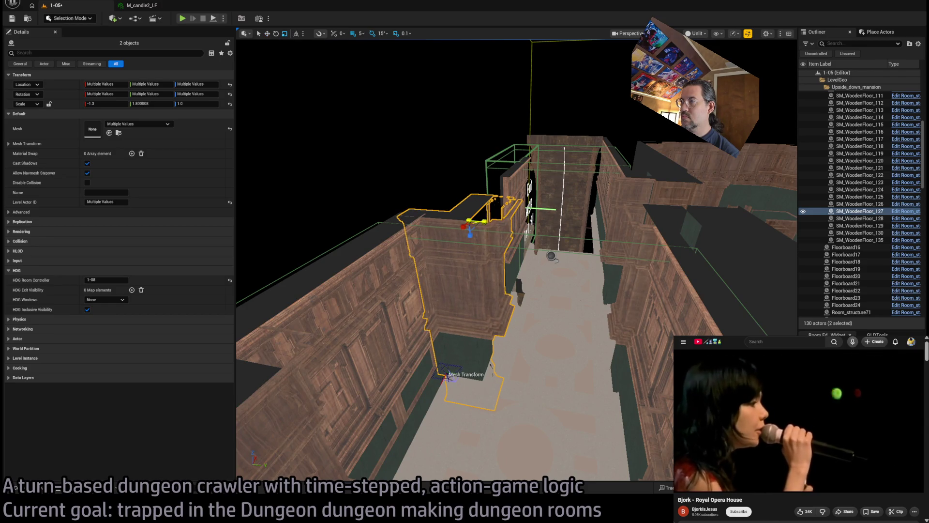
key("f")
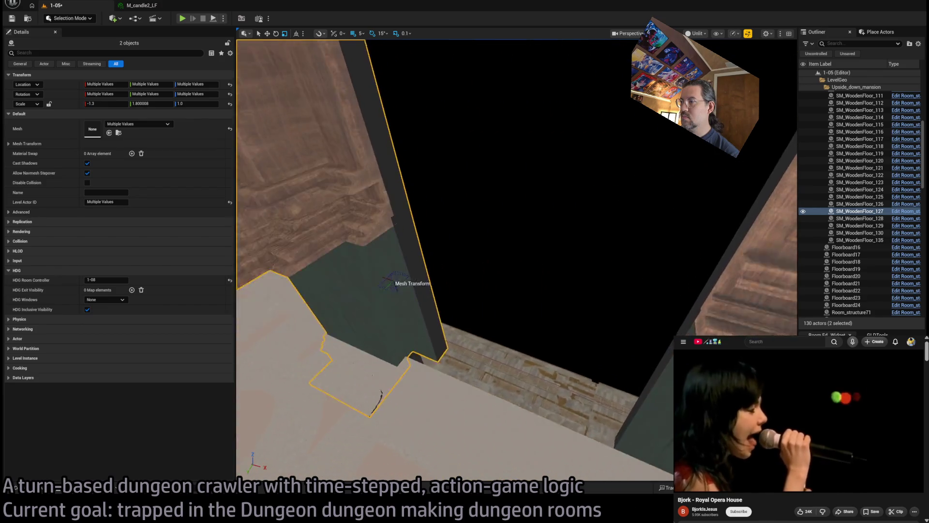
mouse_move(606, 291)
left_mouse_down()
mouse_move(595, 289)
mouse_move(606, 292)
left_mouse_up()
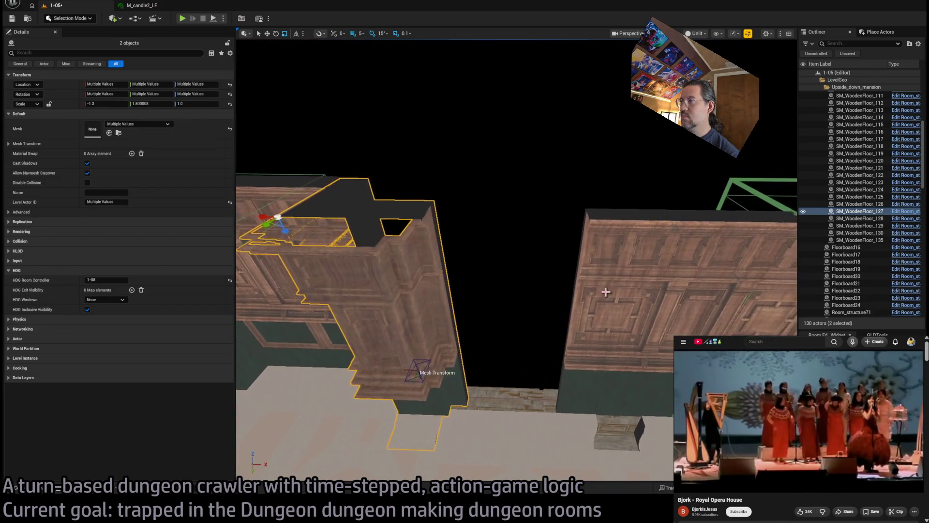
Step: Slide the right-hand panelled wall SM_WoodenFloor_130 left to X 430
left_click(606, 292)
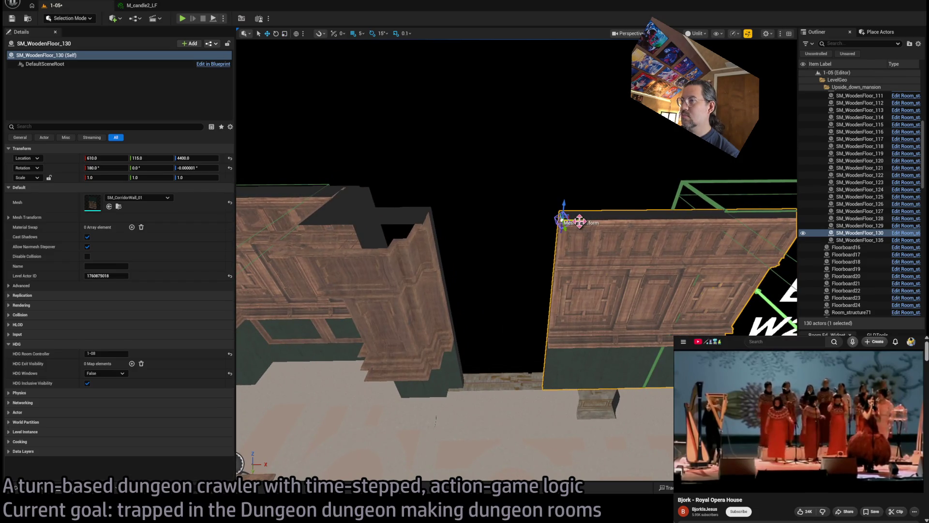
mouse_move(579, 222)
left_mouse_down()
mouse_move(393, 221)
mouse_move(397, 245)
mouse_move(280, 239)
mouse_move(268, 210)
mouse_move(269, 159)
mouse_move(462, 245)
left_mouse_up()
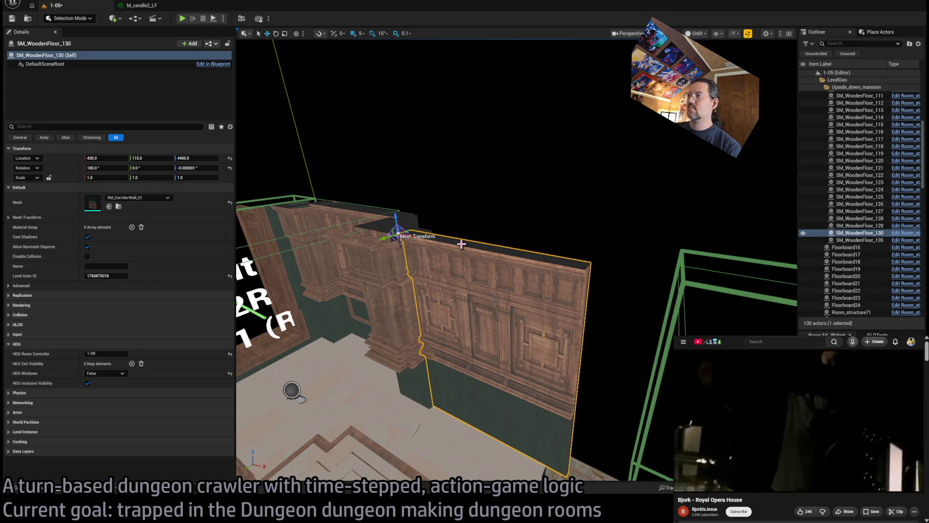
mouse_move(462, 245)
left_mouse_down()
mouse_move(431, 262)
mouse_move(409, 333)
mouse_move(727, 327)
left_mouse_up()
left_click(388, 266, "ctrl")
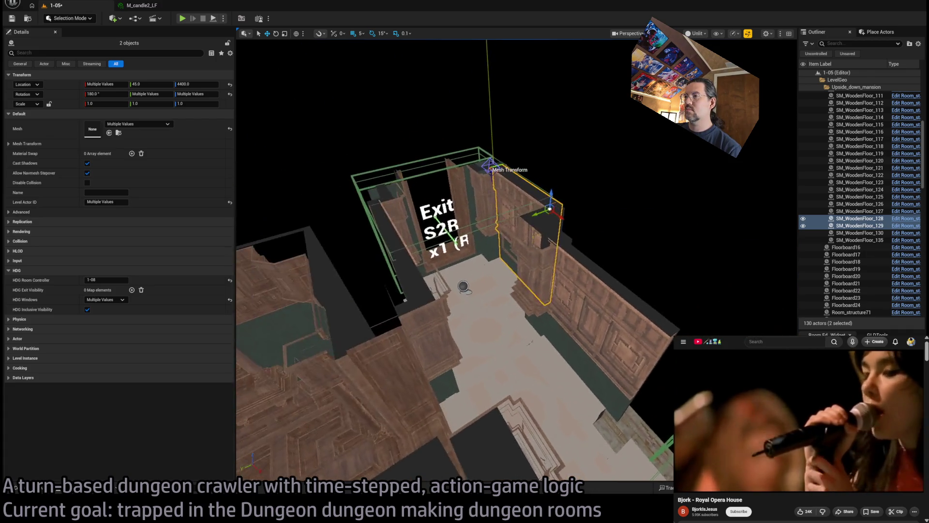
mouse_move(455, 290)
left_mouse_down()
mouse_move(406, 184)
mouse_move(535, 322)
left_mouse_up()
left_click(535, 321)
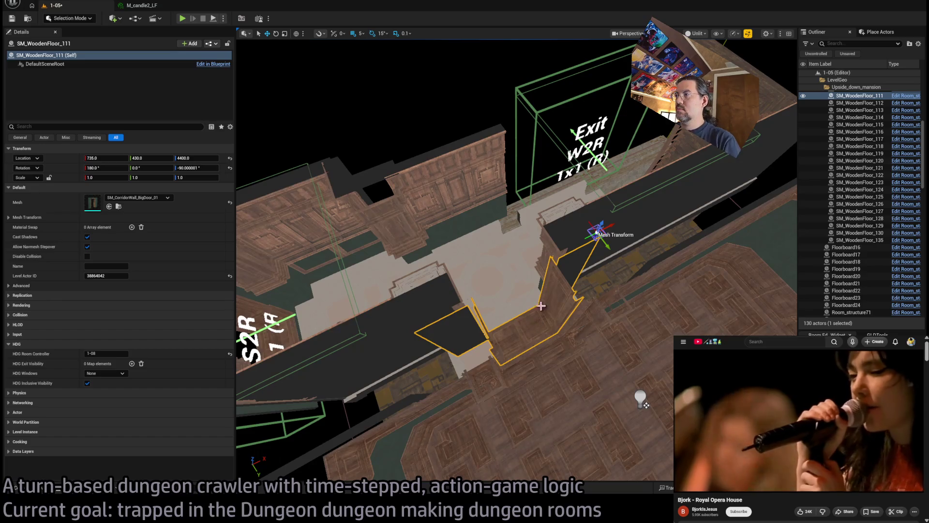
Step: Copy the doorway wall as a rotated duplicate into the Exit W2R room
mouse_move(535, 321)
left_mouse_down()
mouse_move(512, 281)
mouse_move(554, 243)
left_mouse_up()
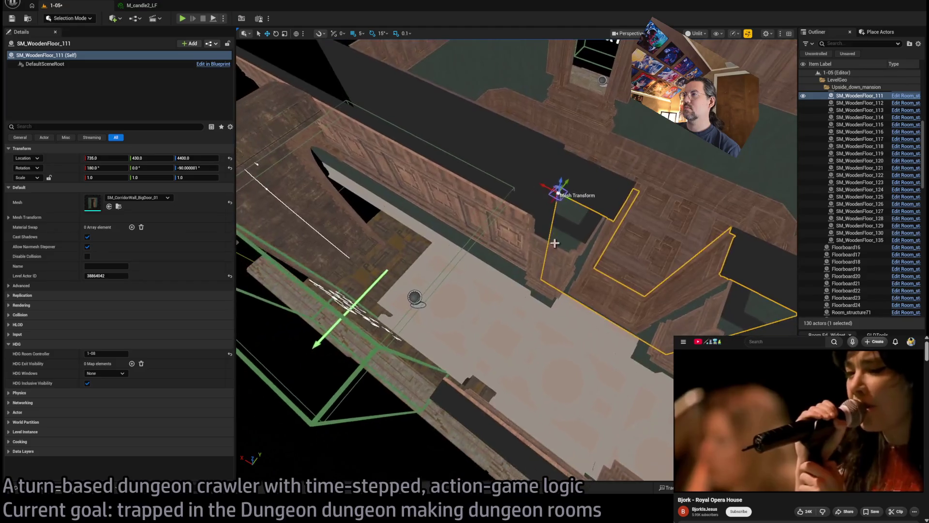
mouse_move(560, 206)
left_mouse_down("alt")
mouse_move(528, 208)
mouse_move(557, 232)
mouse_move(530, 254)
mouse_move(524, 245)
left_mouse_up("alt")
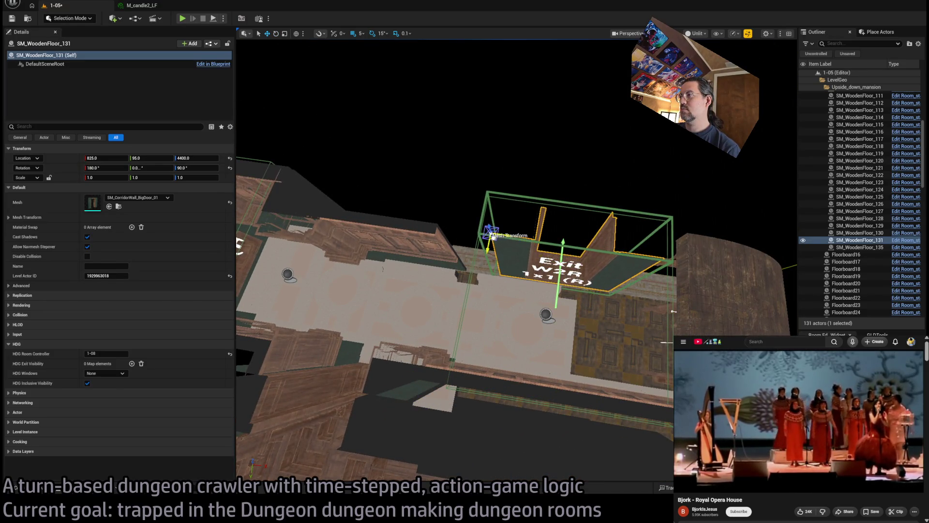
mouse_move(499, 238)
left_mouse_down()
mouse_move(493, 261)
mouse_move(483, 170)
left_mouse_up()
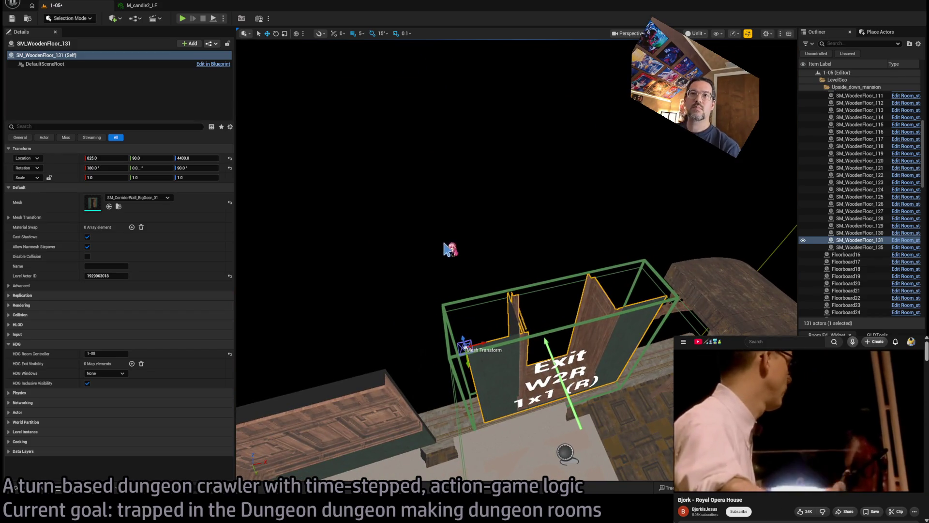
left_click_drag(444, 248, 437, 217)
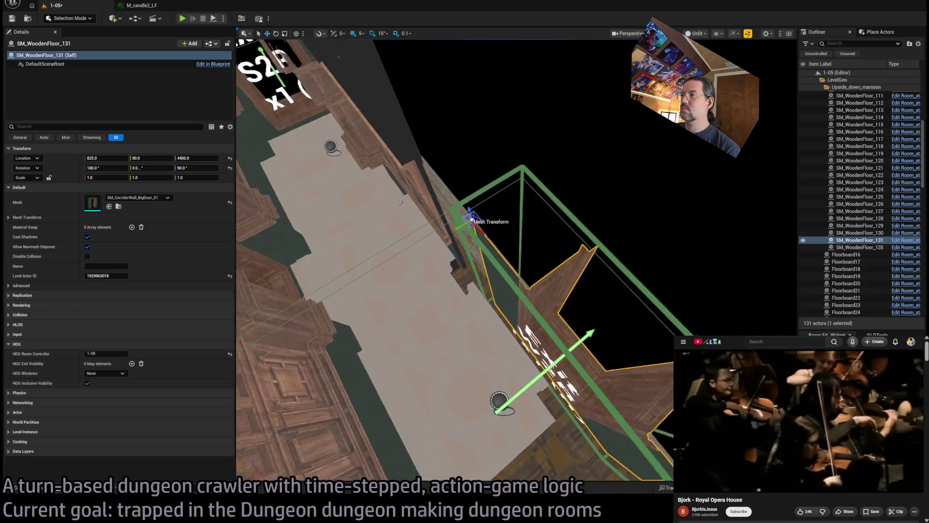
mouse_move(436, 217)
left_mouse_down()
mouse_move(425, 185)
mouse_move(417, 237)
mouse_move(400, 176)
left_mouse_up()
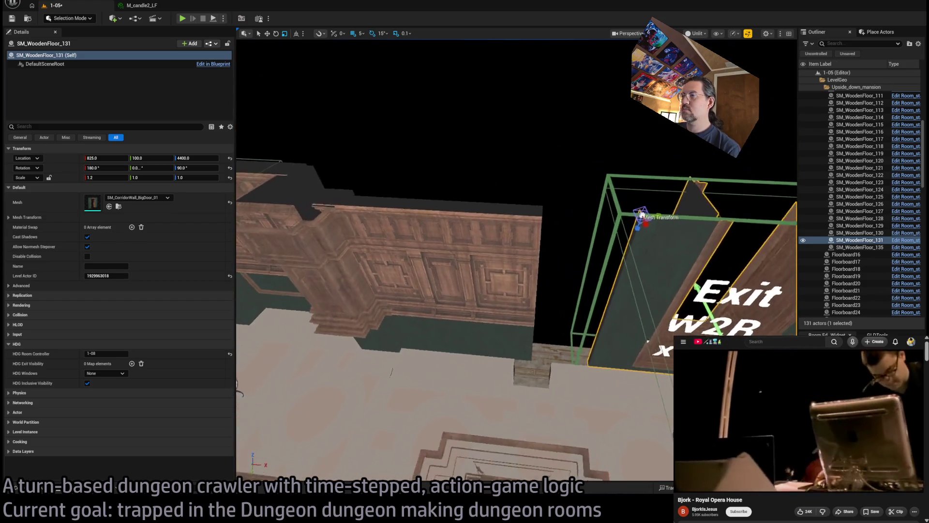
Step: Duplicate the panelled wall to X 710 and locate its mesh asset
left_click_drag(517, 294, 518, 294)
left_click(518, 293)
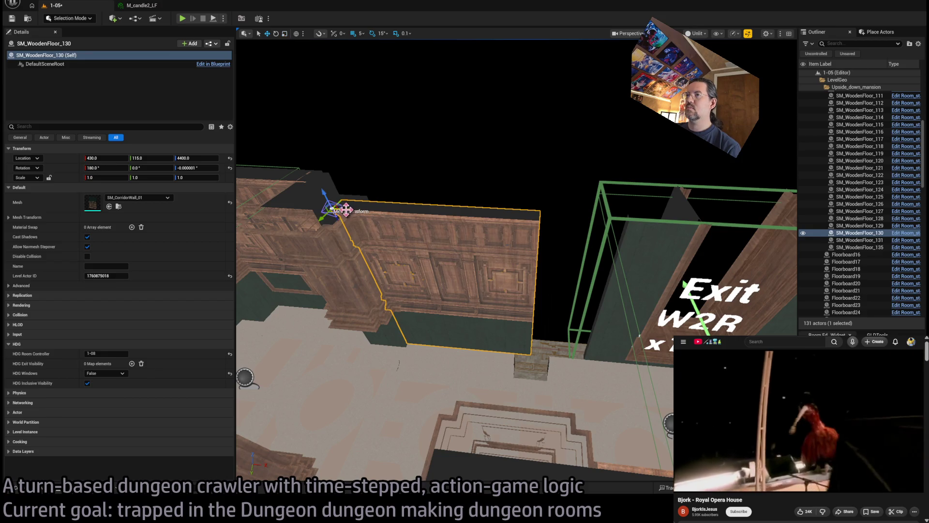
mouse_move(346, 209)
left_mouse_down()
mouse_move(577, 211)
mouse_move(564, 211)
mouse_move(554, 238)
left_mouse_up()
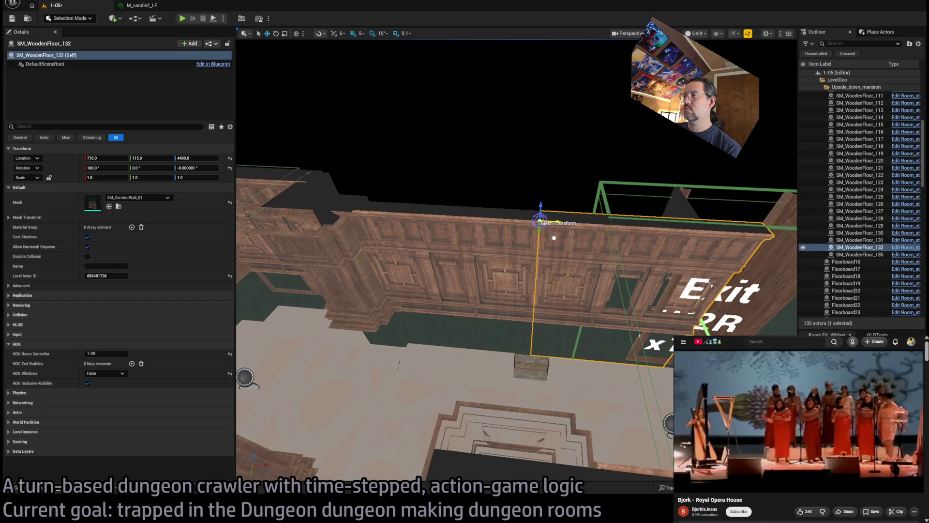
left_click(119, 206)
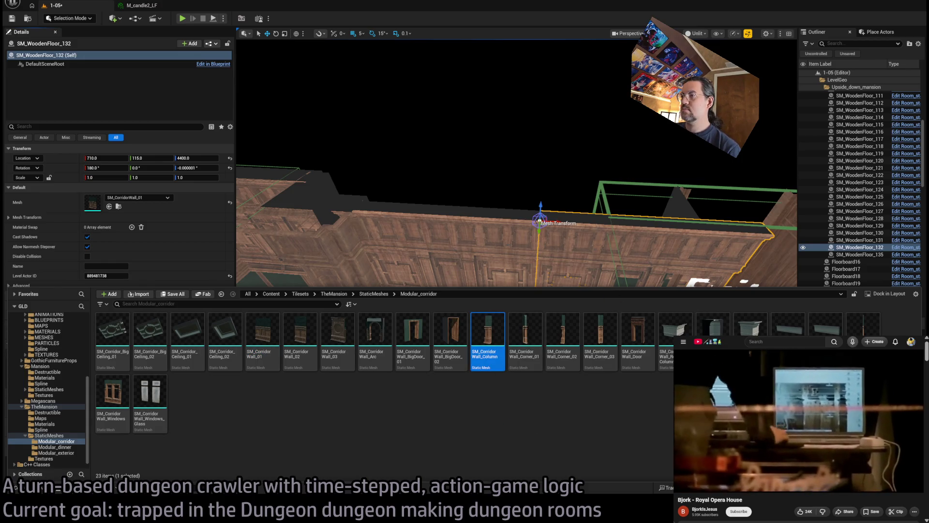
Step: Swap the copy's mesh to the corridor column and turn it 180 degrees
right_click(460, 247)
left_click(109, 206)
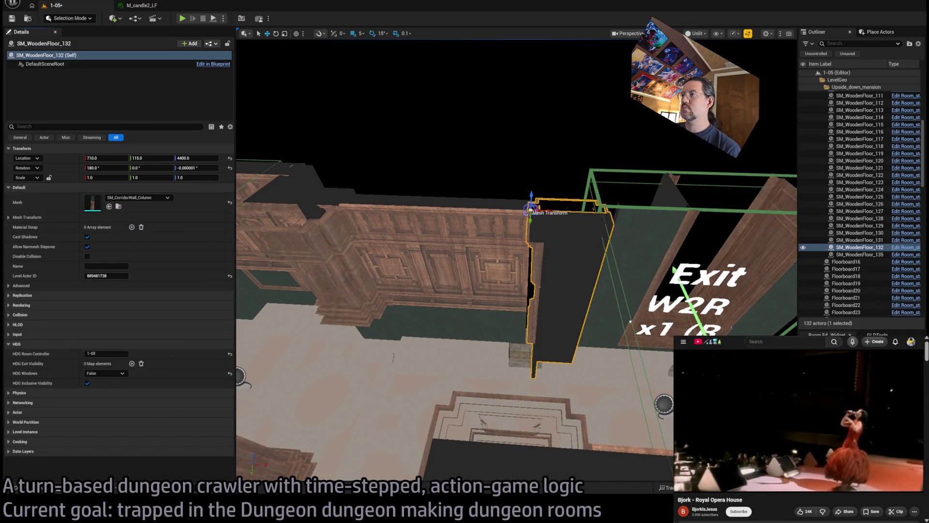
mouse_move(535, 229)
left_mouse_down()
mouse_move(521, 213)
mouse_move(648, 215)
mouse_move(672, 223)
mouse_move(662, 237)
mouse_move(671, 238)
left_mouse_up()
scroll(668, 238, "up", 6)
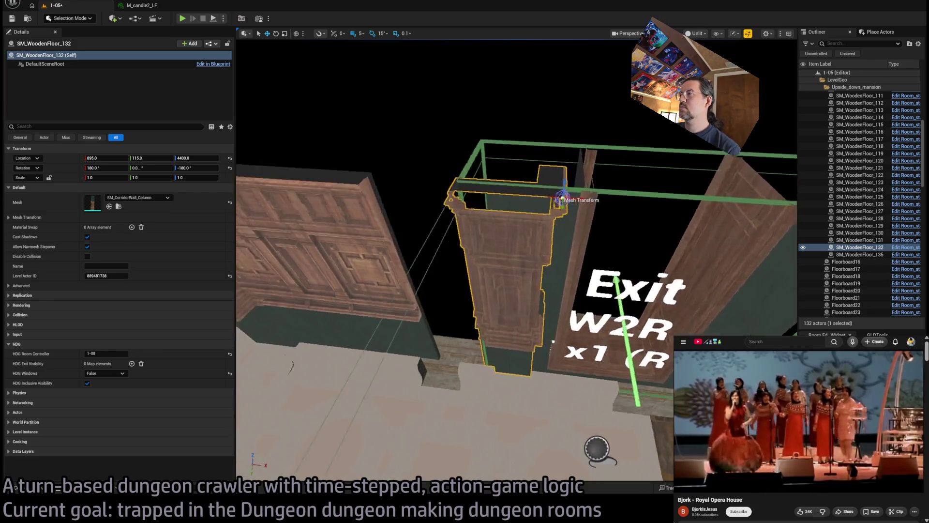
scroll(667, 238, "down", 5)
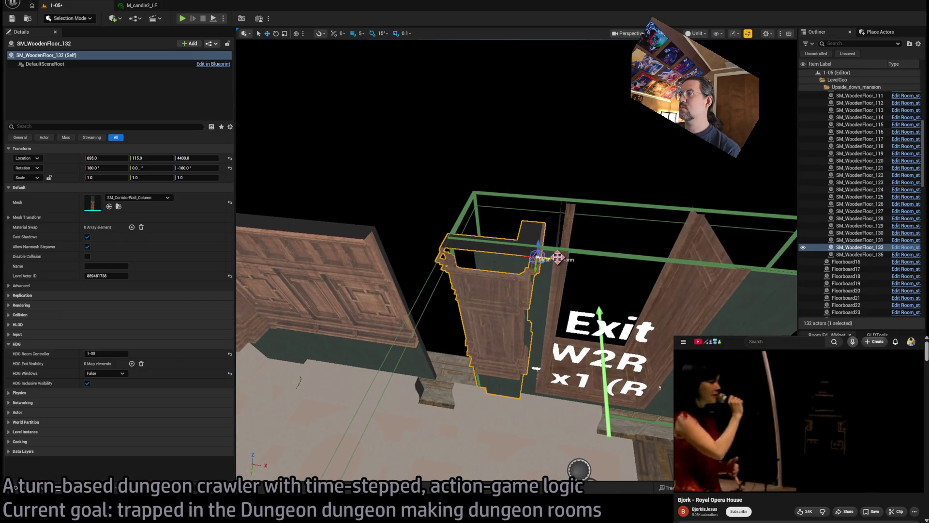
Step: Slide the column along X toward the doorway, then duplicate it to its left
left_click_drag(556, 255, 472, 255)
scroll(473, 256, "up", 6)
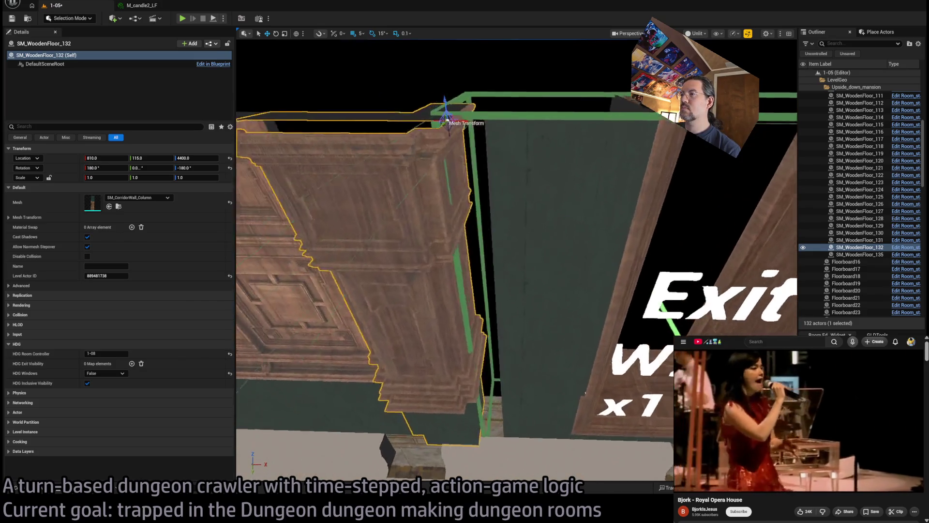
scroll(473, 256, "up", 6)
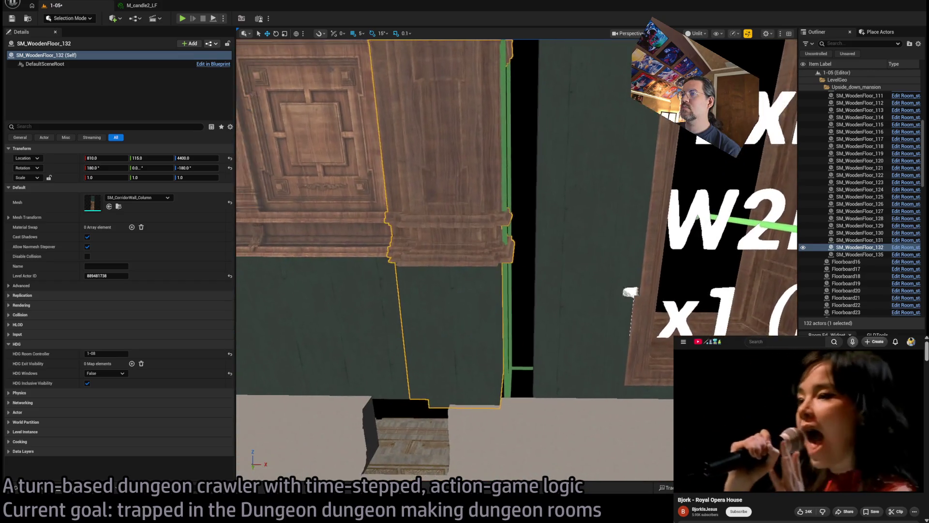
scroll(503, 218, "down", 6)
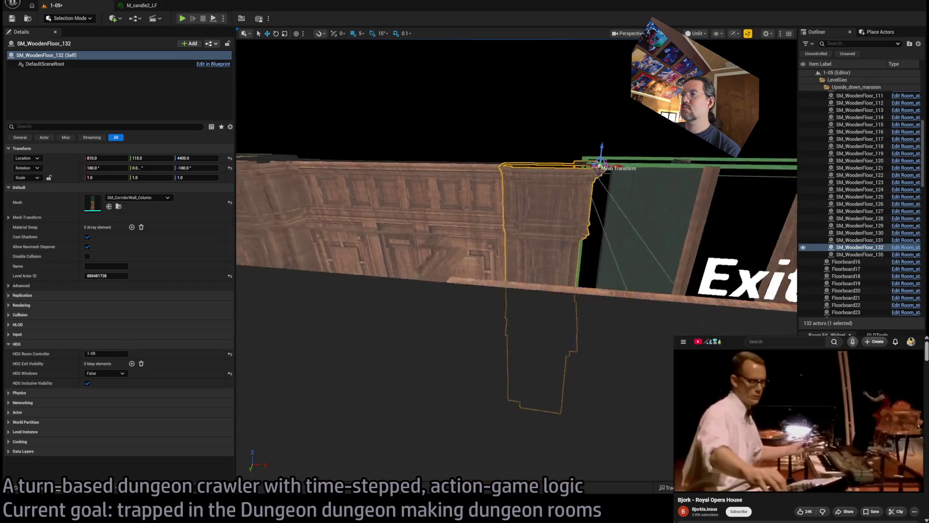
scroll(500, 232, "up", 3)
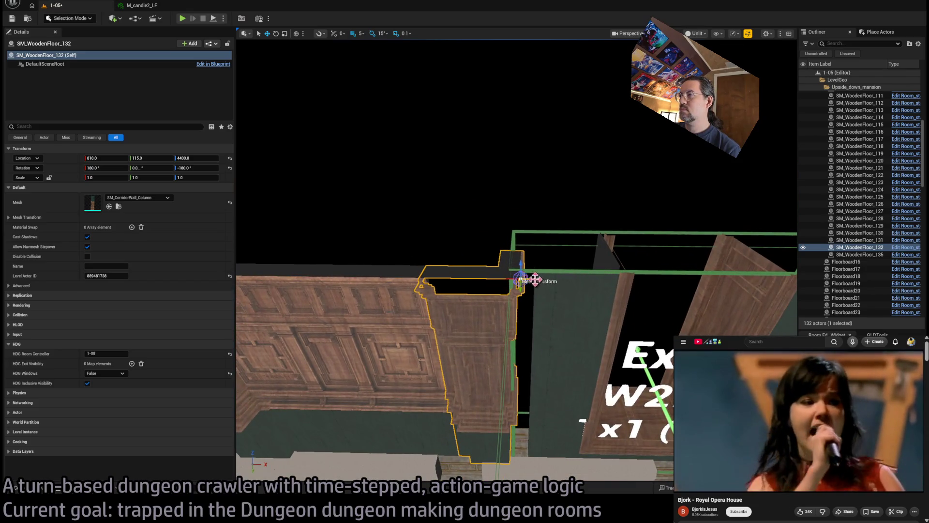
mouse_move(534, 280)
left_mouse_down()
mouse_move(640, 282)
mouse_move(625, 287)
left_mouse_up()
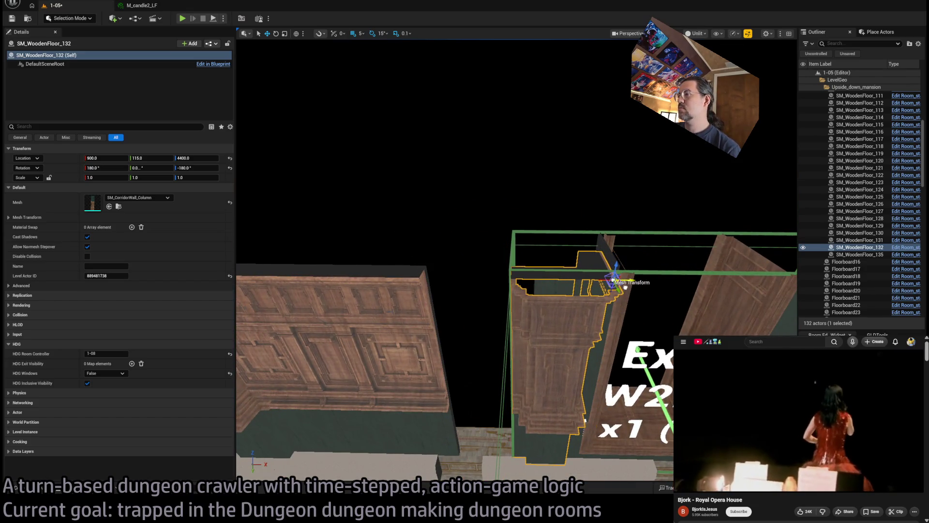
scroll(581, 305, "down", 4)
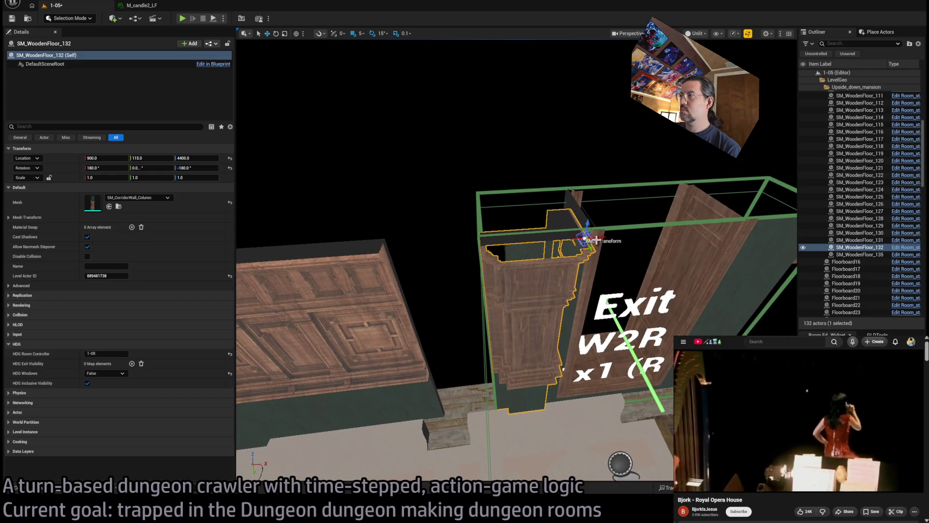
scroll(620, 207, "up", 4)
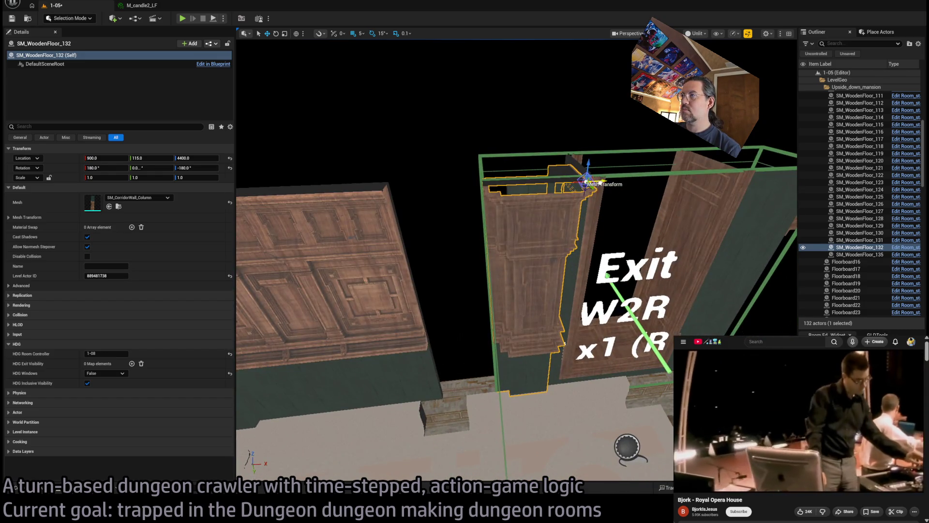
left_click_drag(587, 180, 482, 187)
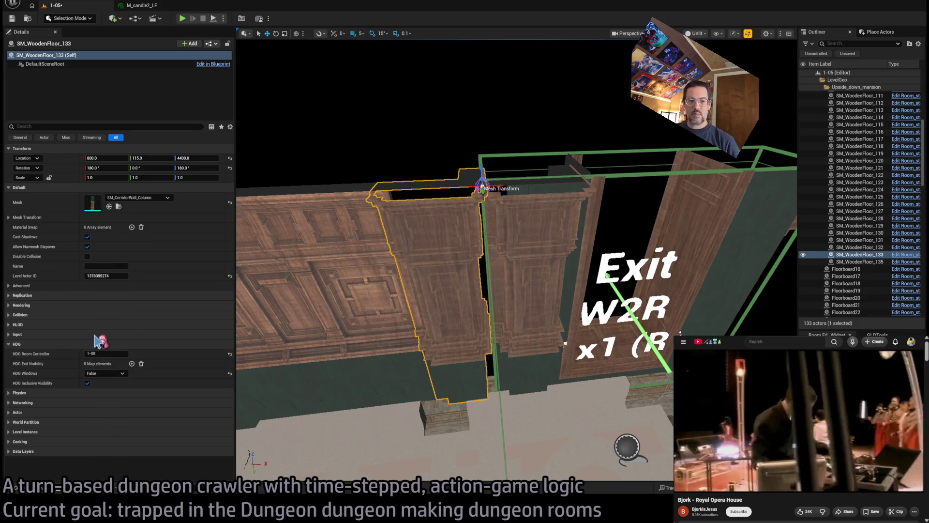
left_click(44, 488)
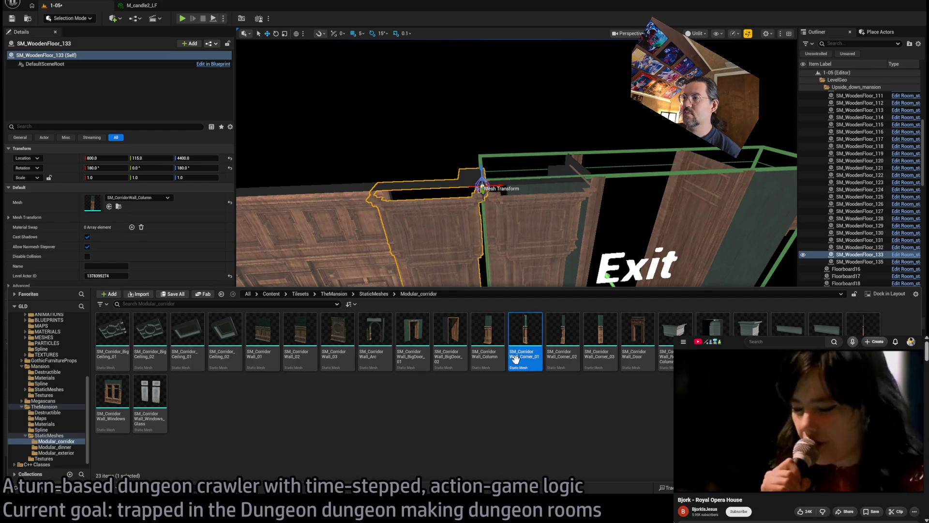
Step: Pick SM_CorridorWall_02 and try mesh options on the wall piece, briefly using SM_CorridorWall_SmallEdit
left_click(300, 338)
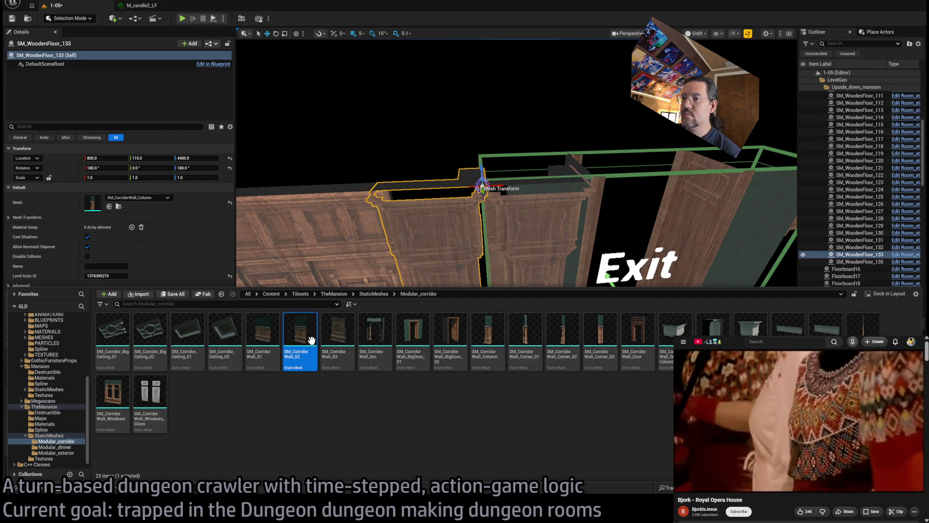
key("ctrl+space")
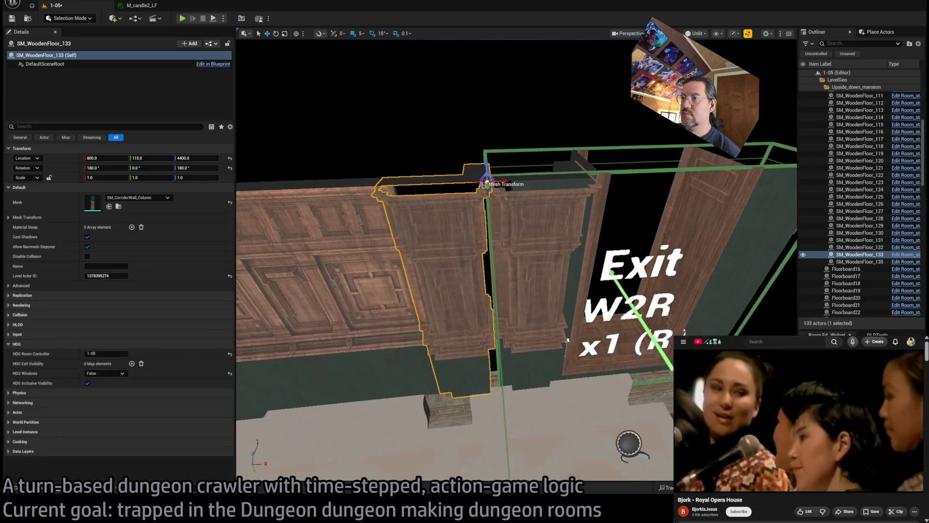
left_click(131, 227)
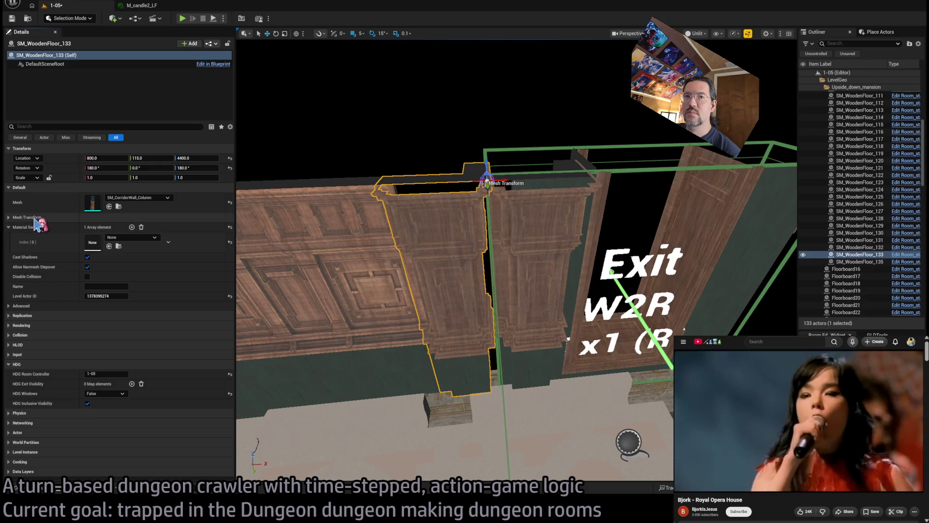
left_click(14, 218)
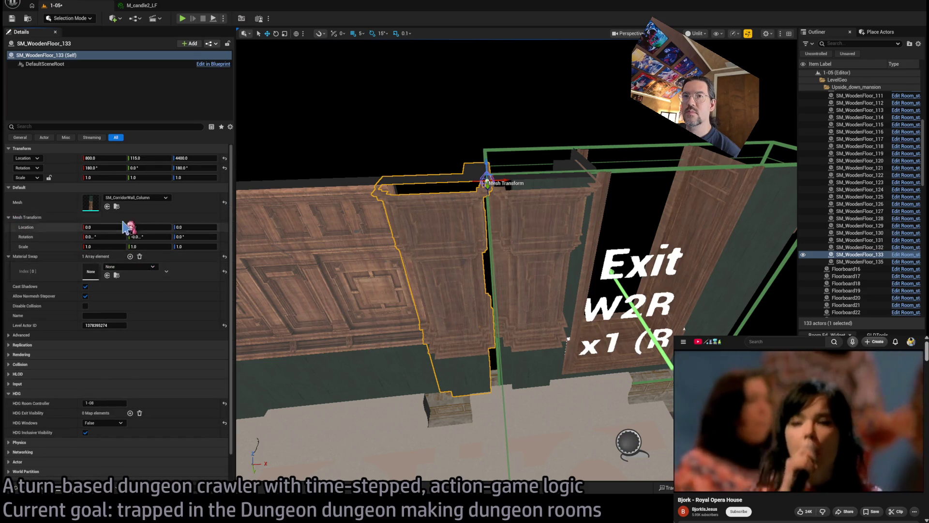
left_click(107, 207)
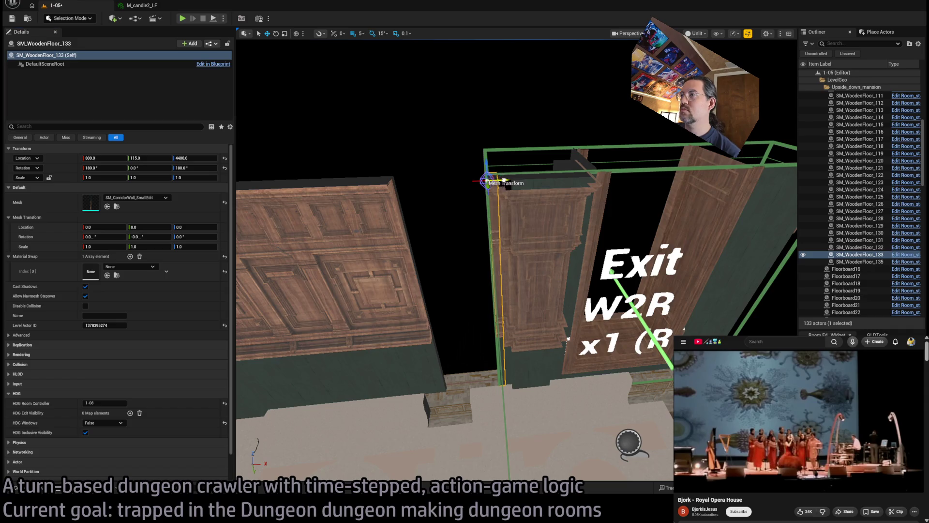
mouse_move(503, 180)
left_mouse_down()
mouse_move(443, 182)
mouse_move(490, 190)
left_mouse_up()
scroll(494, 191, "up", 10)
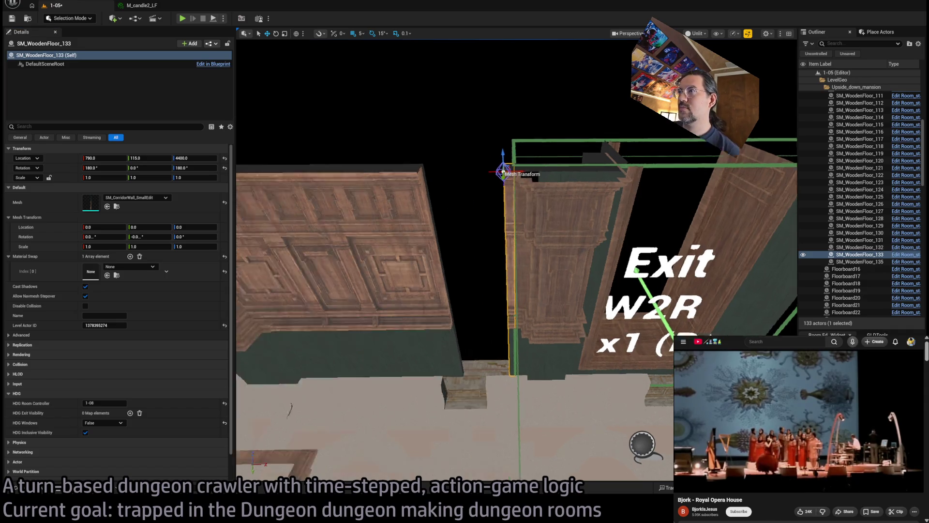
scroll(442, 265, "down", 10)
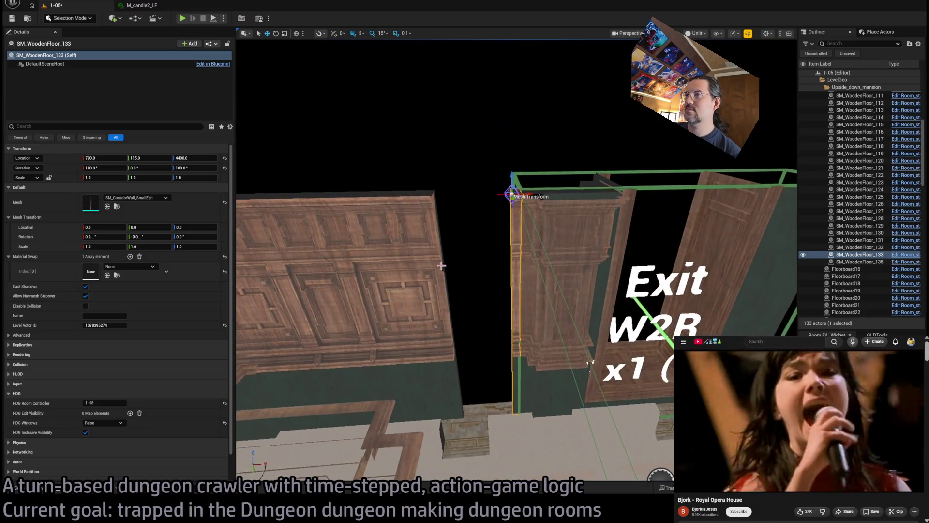
left_click_drag(441, 265, 311, 311)
Step: Assign SM_CorridorWall_02 to the wall piece and turn it 180° to face the room
left_click(41, 490)
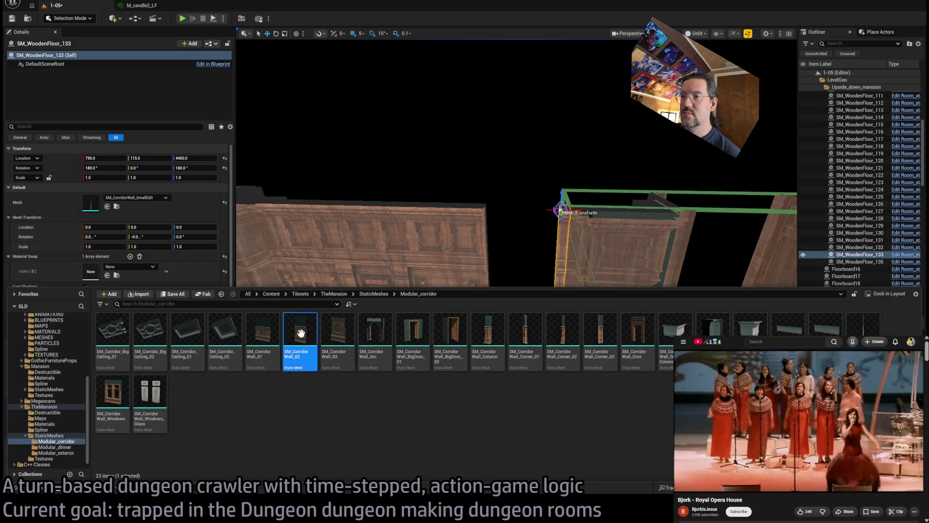
right_click(387, 231)
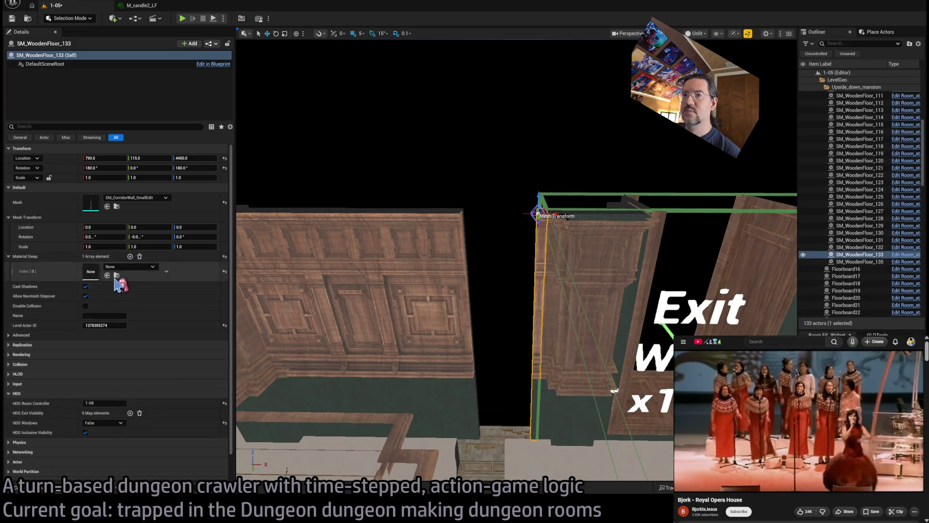
left_click(107, 206)
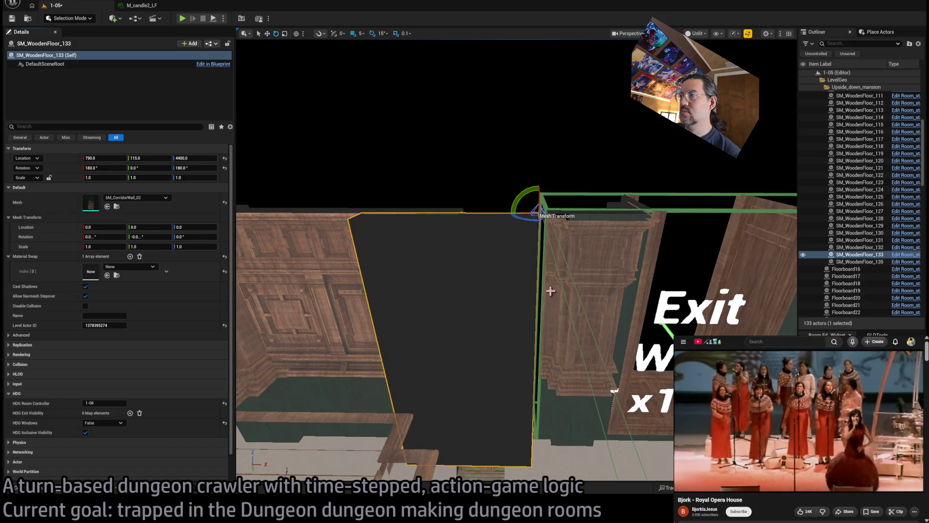
mouse_move(532, 221)
left_mouse_down()
mouse_move(536, 212)
mouse_move(499, 219)
left_mouse_up()
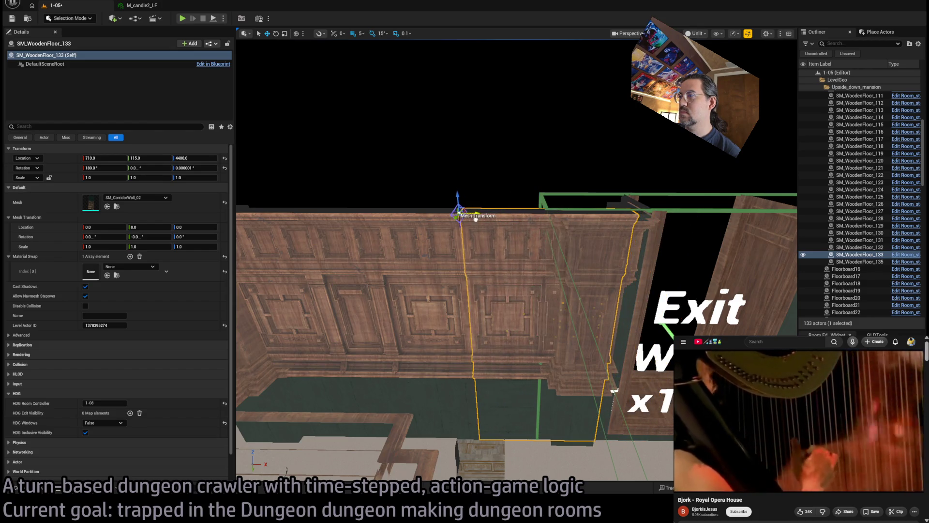
scroll(475, 219, "up", 10)
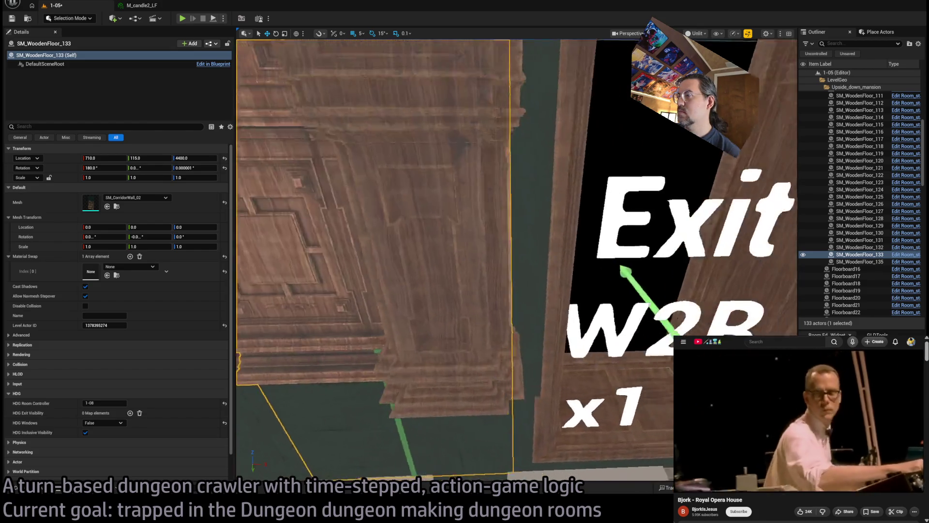
left_click_drag(484, 242, 457, 249)
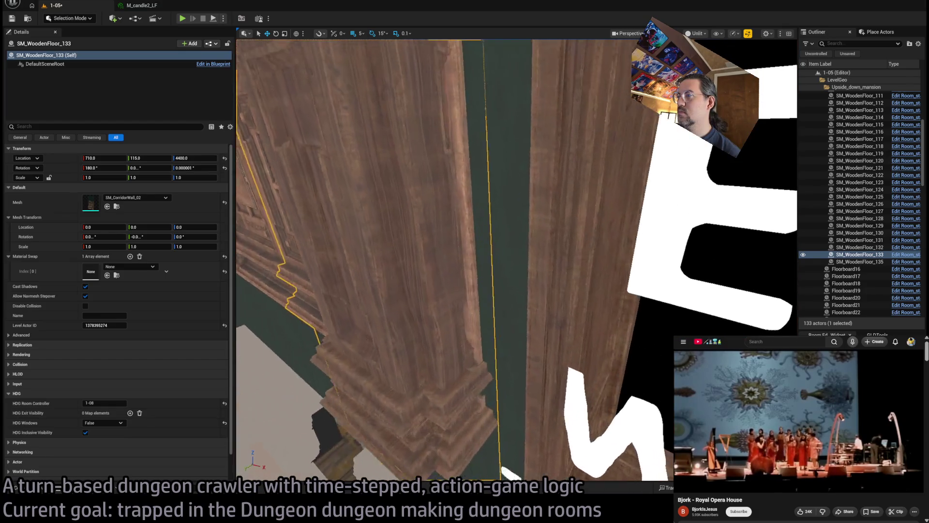
left_click_drag(557, 244, 560, 247)
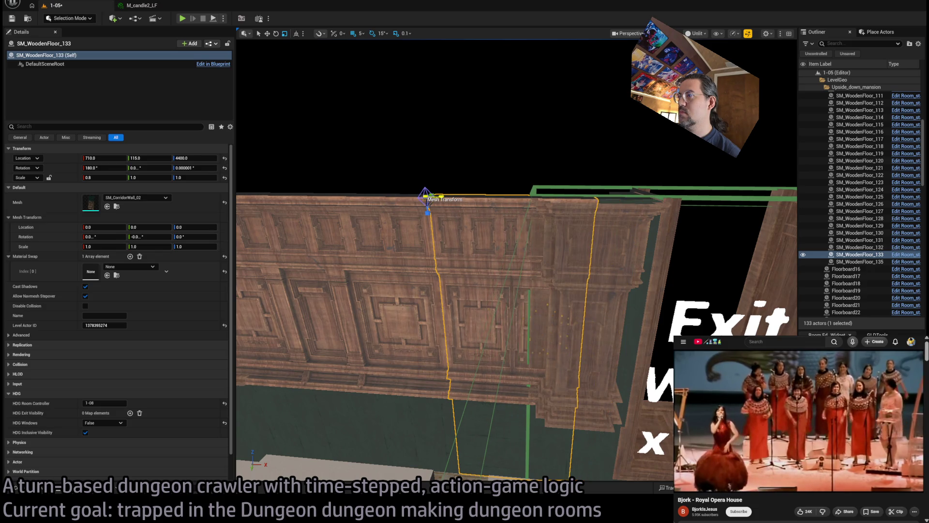
left_click_drag(560, 247, 548, 261)
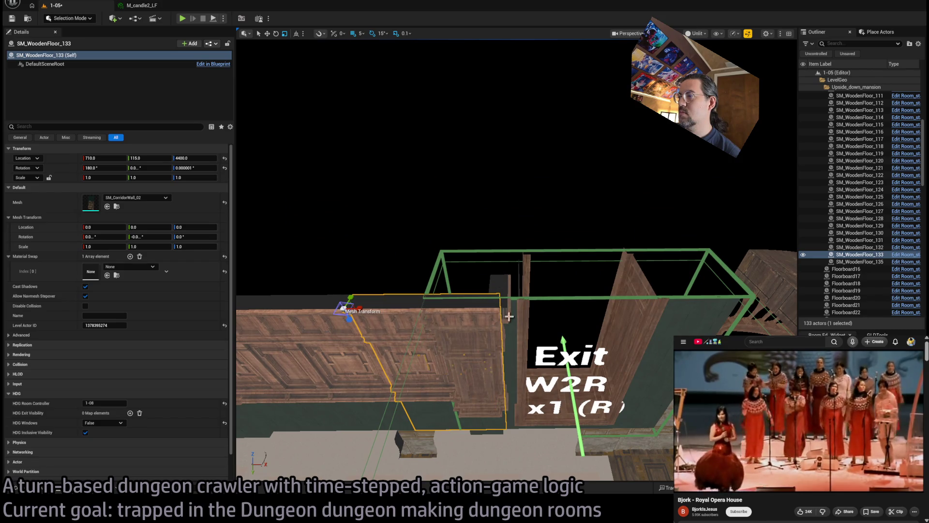
Step: Slide the neighbouring column SM_WoodenFloor_132 left along X
left_click(505, 297)
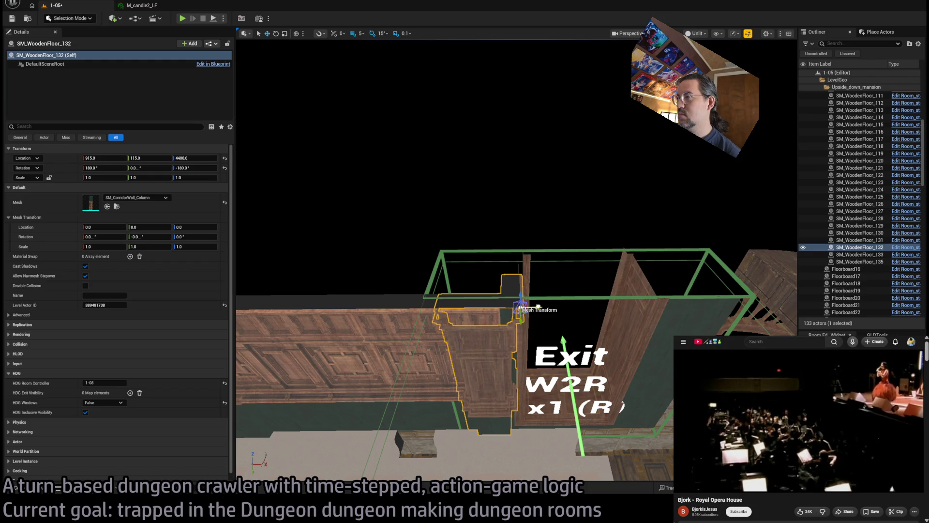
scroll(516, 260, "up", 8)
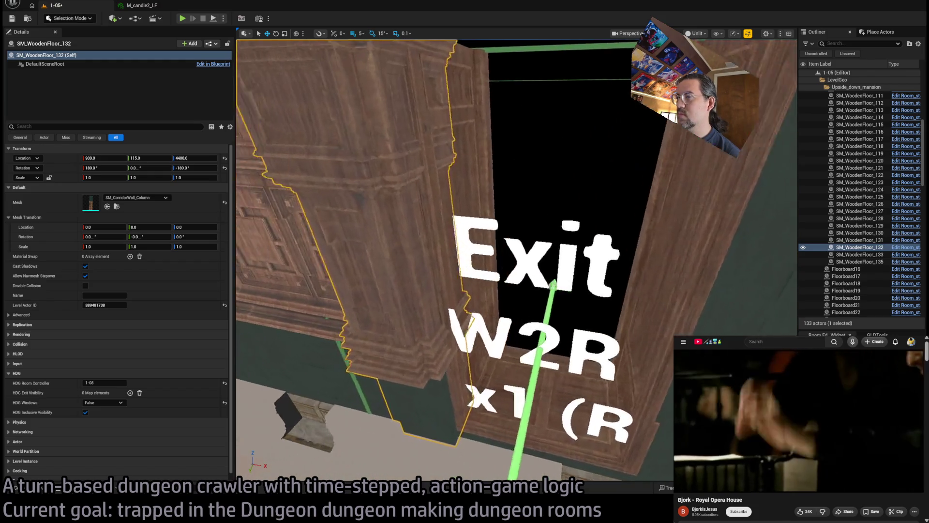
scroll(517, 260, "up", 8)
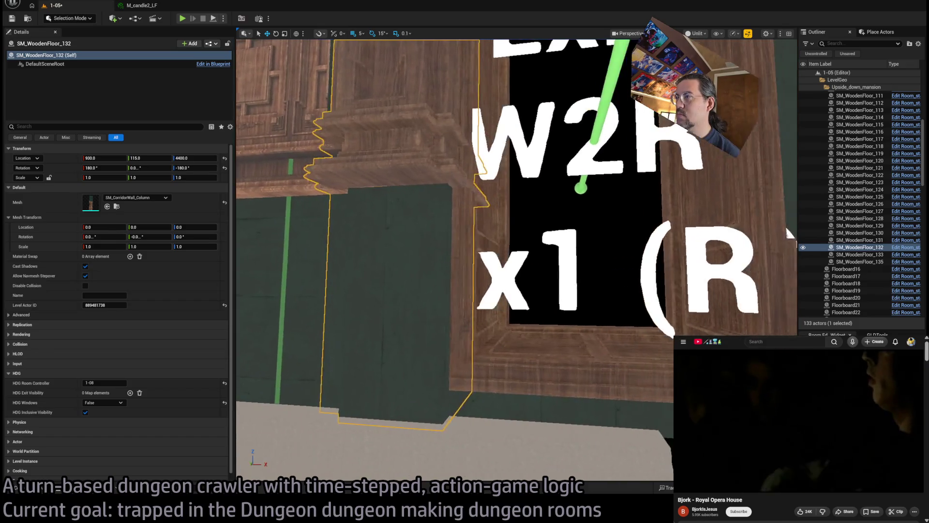
scroll(493, 145, "down", 8)
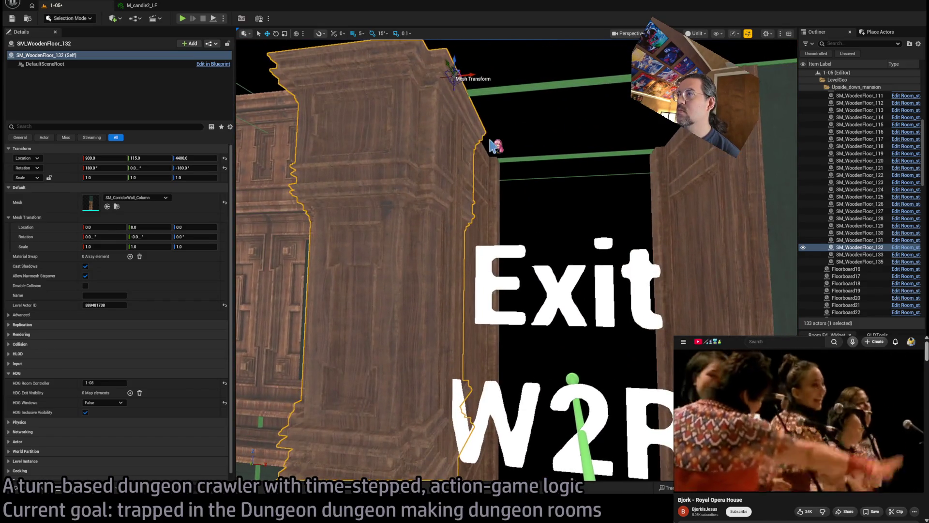
mouse_move(470, 72)
left_mouse_down()
mouse_move(430, 94)
mouse_move(429, 77)
mouse_move(405, 77)
mouse_move(442, 124)
left_mouse_up()
scroll(438, 130, "up", 5)
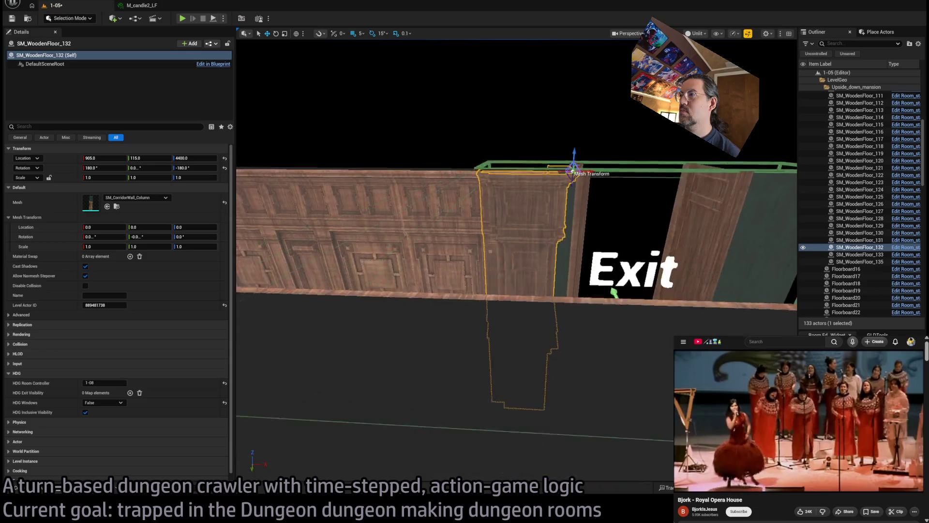
Step: Realign the panelled wall at X 710 and narrow it to X scale 0.5
left_click(415, 255)
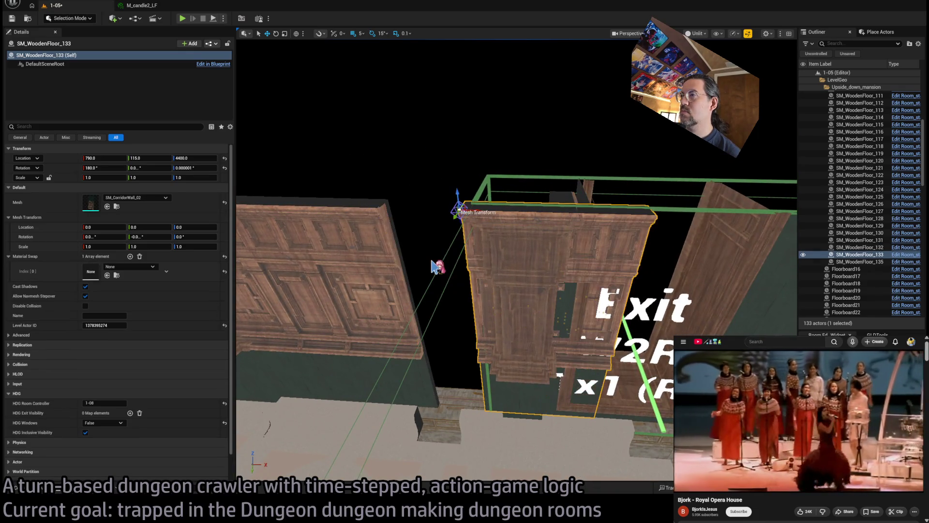
key("ctrl+z")
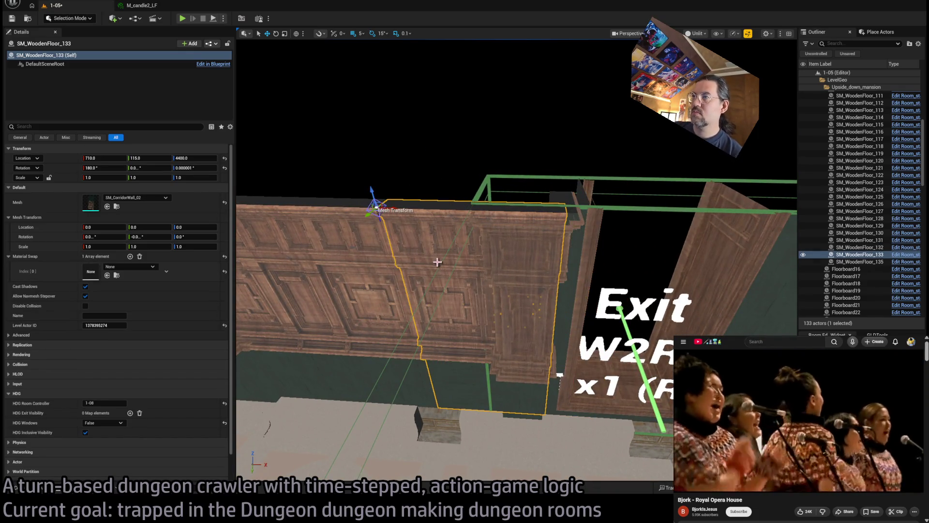
left_click_drag(395, 205, 389, 206)
scroll(516, 277, "down", 5)
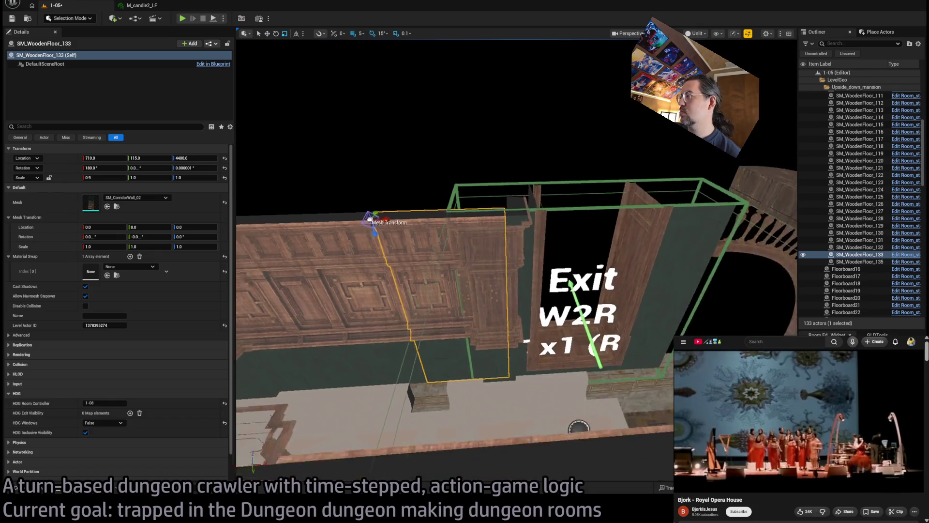
scroll(485, 305, "up", 1)
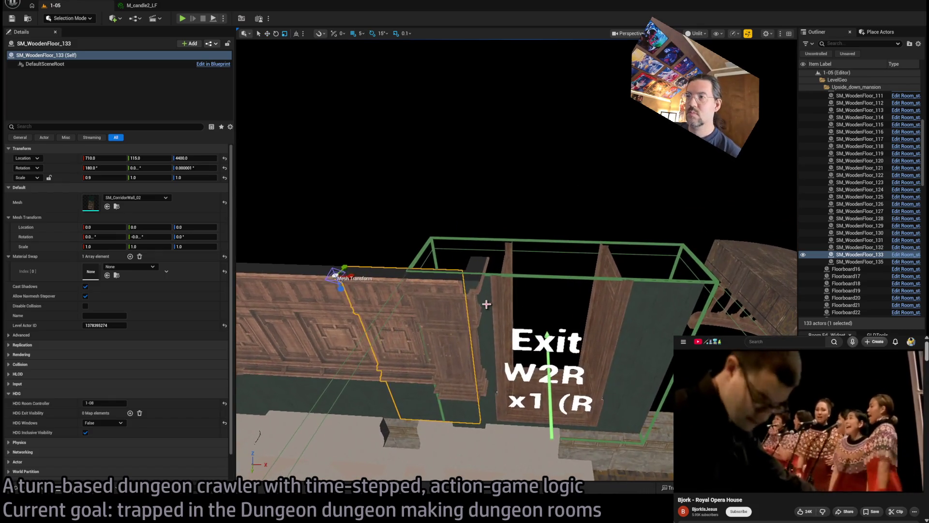
left_click(472, 342, "ctrl")
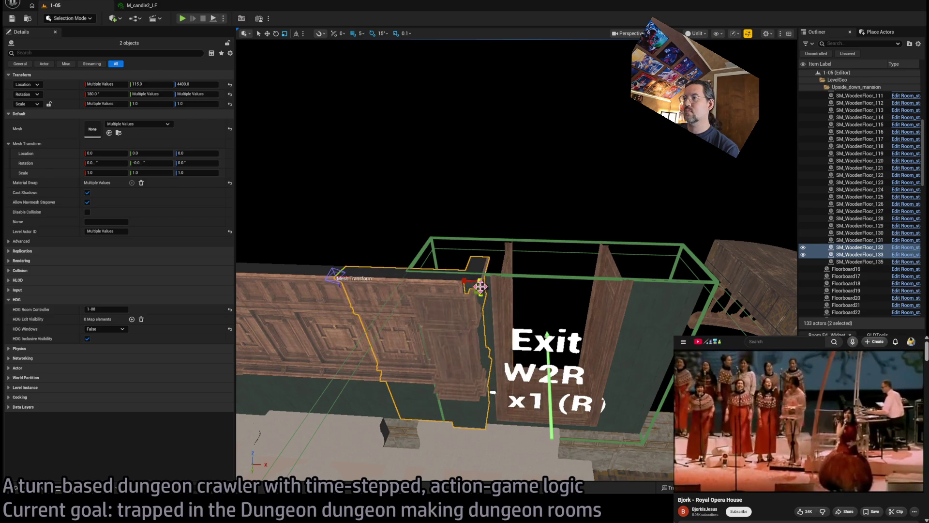
Step: Duplicate both pieces, widen the copy, inspect it, then delete the two copies
left_click_drag(490, 282, 486, 282)
mouse_move(612, 284)
left_mouse_down()
mouse_move(700, 289)
mouse_move(666, 287)
mouse_move(702, 301)
left_mouse_up()
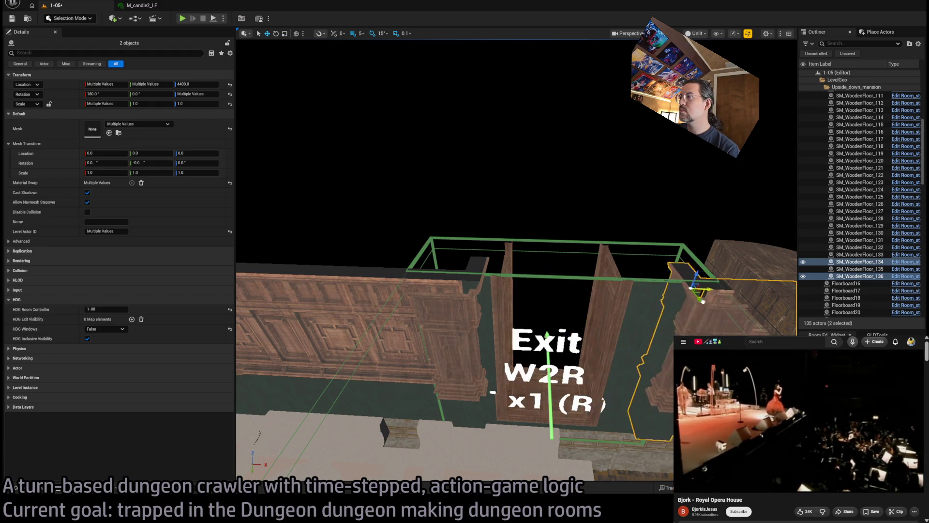
key("f")
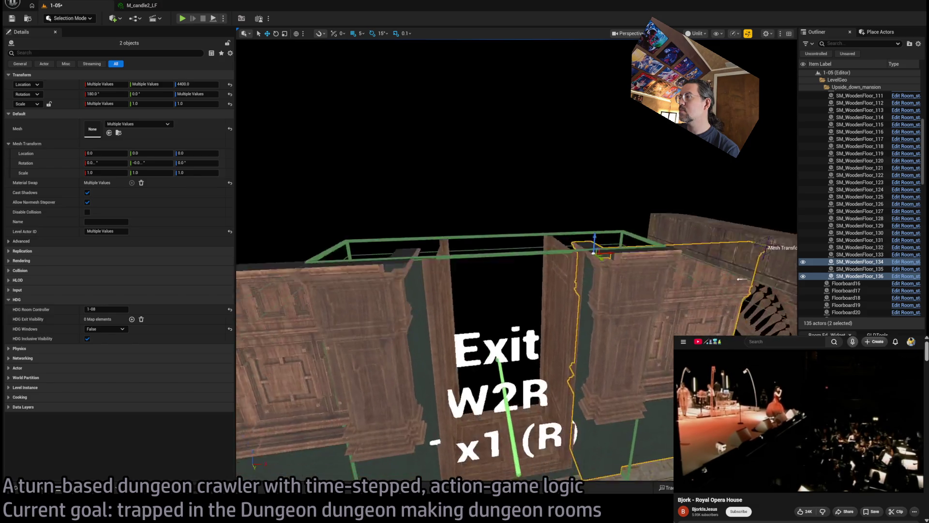
scroll(550, 322, "down", 10)
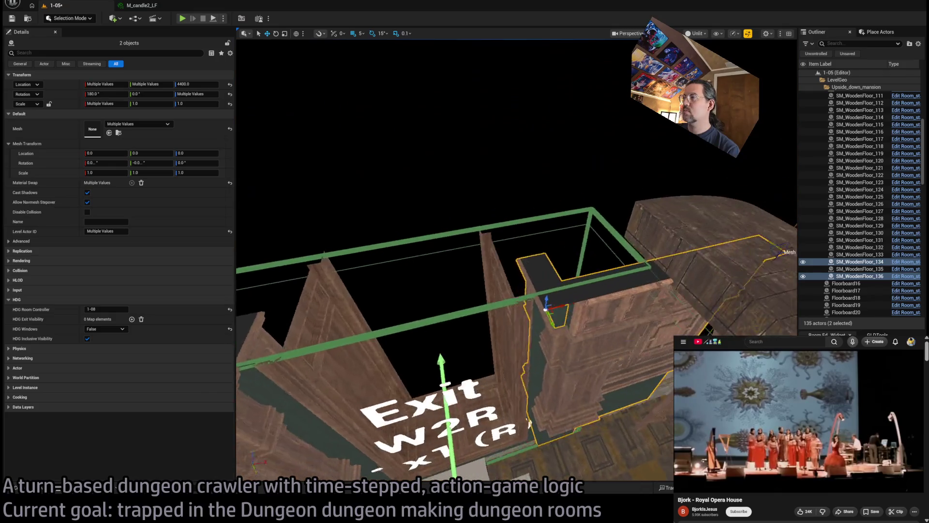
left_click_drag(595, 382, 660, 381)
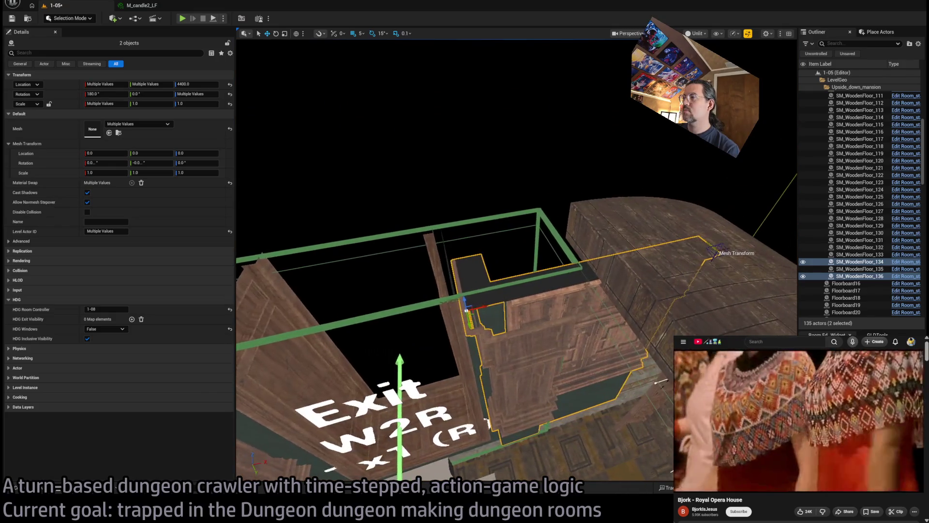
key("Delete")
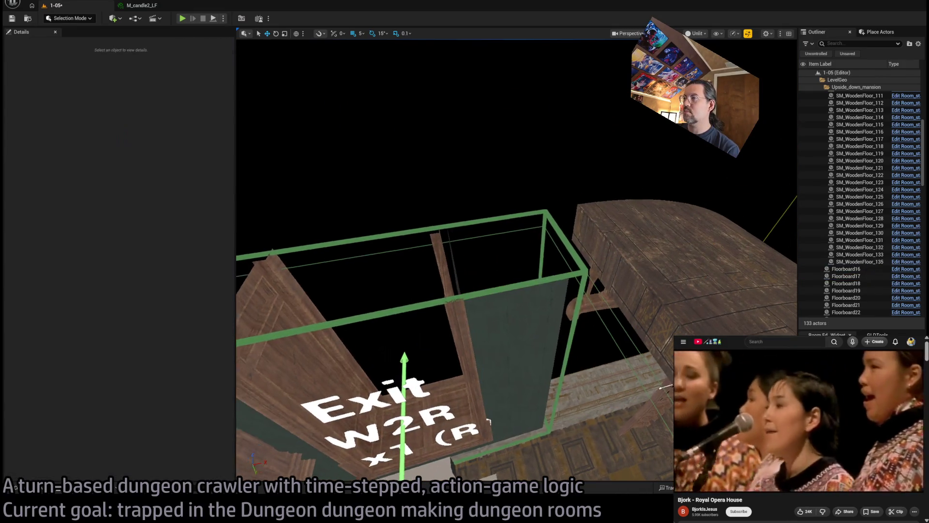
Step: Bring the Exit W2R doorway into close view and select the wall-edge piece '1'
mouse_move(532, 291)
left_mouse_down()
mouse_move(556, 232)
mouse_move(556, 275)
left_mouse_up()
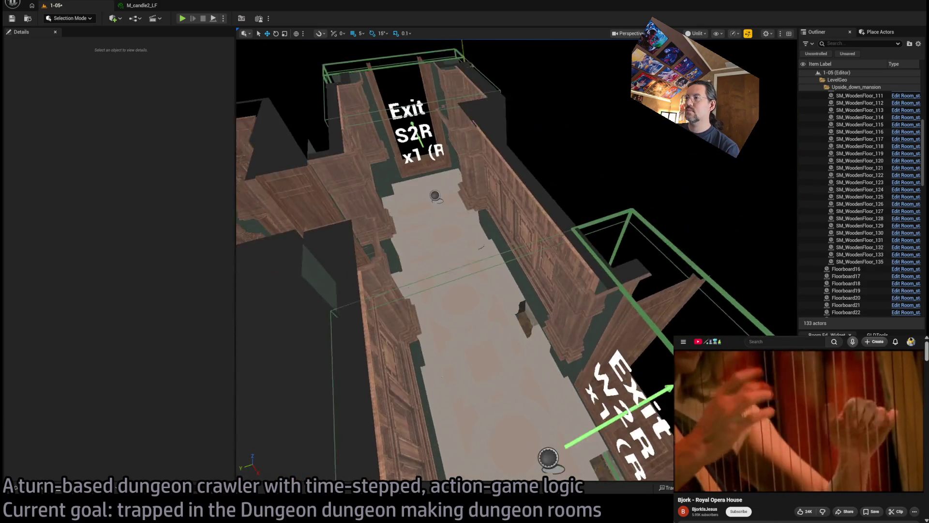
left_click_drag(557, 276, 541, 291)
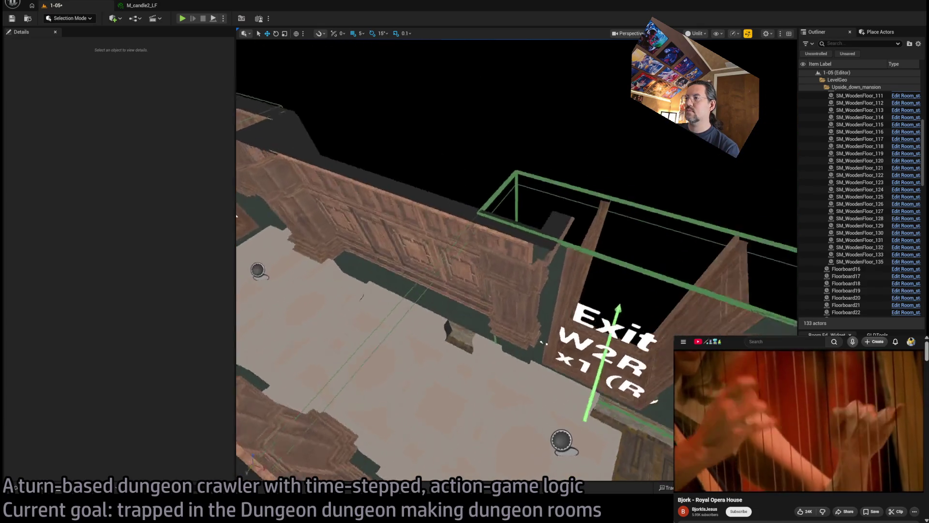
left_click(605, 341)
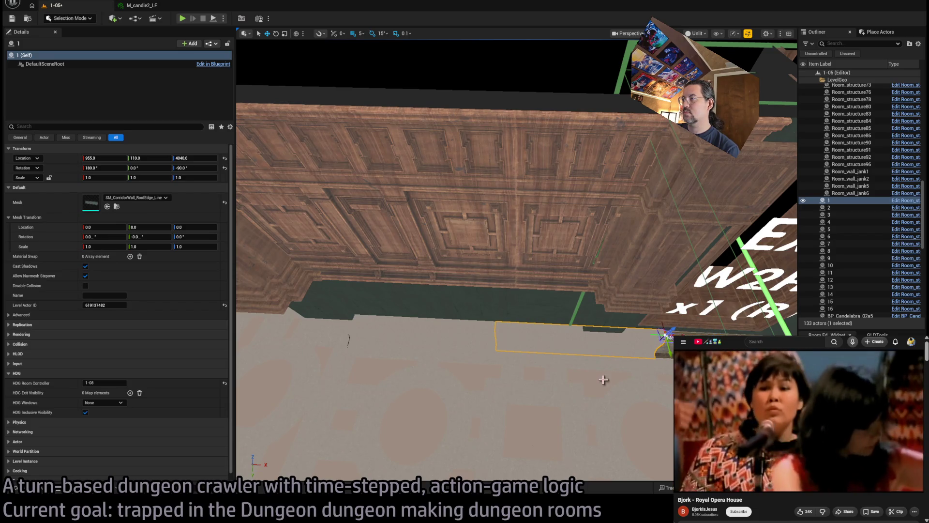
Step: Fly around the doorway to view the green wall and wood trim, then select column SM_WoodenFloor_127
mouse_move(603, 379)
left_mouse_down()
mouse_move(589, 334)
mouse_move(585, 343)
left_mouse_up()
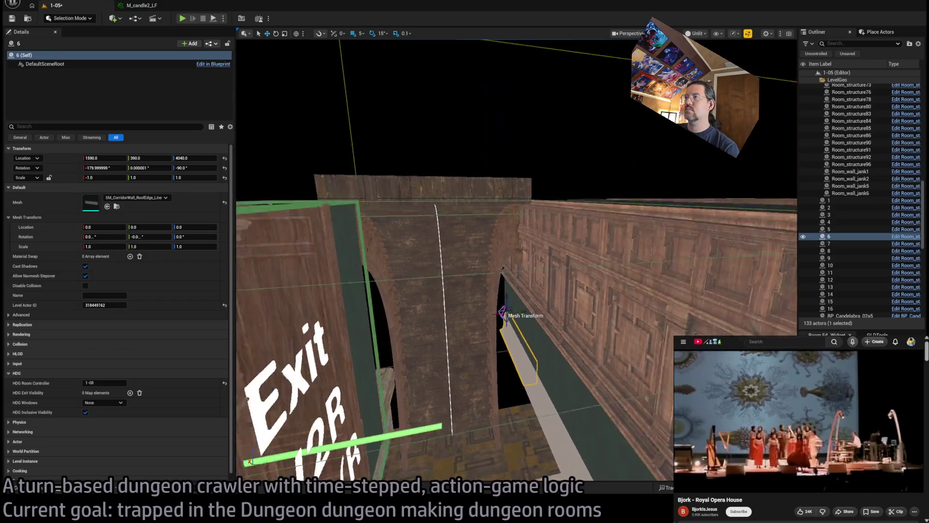
mouse_move(585, 343)
left_mouse_down()
mouse_move(570, 383)
mouse_move(588, 393)
mouse_move(574, 470)
mouse_move(558, 387)
left_mouse_up()
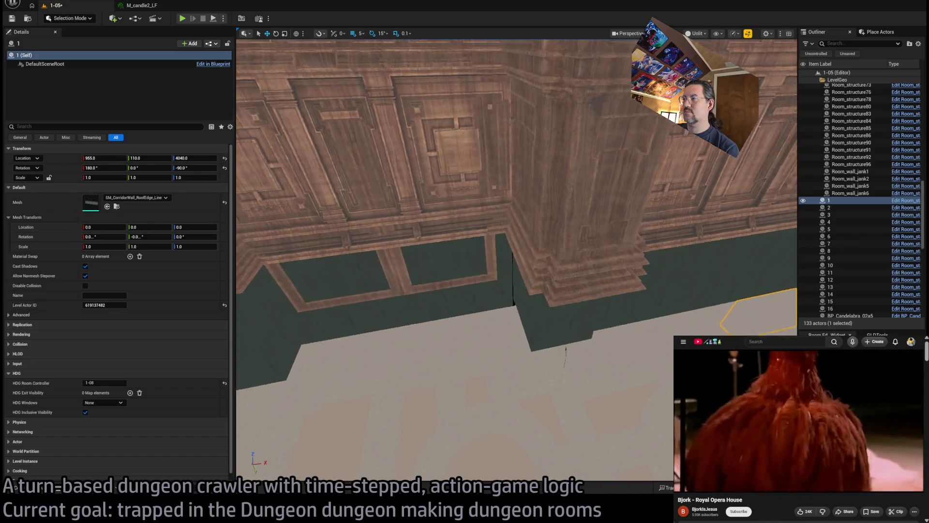
key("Down")
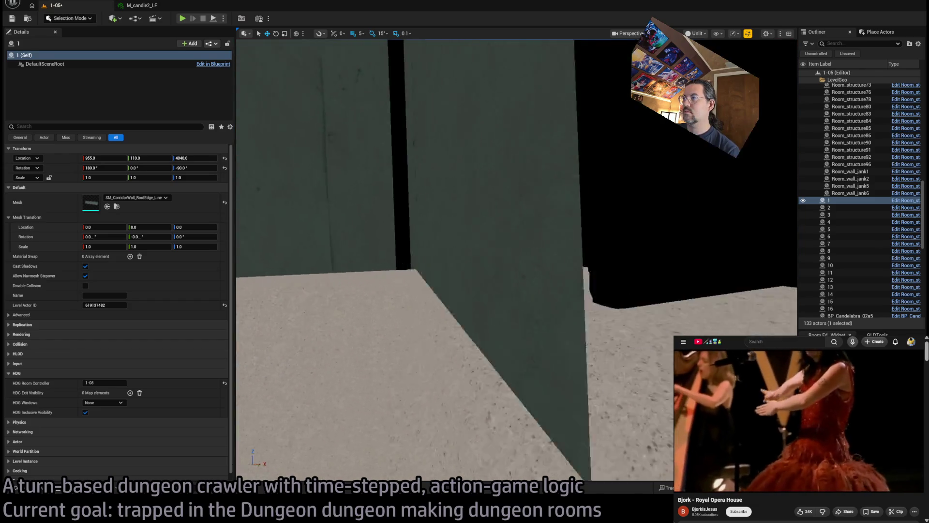
key("Down")
key("Up")
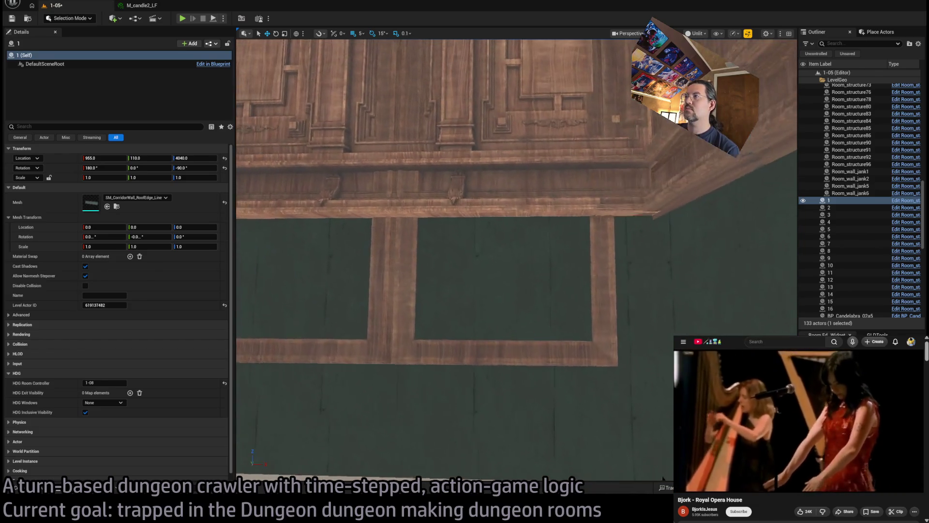
key("Down")
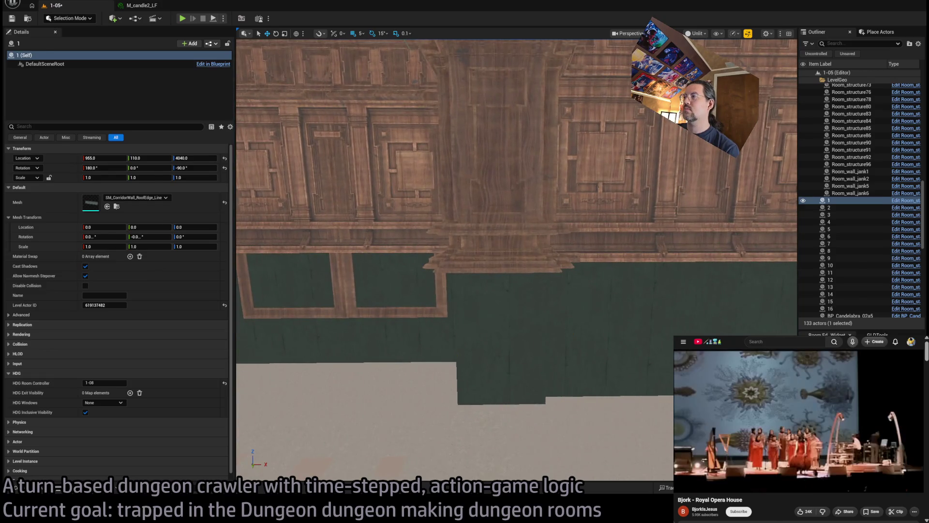
left_click(503, 145)
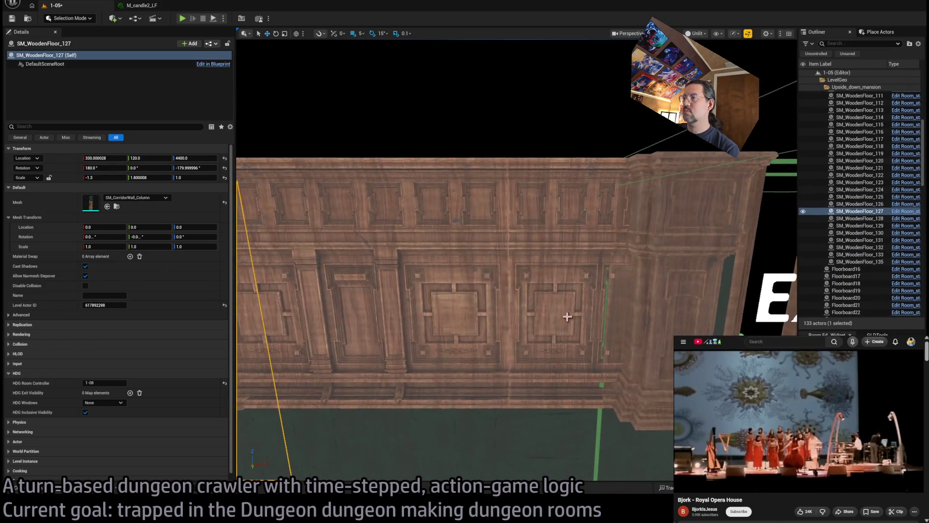
Step: Add two more wooden columns and floor piece 15 to the selection to compare them
left_click(566, 315, "ctrl")
left_click(386, 311, "ctrl")
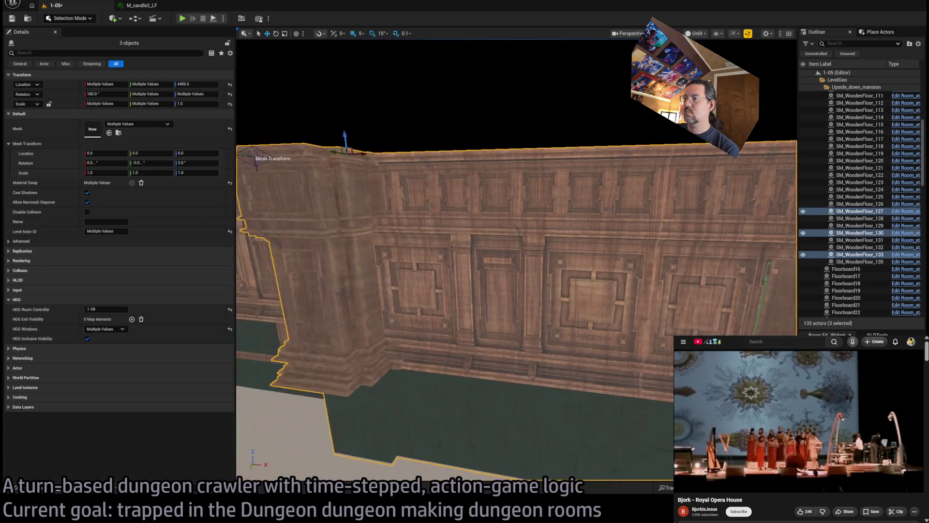
mouse_move(452, 376)
left_mouse_down()
mouse_move(282, 406)
mouse_move(545, 403)
left_mouse_up()
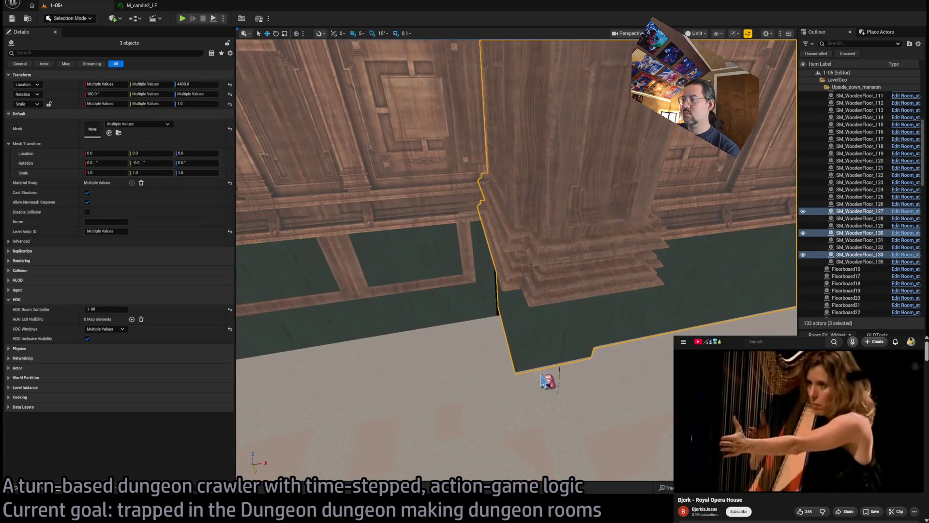
left_click(545, 381, "ctrl")
left_click_drag(549, 364, 548, 363)
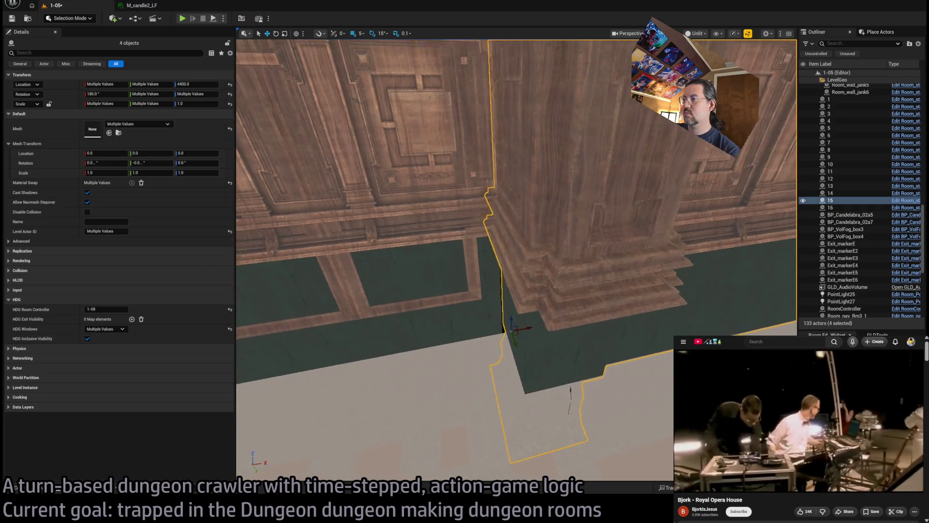
left_click_drag(515, 331, 515, 331)
Step: Select only wall panel SM_WoodenFloor_133, inspect the floor and corner, then select column SM_WoodenFloor_132
left_click(514, 332)
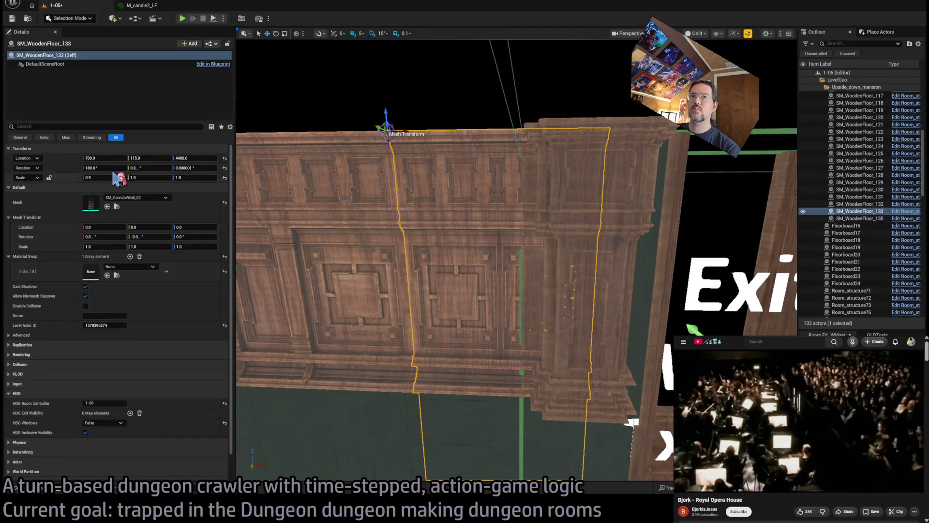
left_click_drag(515, 331, 515, 331)
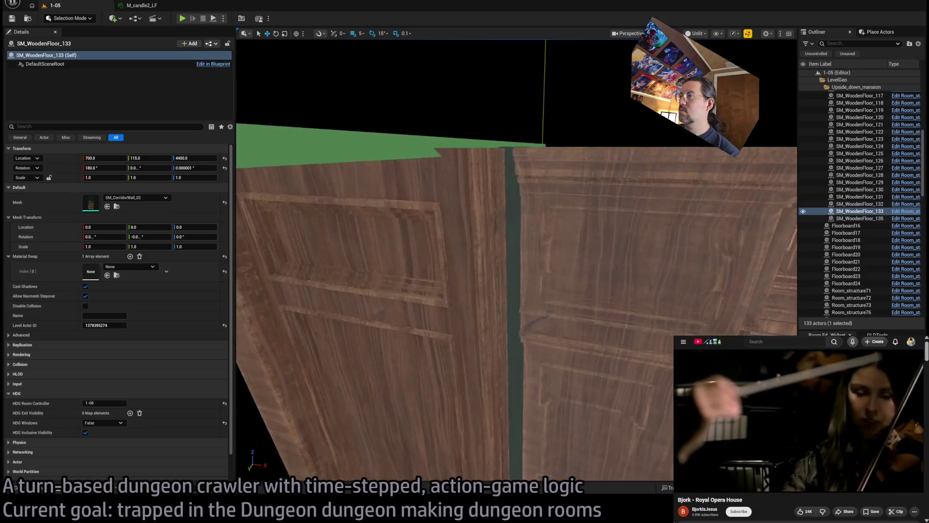
left_click_drag(515, 332, 515, 331)
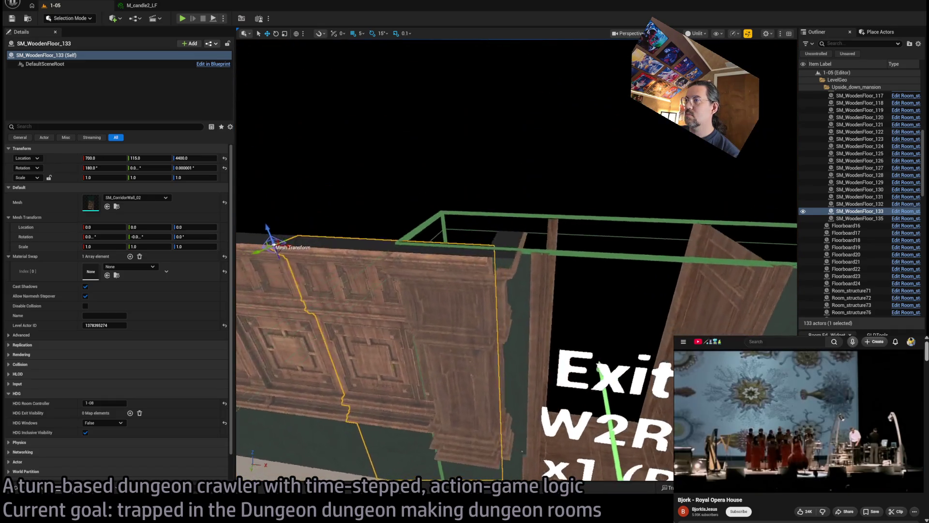
left_click(445, 312)
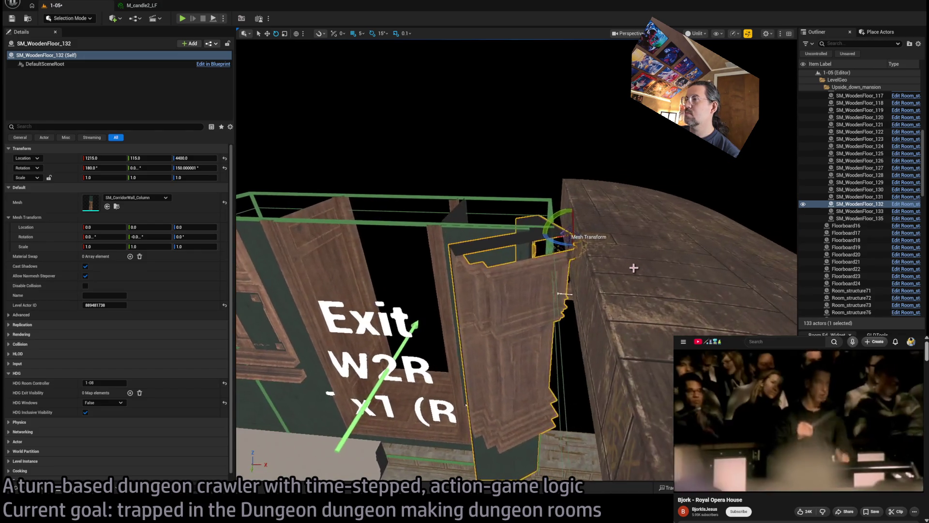
Step: Duplicate column SM_WoodenFloor_132 as SM_WoodenFloor_134, rotated 90°, with X scale 0.7 at 1200, 0, 4400
mouse_move(560, 295)
left_mouse_down()
mouse_move(488, 242)
mouse_move(474, 273)
mouse_move(574, 281)
left_mouse_up()
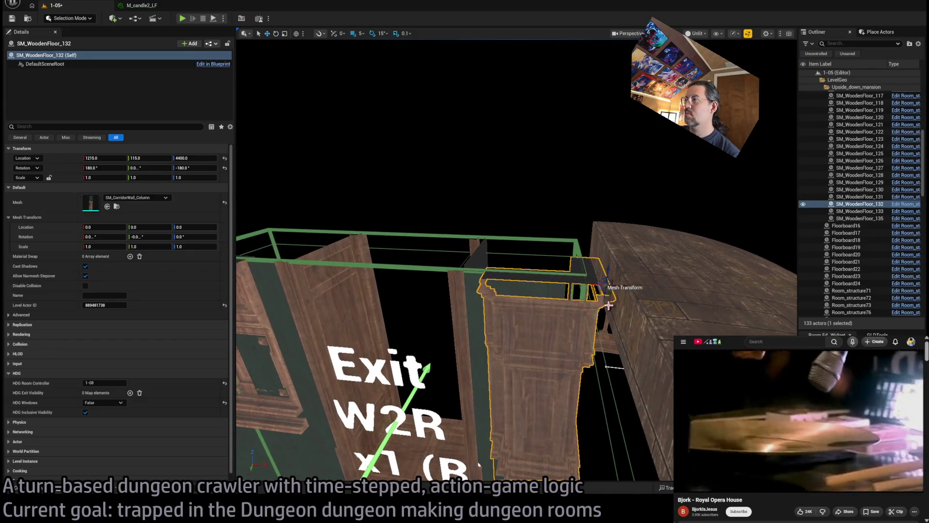
mouse_move(613, 313)
left_mouse_down()
mouse_move(576, 249)
mouse_move(591, 334)
left_mouse_up()
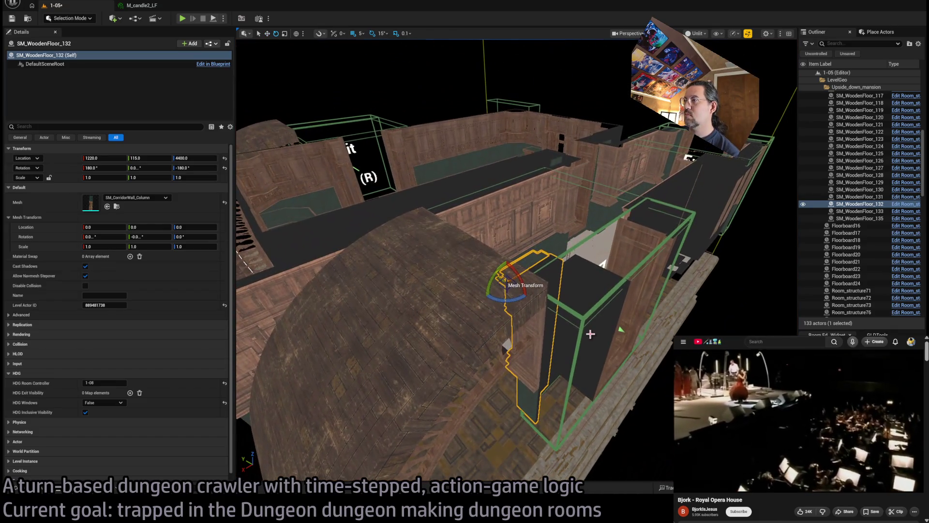
left_click_drag(515, 303, 503, 303)
left_click(508, 301)
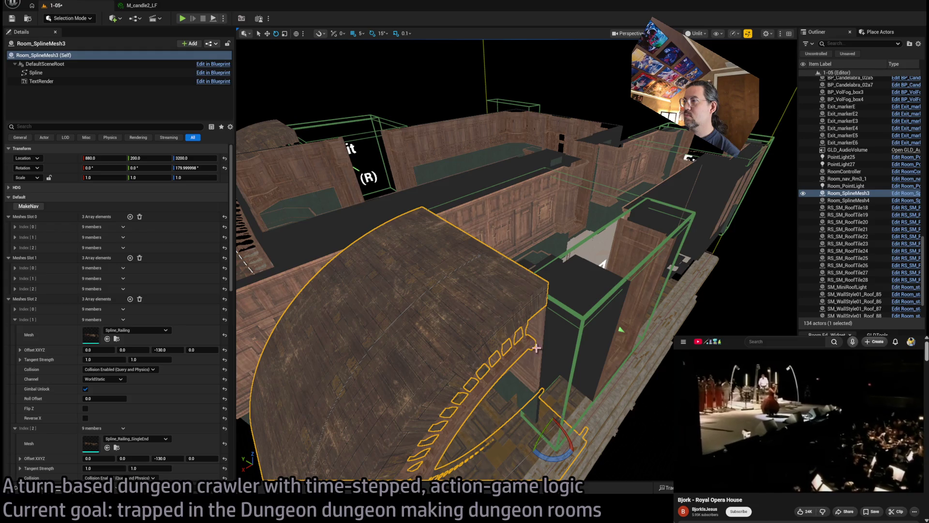
key("ctrl+z")
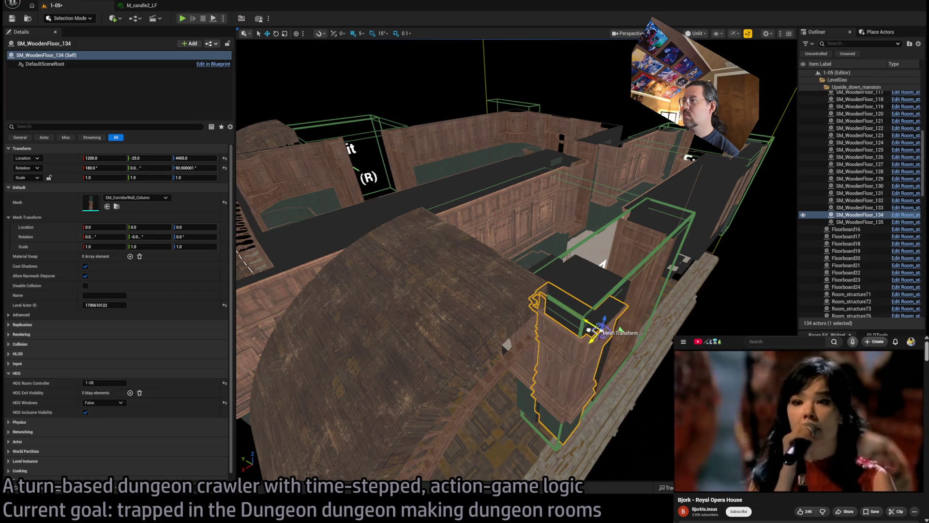
key("f")
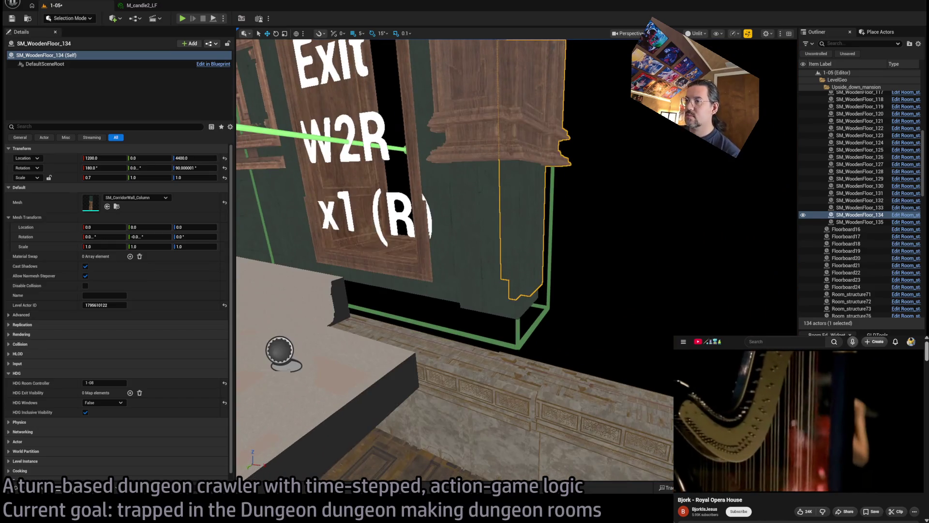
left_click(434, 316)
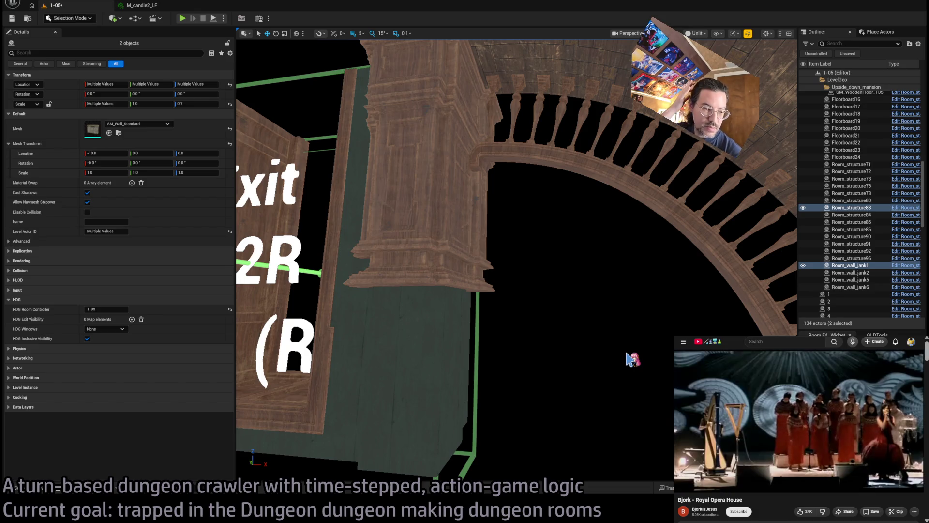
Step: Delete a floor tile as a trial, then undo to restore it
left_click_drag(632, 359, 588, 350)
left_click(587, 350)
key("Escape")
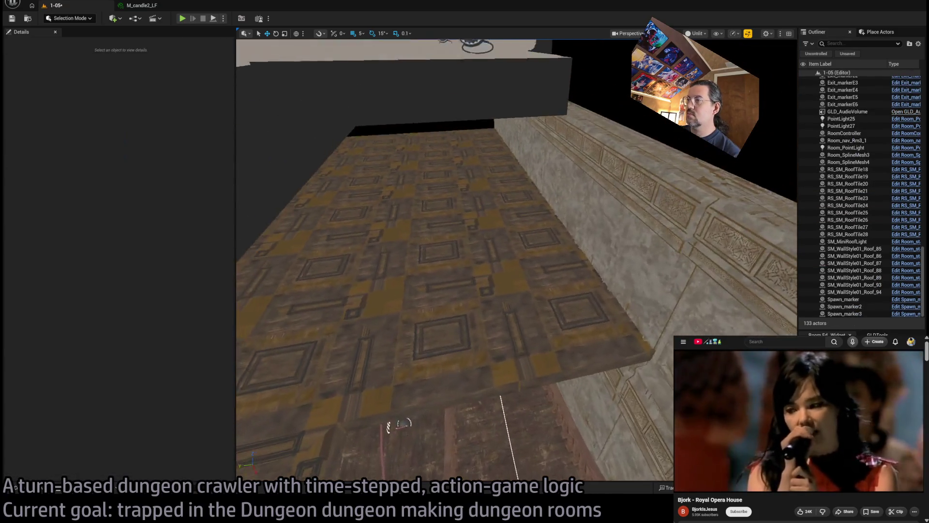
left_click(435, 290)
key("Delete")
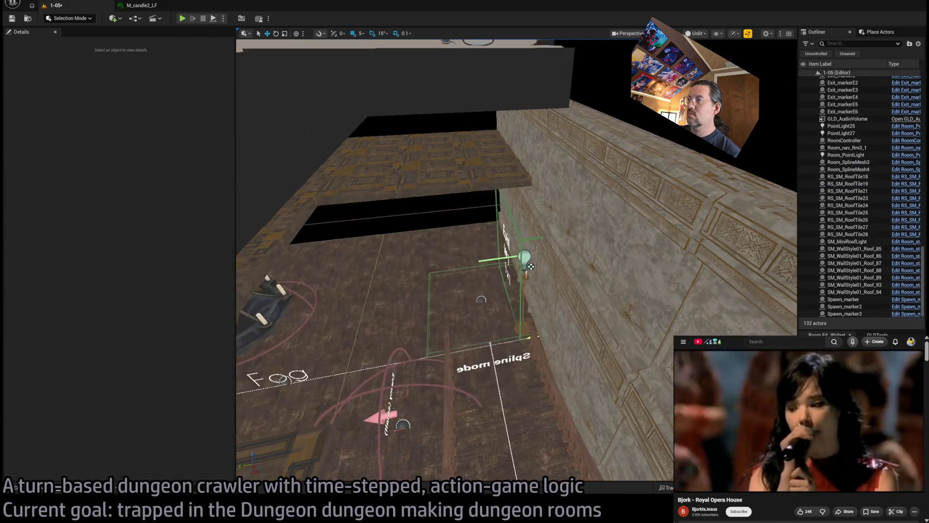
key("ctrl+z")
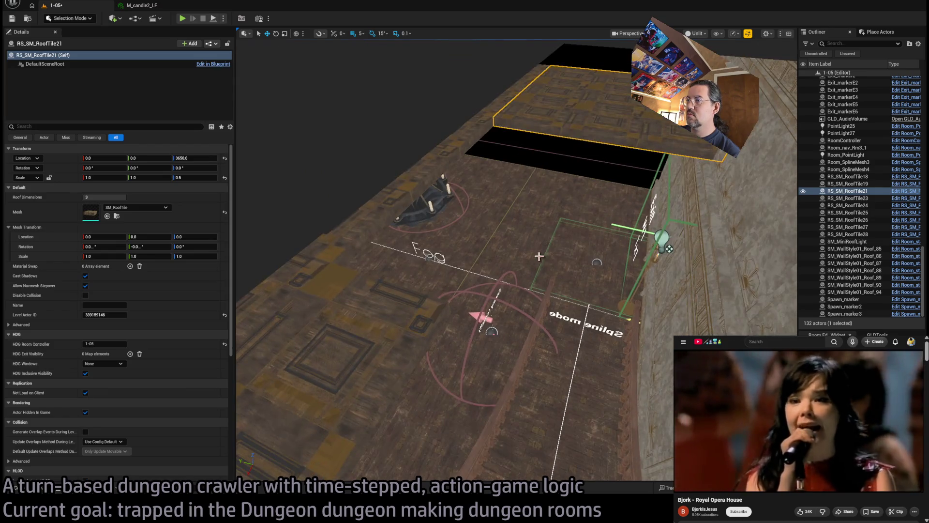
key("f")
Step: Copy roof tile RS_SM_RoofTile22 400 units over along the ceiling
mouse_move(357, 324)
left_mouse_down()
mouse_move(525, 332)
mouse_move(596, 312)
mouse_move(393, 325)
mouse_move(527, 314)
left_mouse_up()
left_click(481, 265)
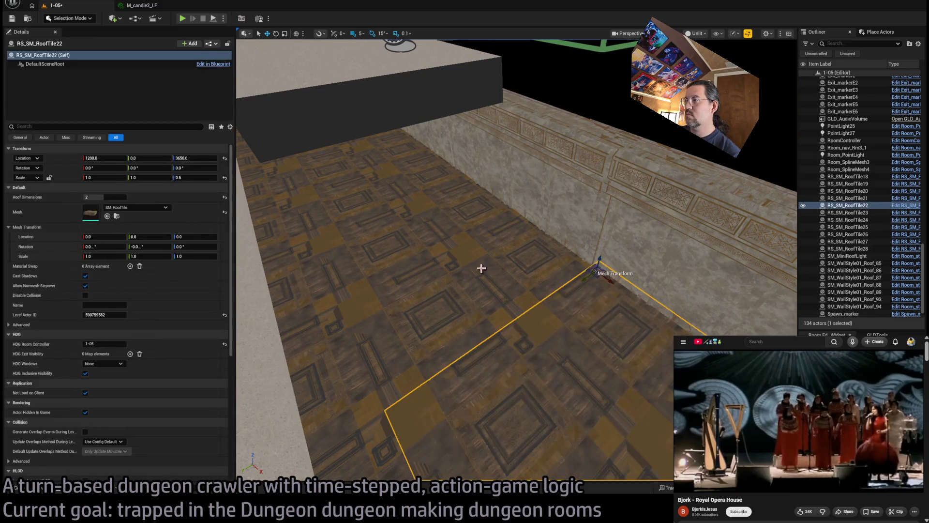
mouse_move(481, 266)
left_mouse_down()
mouse_move(435, 217)
mouse_move(503, 220)
mouse_move(591, 281)
left_mouse_up()
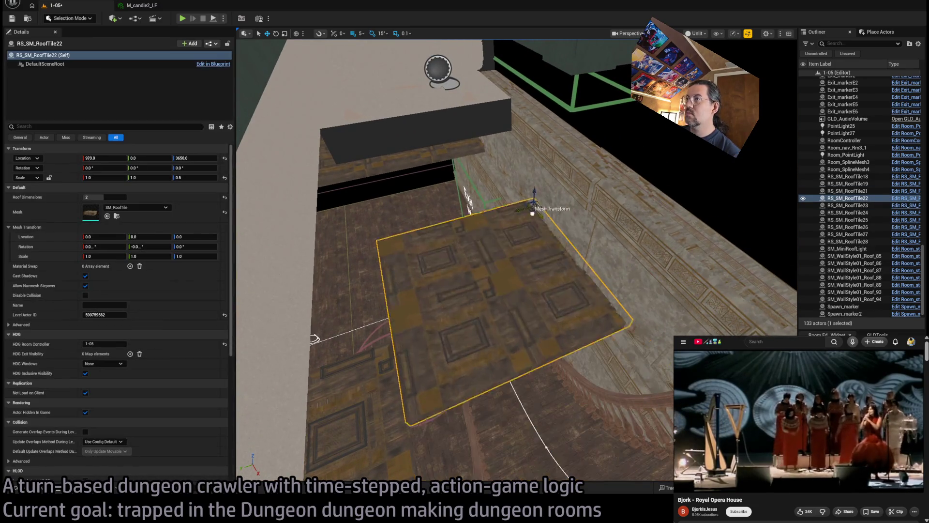
scroll(643, 329, "up", 10)
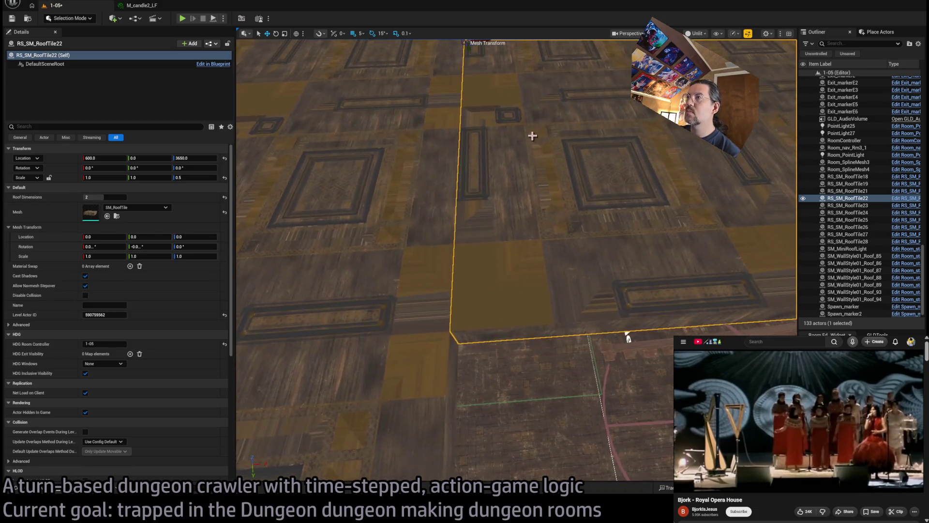
key("f")
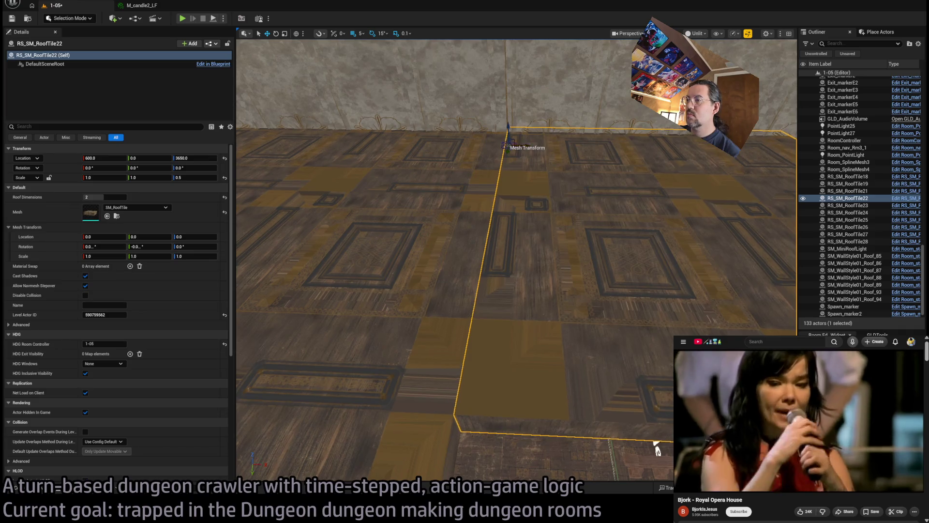
key("f")
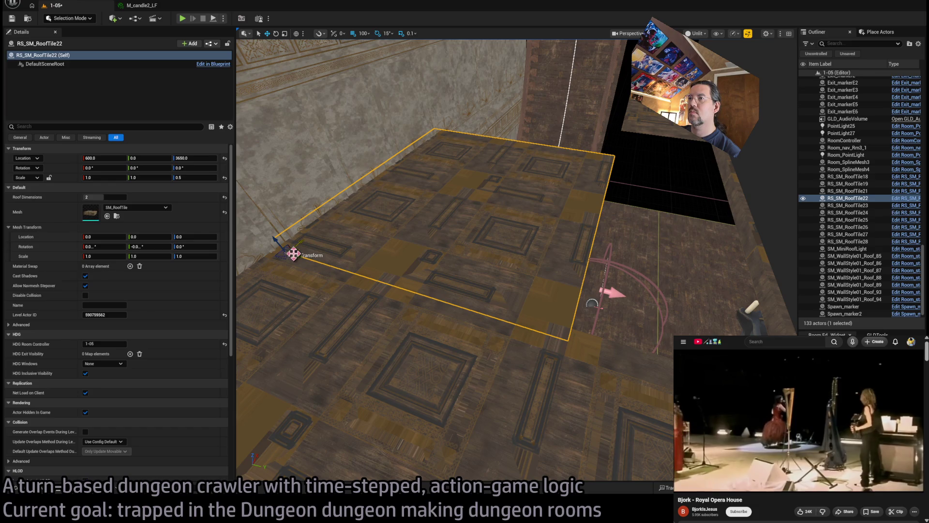
mouse_move(298, 256)
left_mouse_down()
mouse_move(616, 328)
mouse_move(580, 309)
left_mouse_up()
key("f")
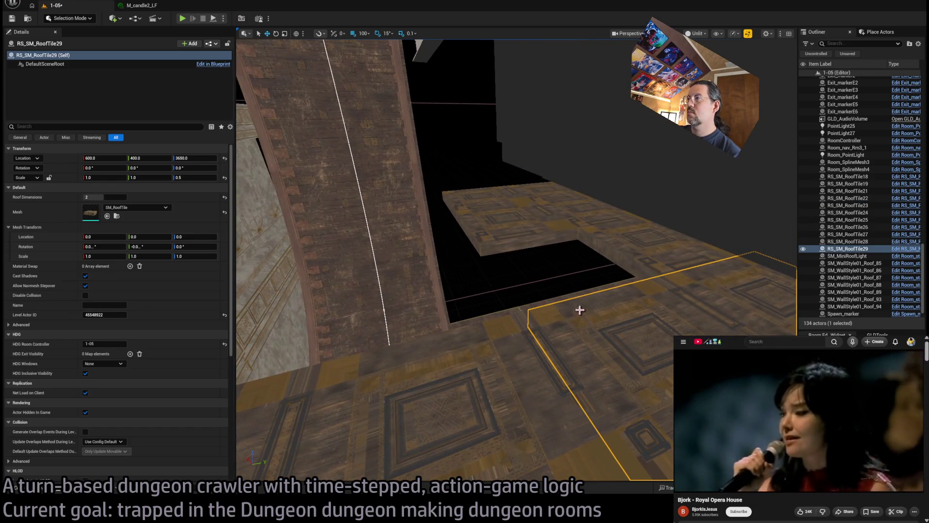
Step: Delete ceiling roof tiles RoofTile18, RoofTile19 and RoofTile21
left_click(501, 221)
left_click_drag(501, 220, 502, 220)
left_click(566, 196)
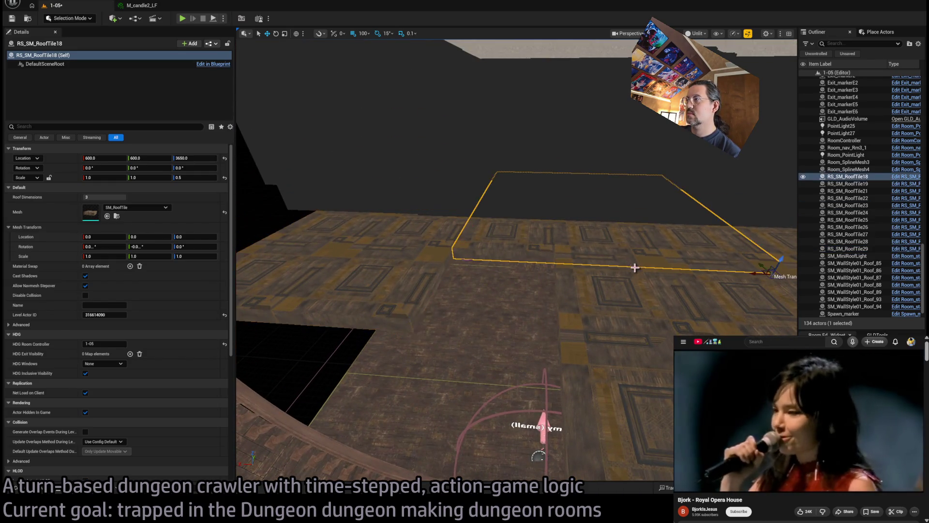
key("Delete")
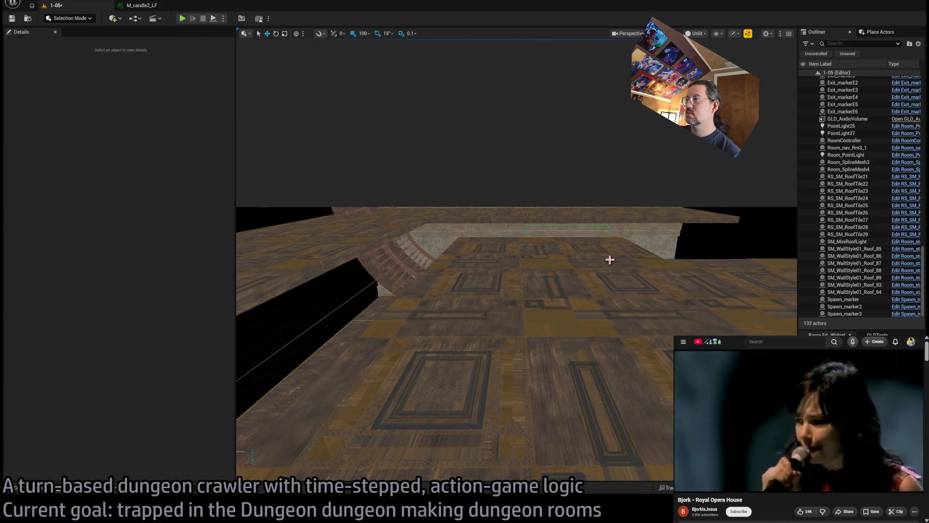
left_click(556, 286)
left_click(597, 332)
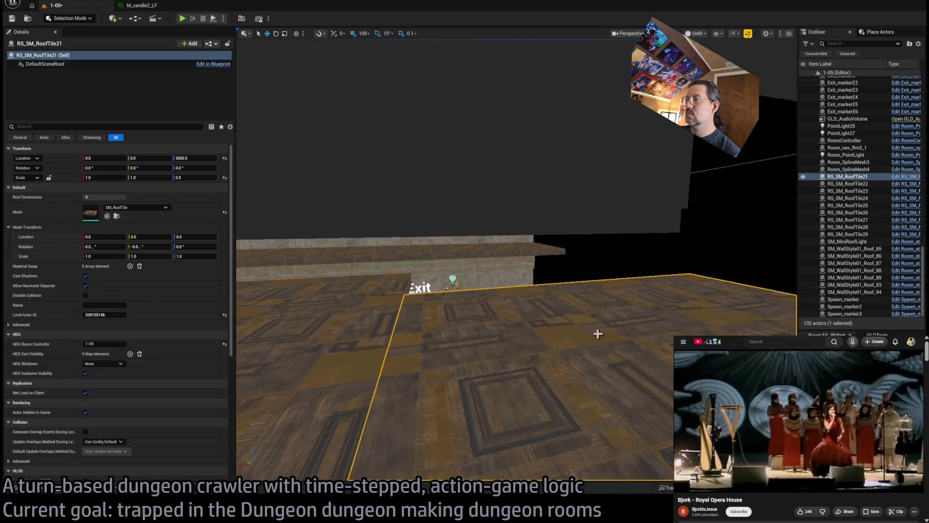
key("Delete")
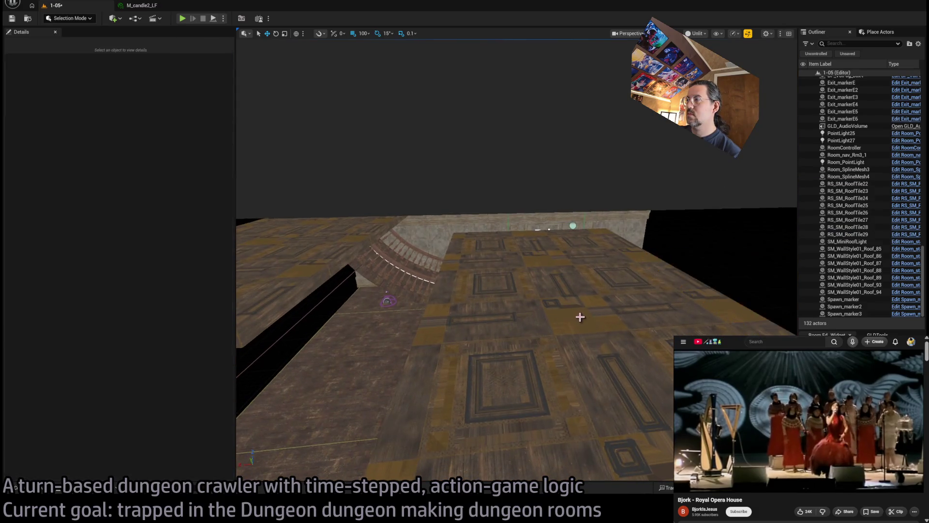
Step: Duplicate RoofTile22 and RoofTile29, sliding a RoofTile29 copy along the ceiling into the gap
left_click(438, 249)
left_click(438, 249, "ctrl")
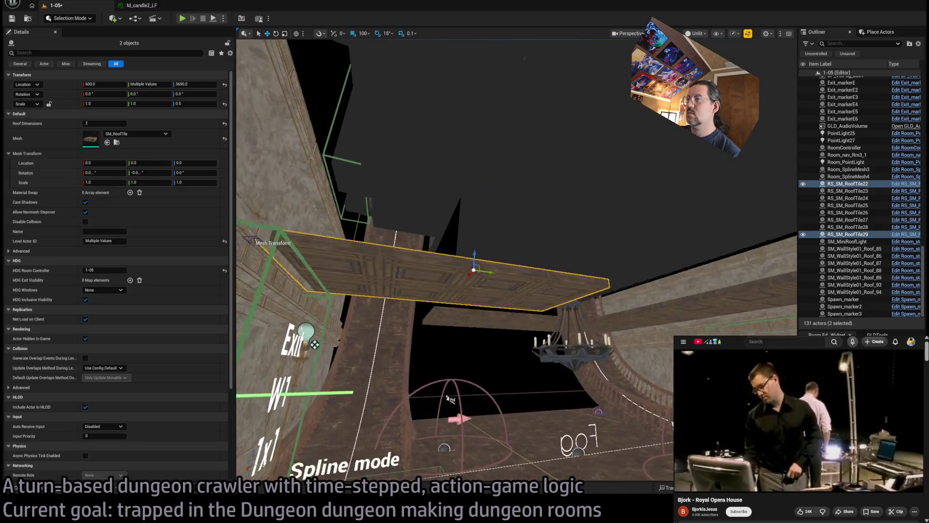
key("ctrl+d")
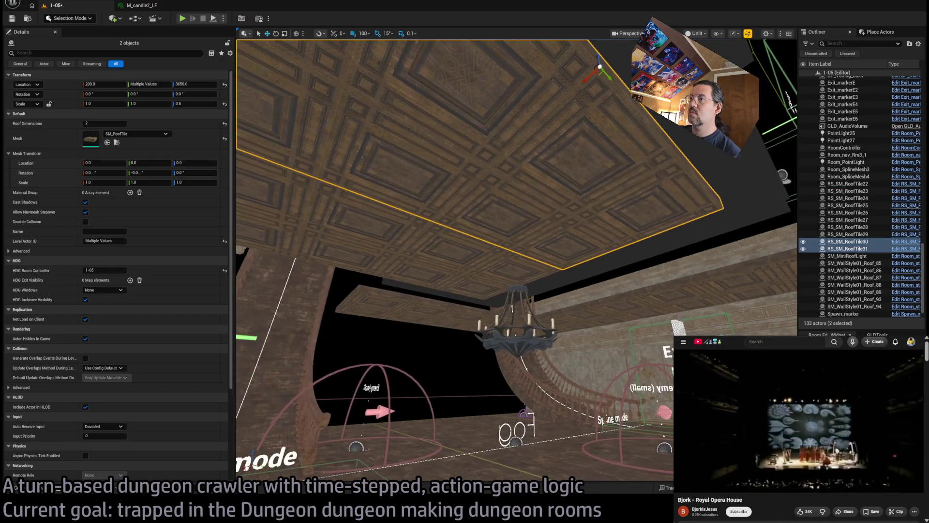
left_click(411, 246, "ctrl")
left_click(452, 213, "ctrl")
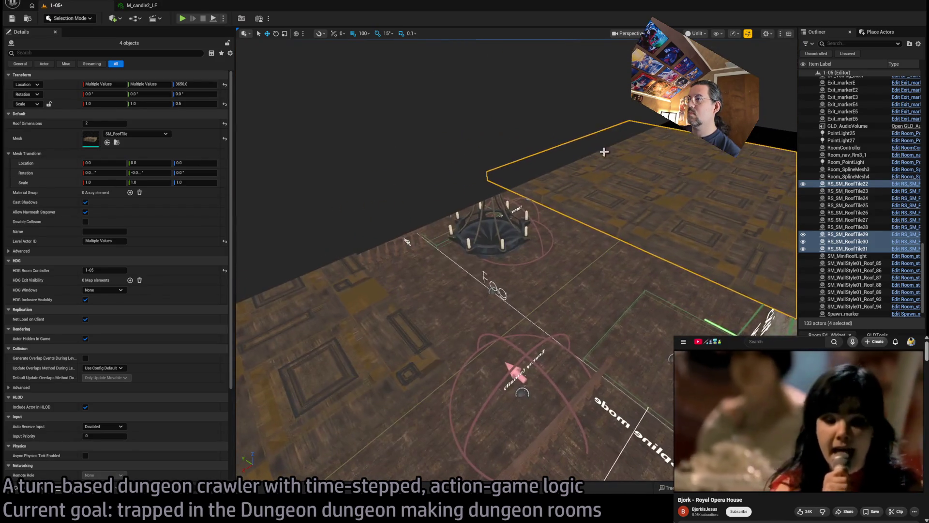
left_click(595, 213)
left_click_drag(686, 189, 618, 240, "alt")
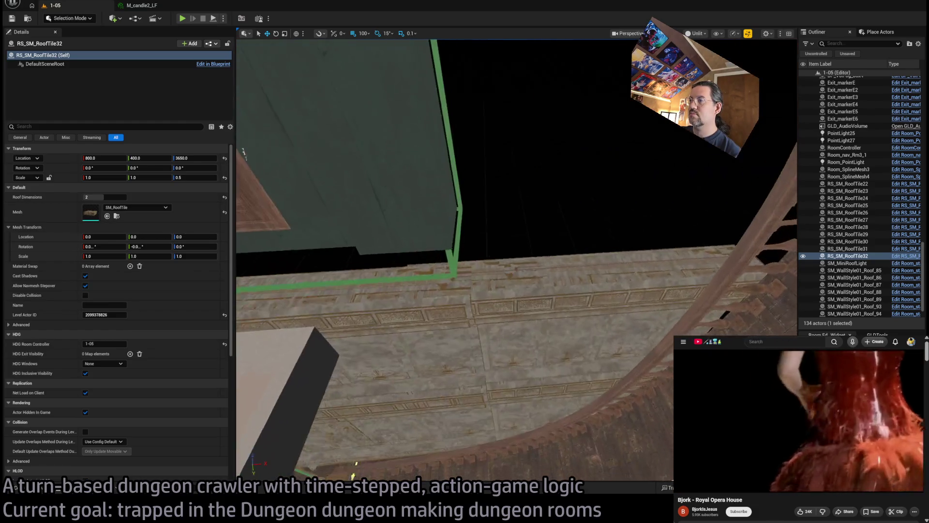
left_click(553, 301)
Step: Delete only the Room_wall_jank1 patch panel, restoring Room_wall_jank2 after a trial delete
left_click(553, 371, "ctrl")
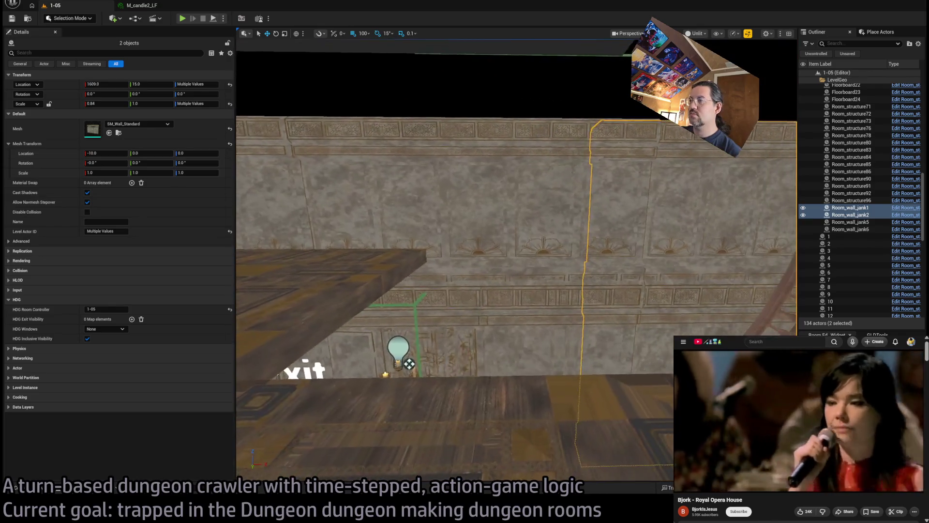
key("Right")
key("Delete")
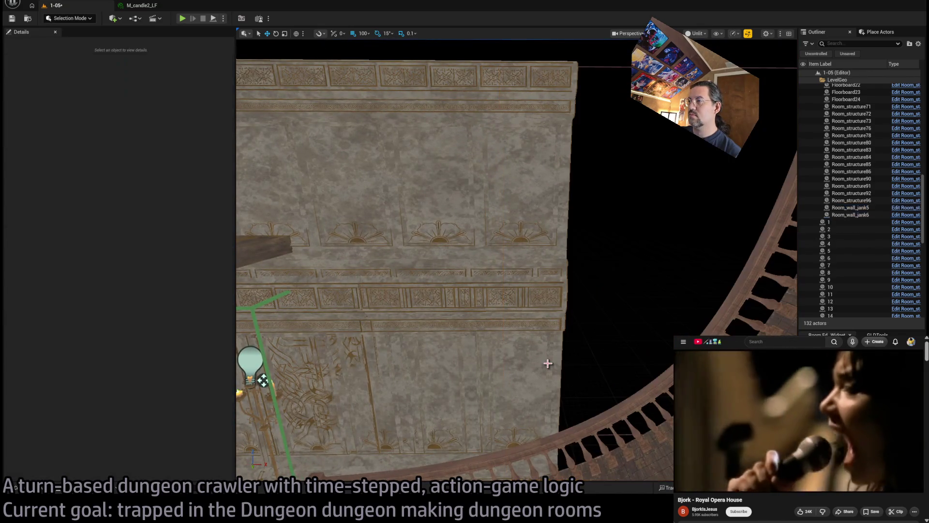
key("ctrl+z")
left_click(527, 259)
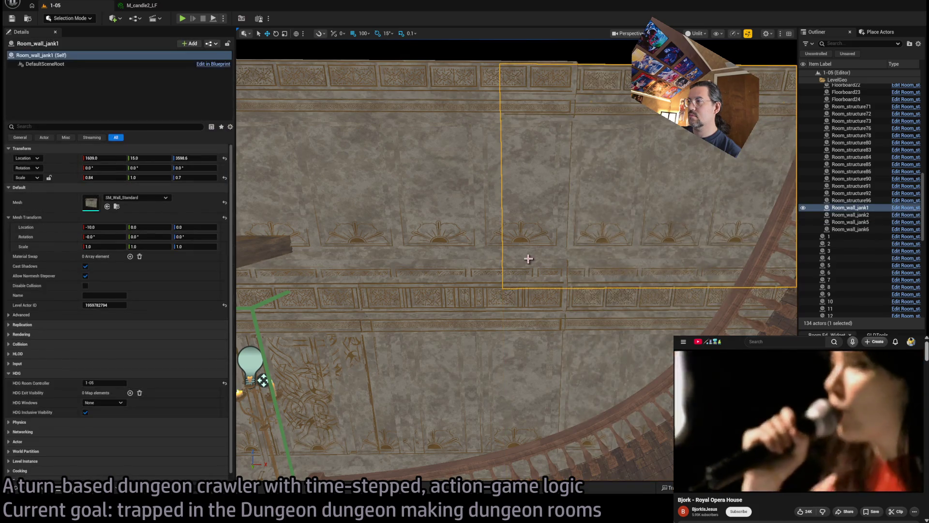
key("Delete")
Step: Duplicate the exit door wall 400 units along X as SM_WoodenFloor_136
left_click_drag(591, 291, 591, 292)
left_click_drag(436, 324, 432, 297)
left_click(435, 324)
left_click_drag(349, 177, 600, 107)
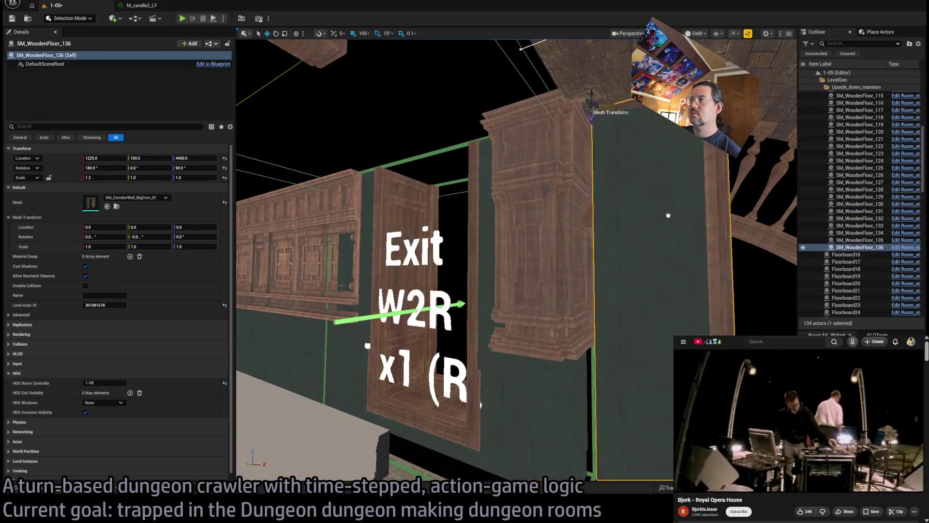
Step: Swap the door wall copy's mesh for the SM_RoomStyle01_WallLibrary_02 bookshelf wall
left_click_drag(602, 221, 237, 368)
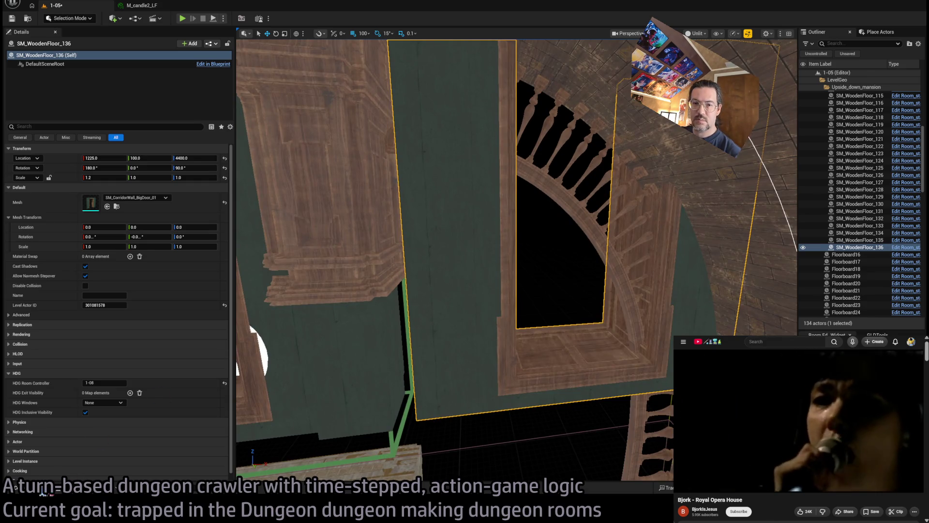
left_click(43, 493)
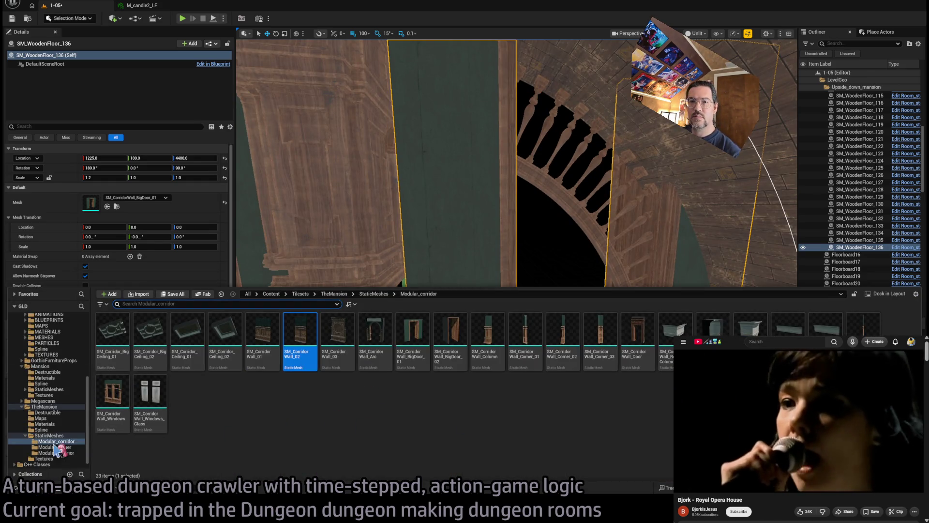
left_click(48, 435)
scroll(606, 371, "down", 5)
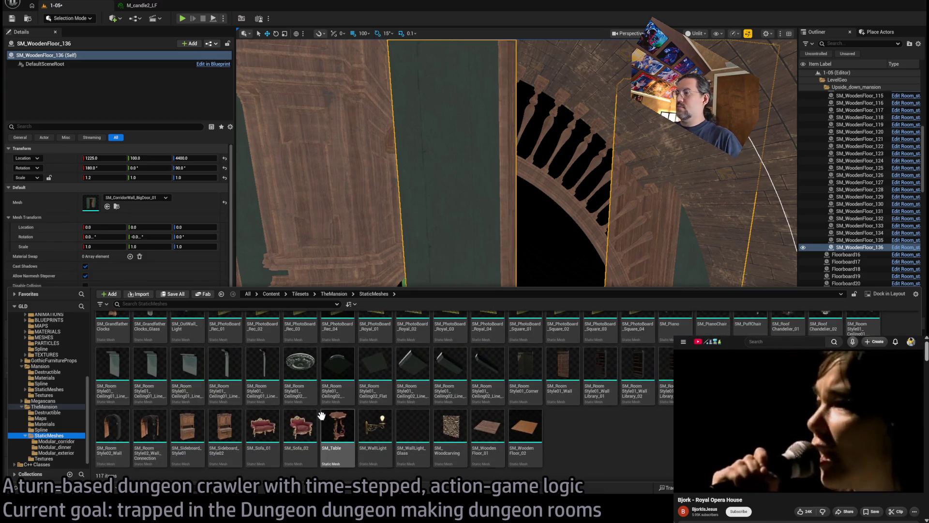
left_click(575, 386)
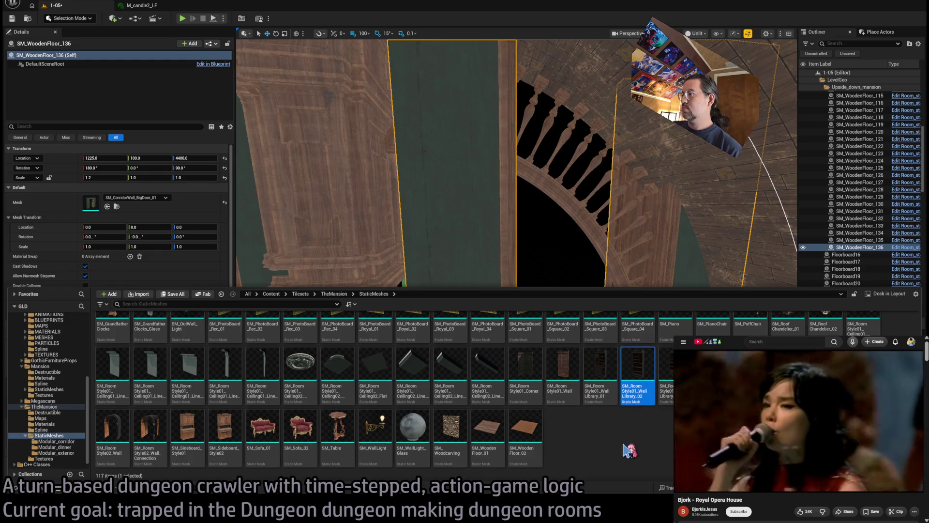
key("ctrl+space")
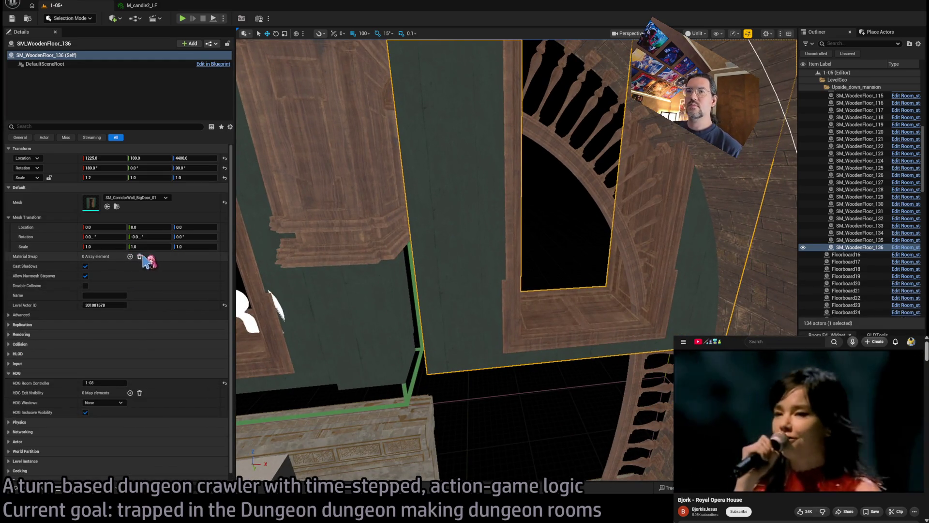
left_click_drag(111, 210, 113, 209)
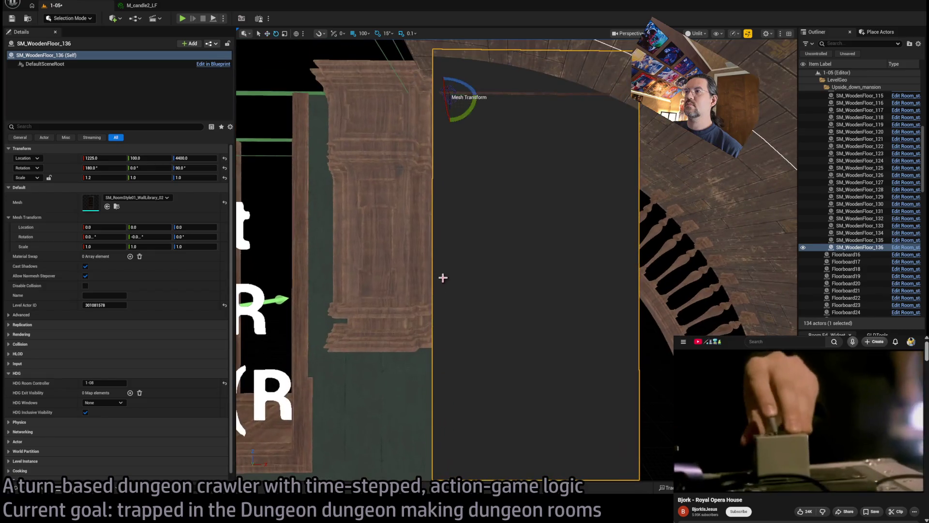
Step: Rotate the bookshelf wall 180°, then shift it 50 units in Y and 50 back along X
mouse_move(470, 97)
left_mouse_down()
mouse_move(436, 95)
mouse_move(614, 94)
left_mouse_up()
key("w")
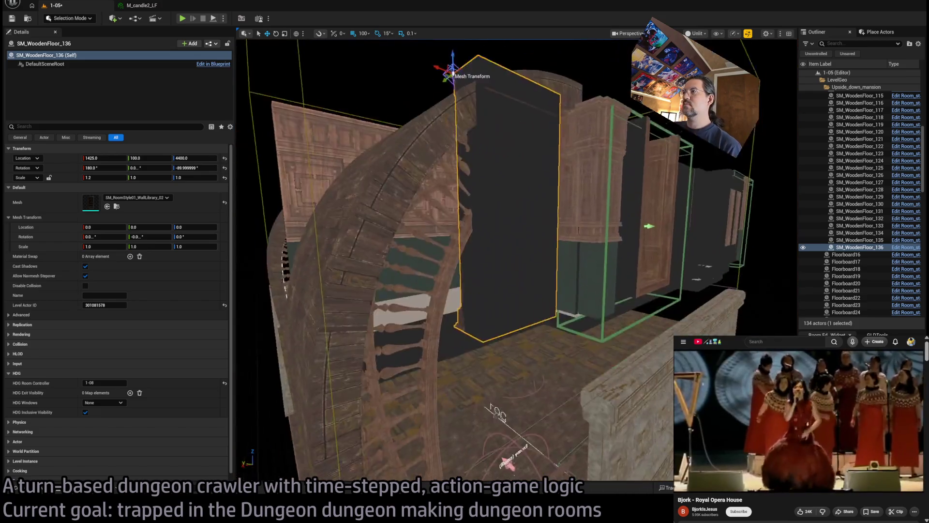
mouse_move(491, 276)
left_mouse_down()
mouse_move(484, 218)
mouse_move(490, 276)
mouse_move(499, 280)
mouse_move(473, 281)
left_mouse_up()
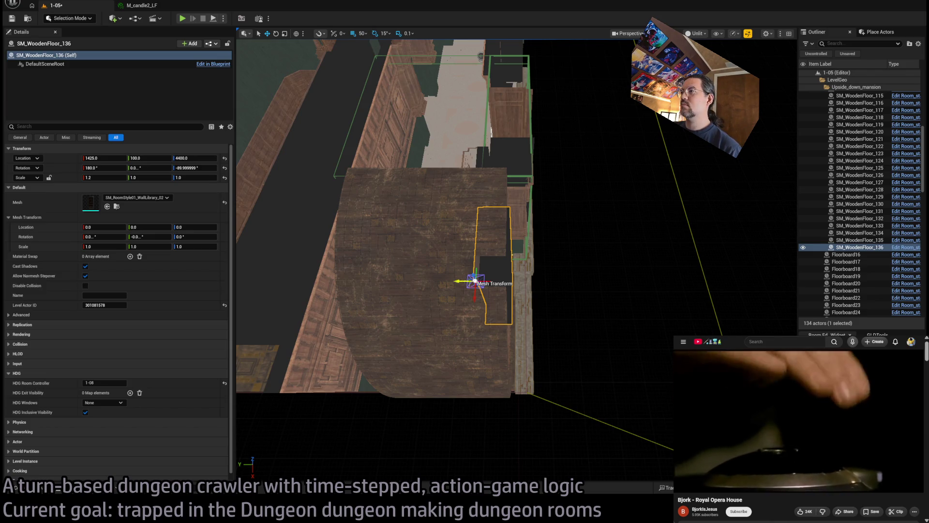
left_click_drag(475, 280, 525, 271)
scroll(524, 271, "up", 6)
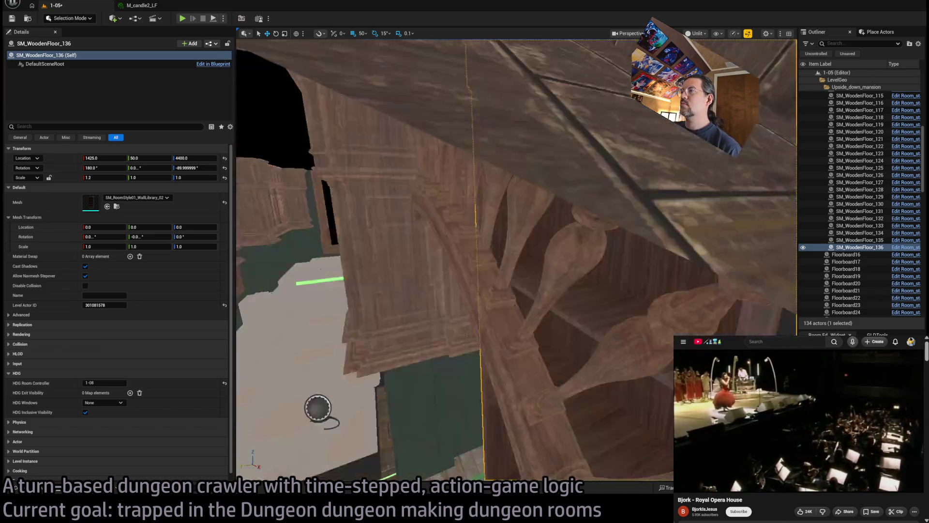
scroll(579, 218, "down", 6)
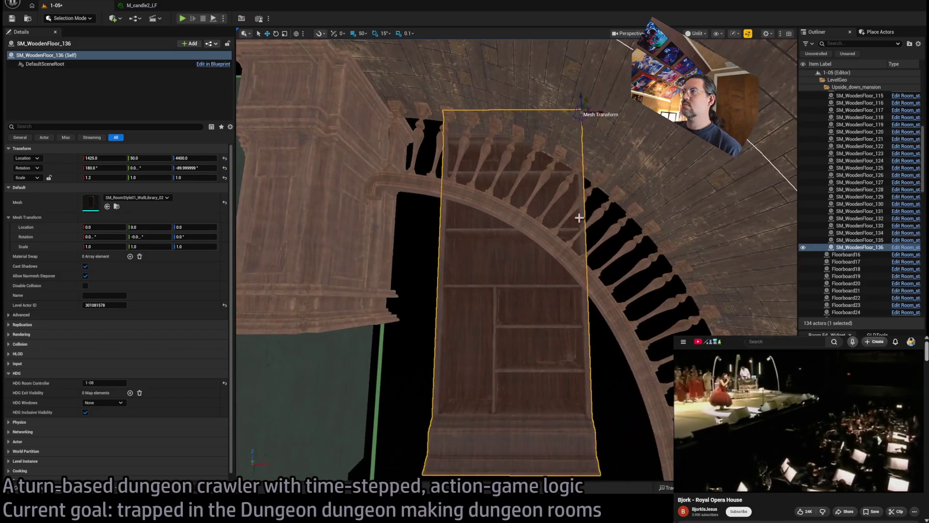
mouse_move(578, 115)
left_mouse_down()
mouse_move(549, 118)
mouse_move(641, 125)
mouse_move(491, 121)
mouse_move(503, 126)
left_mouse_up()
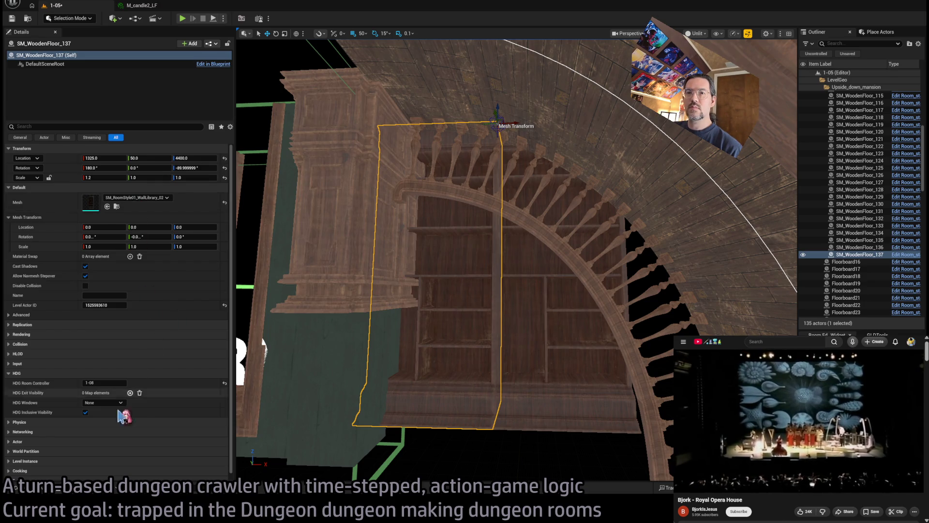
Step: Make the copy a plain SM_RoomStyle01_Wall, rotated 90° and nudged 20 units along X
left_click(46, 490)
left_click(563, 366)
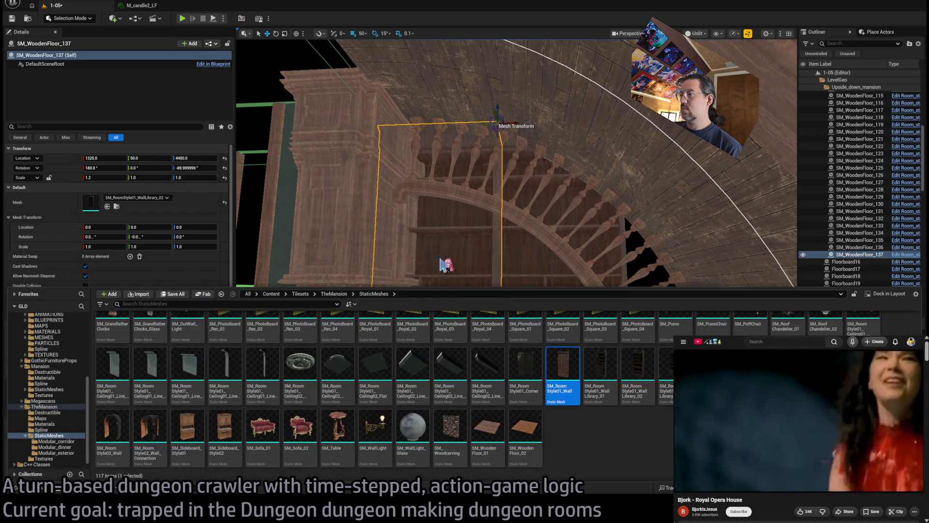
left_click(107, 206)
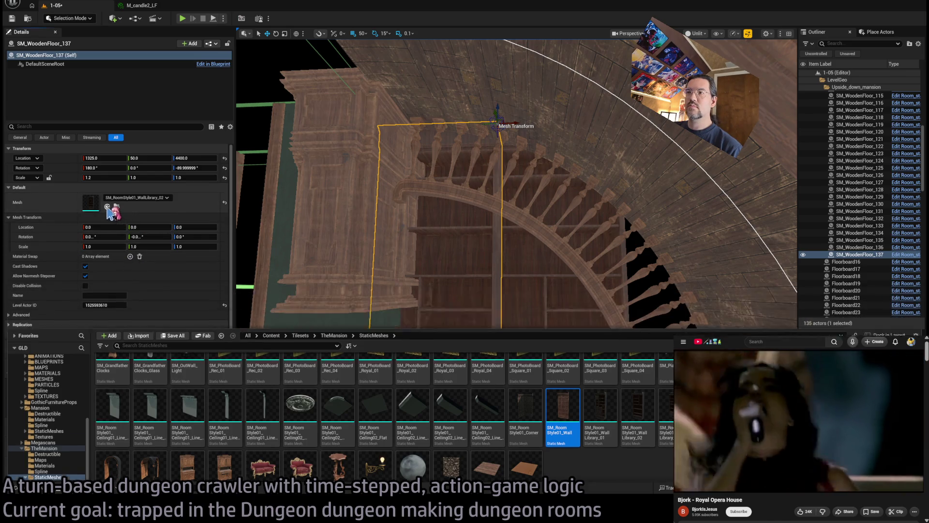
mouse_move(519, 115)
left_mouse_down()
mouse_move(503, 142)
mouse_move(372, 141)
left_mouse_up()
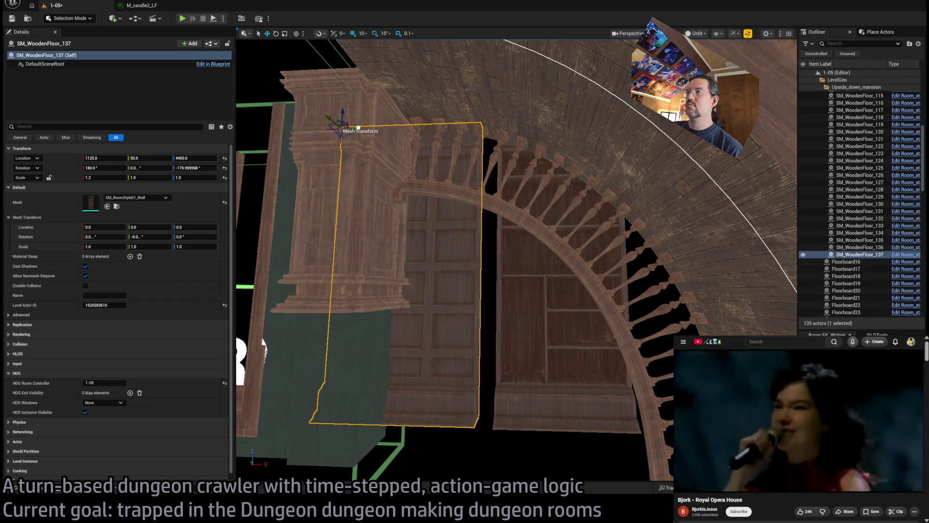
left_click_drag(358, 127, 385, 128)
scroll(385, 128, "up", 3)
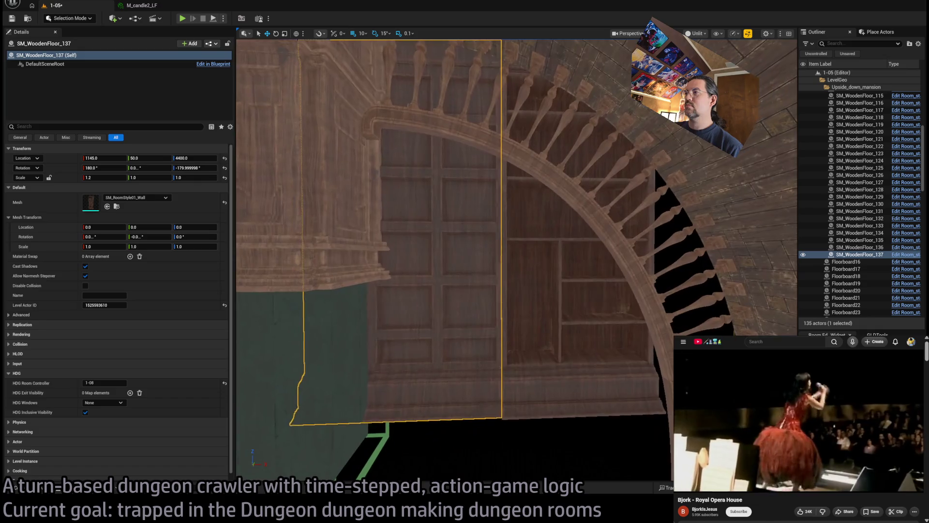
Step: Inspect the first bookshelf wall from above and select the roof-edge wall piece '1'
left_click(608, 338)
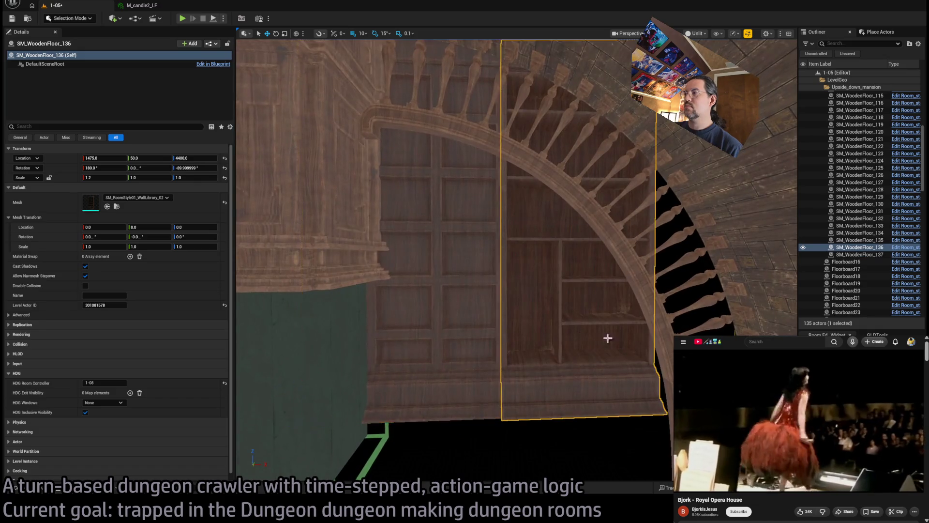
scroll(607, 338, "down", 10)
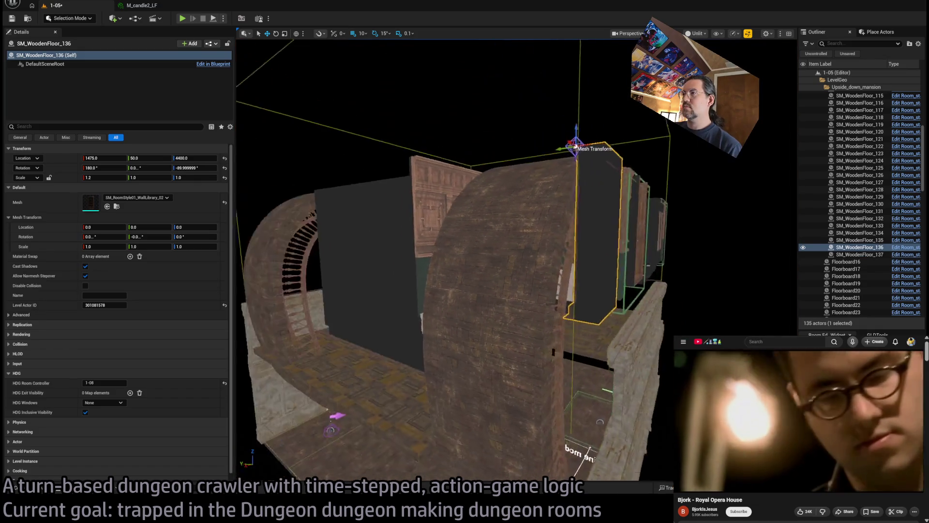
left_click_drag(533, 173, 409, 159)
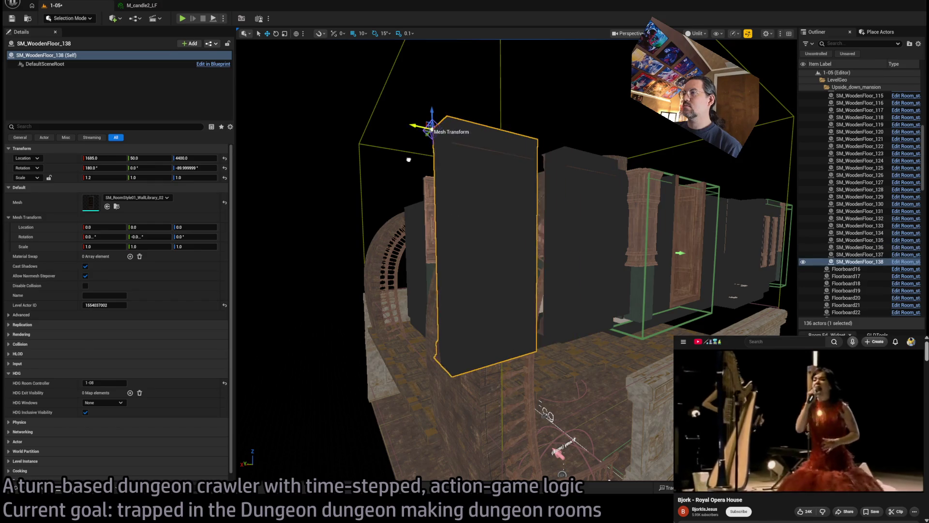
left_click_drag(513, 213, 512, 213)
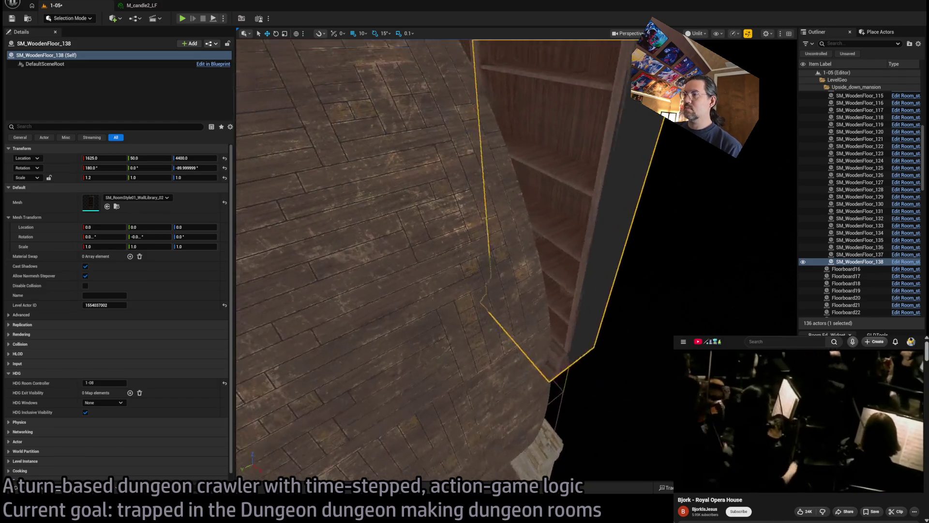
left_click_drag(513, 213, 512, 213)
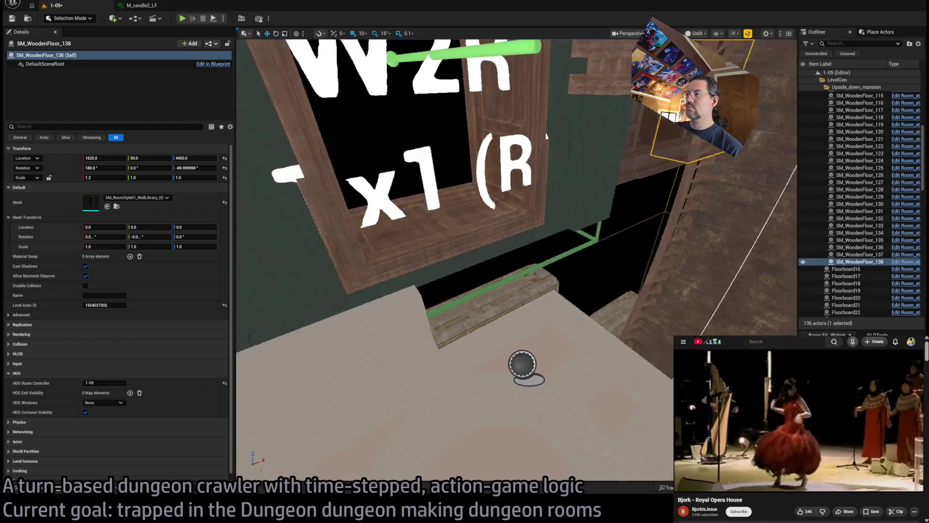
left_click(520, 250)
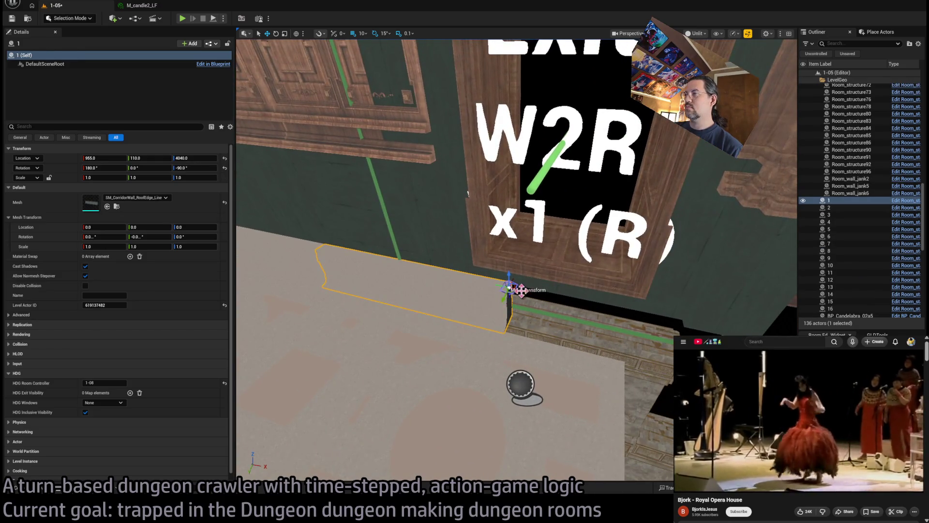
Step: Duplicate wall piece 1 along X, then duplicate the upper library wall piece lower down
left_click_drag(520, 290, 649, 317, "alt")
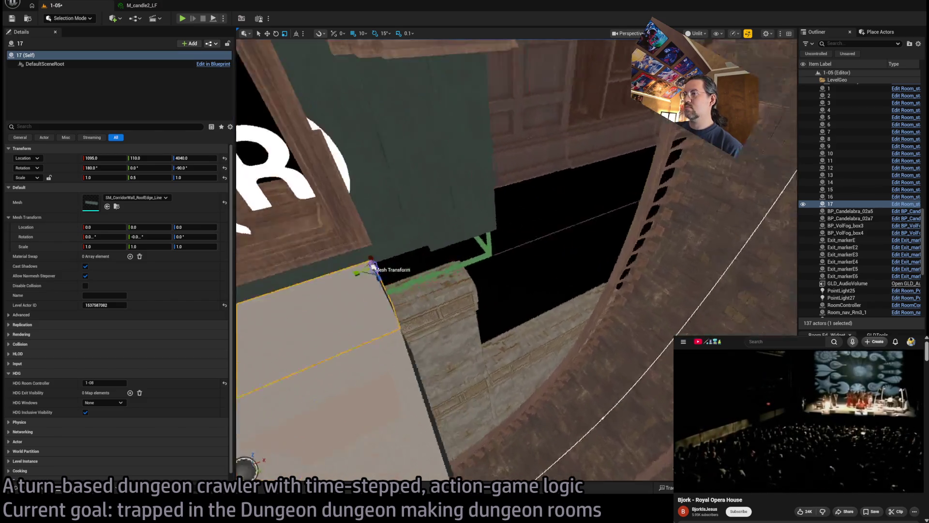
left_click_drag(373, 268, 373, 268)
left_click_drag(461, 160, 460, 160)
left_click(629, 217)
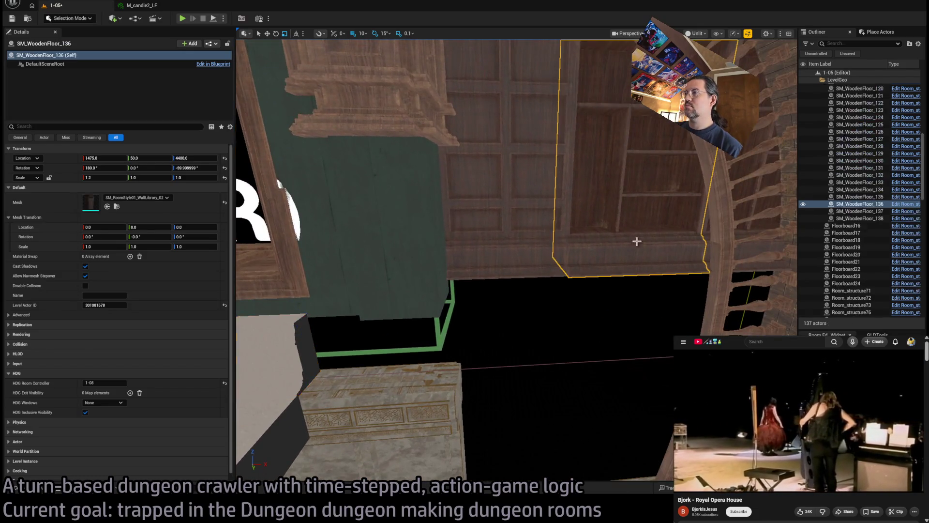
left_click(556, 239, "ctrl")
left_click_drag(555, 238, 570, 246)
left_click(630, 263)
left_click_drag(630, 262, 634, 224)
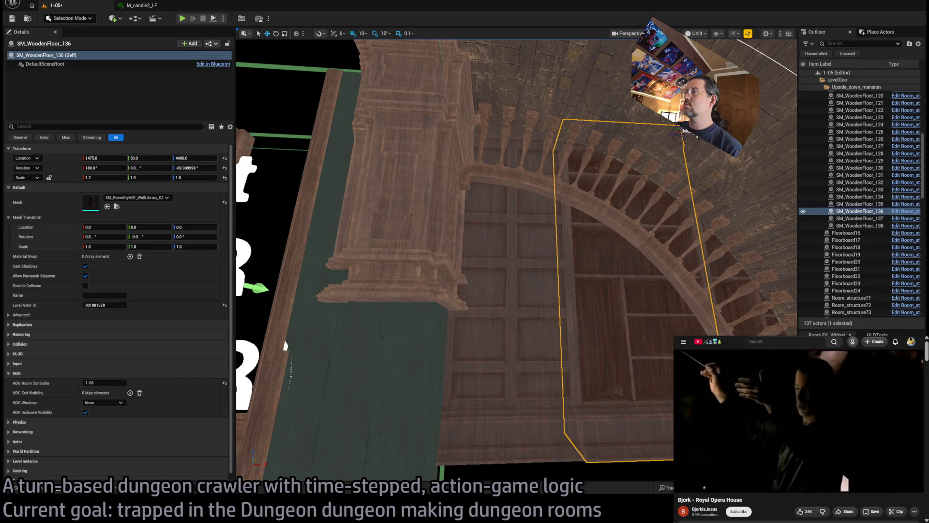
mouse_move(678, 128)
left_mouse_down()
mouse_move(716, 316)
mouse_move(705, 286)
left_mouse_up()
Step: Set the upper wall pieces' X scale back to 1.0
left_click_drag(564, 216, 565, 217)
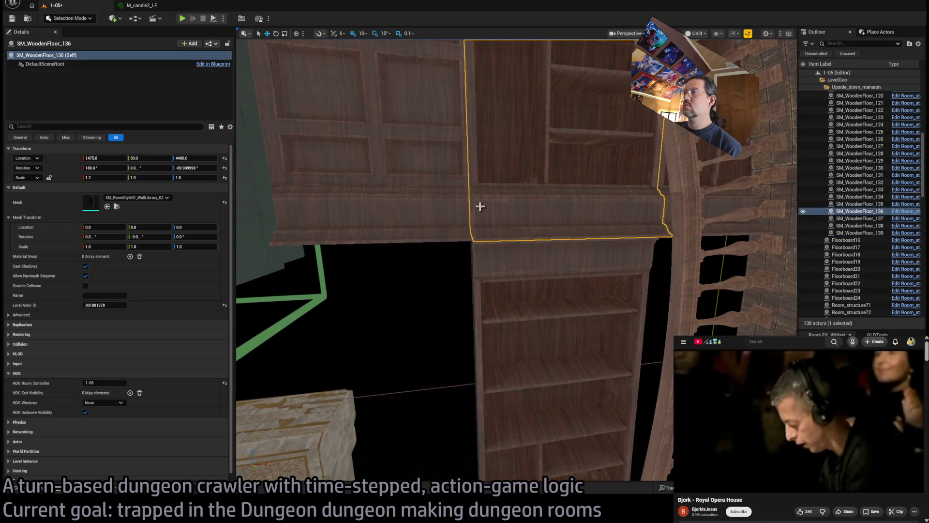
left_click(622, 213)
left_click_drag(295, 147, 307, 146)
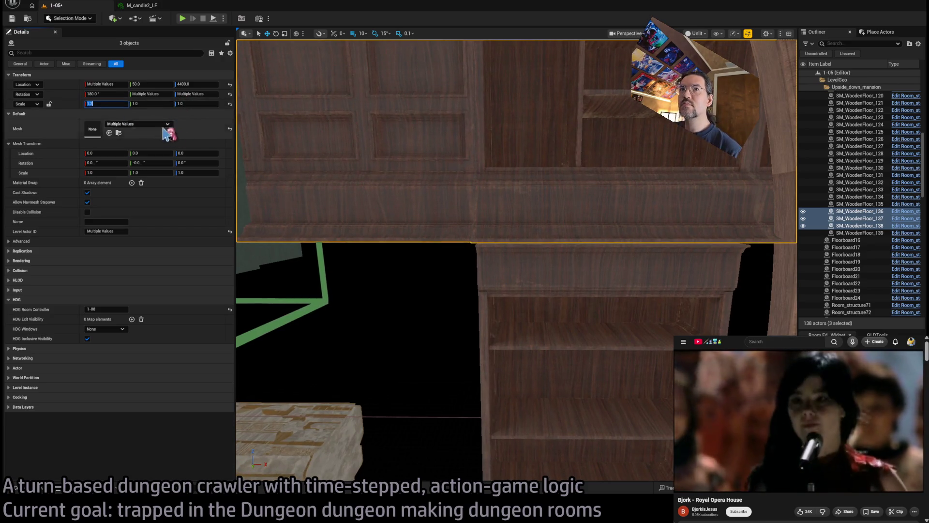
key("ctrl+z")
scroll(276, 174, "up", 3)
scroll(275, 174, "down", 5)
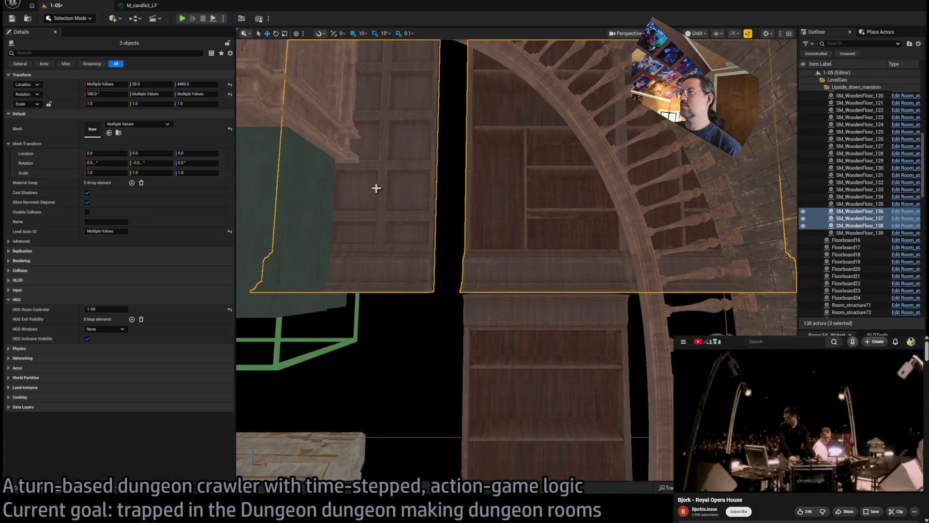
Step: Shift SM_WoodenFloor_137 sideways to close the gap and give three wall pieces Z scale 1.01
left_click(398, 243)
key("f")
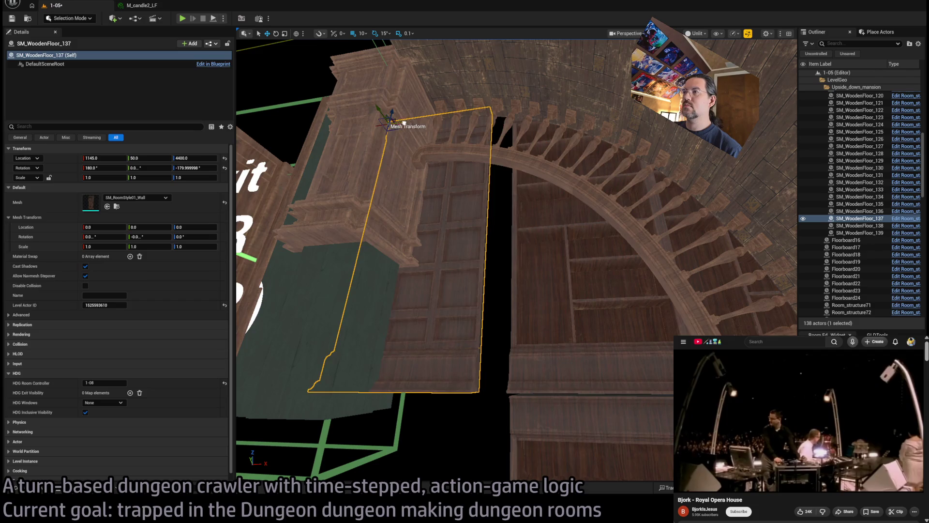
left_click_drag(404, 123, 414, 121)
scroll(414, 121, "up", 5)
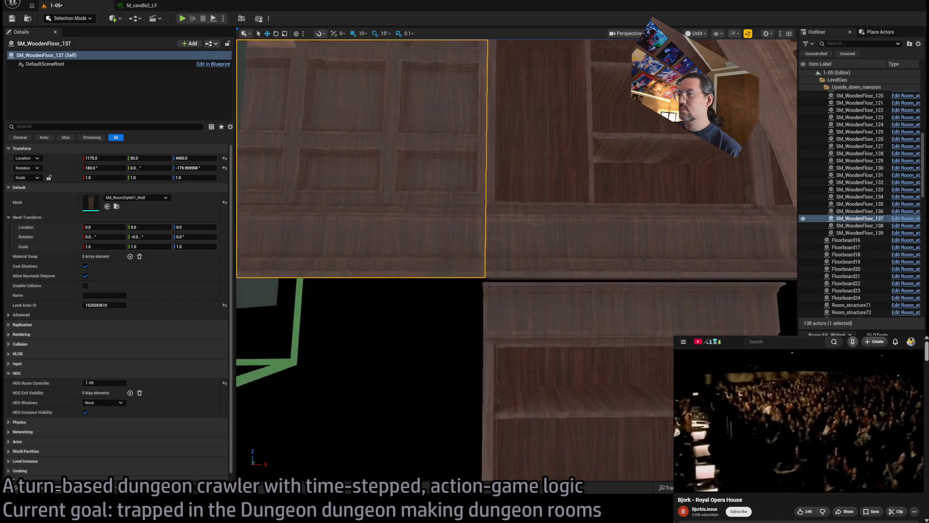
scroll(499, 307, "down", 1)
left_click(520, 224, "ctrl")
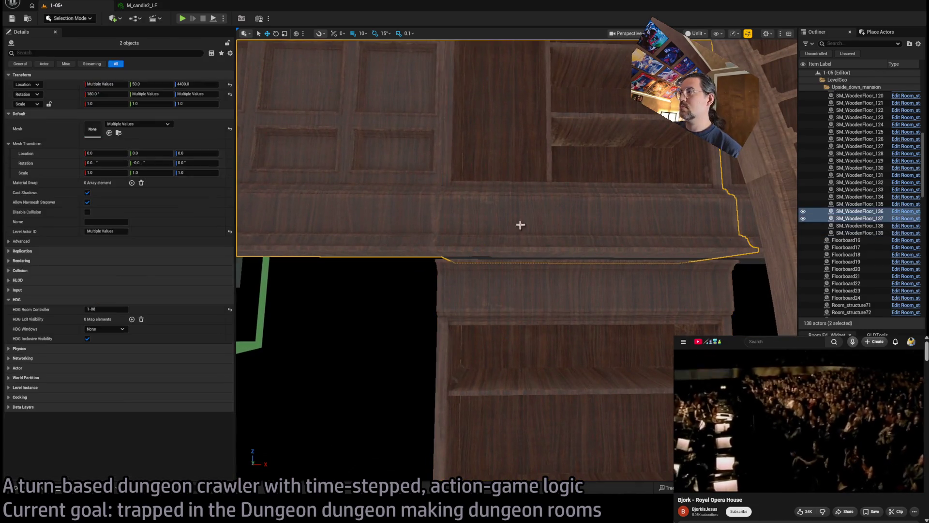
left_click(750, 227, "ctrl")
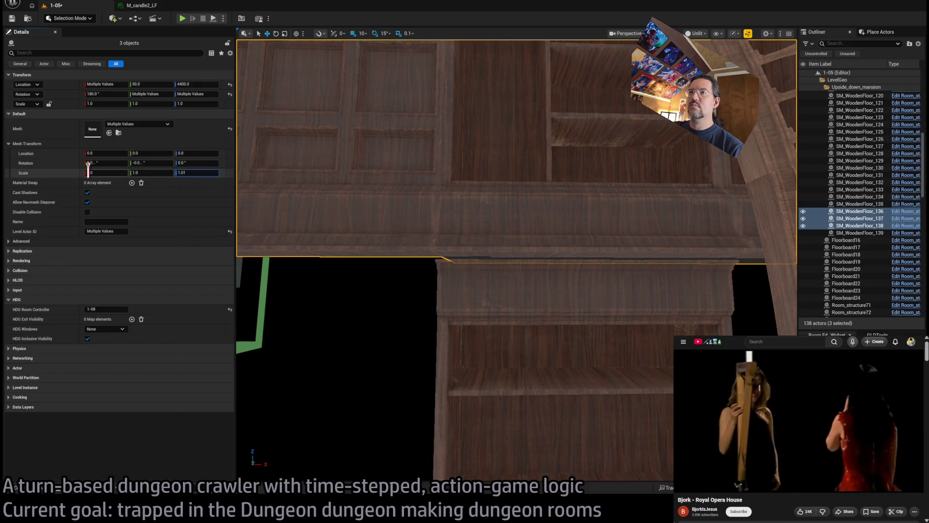
key("Return")
Step: Move the lower bookshelf left so it sits under the upper wall
scroll(365, 286, "up", 3)
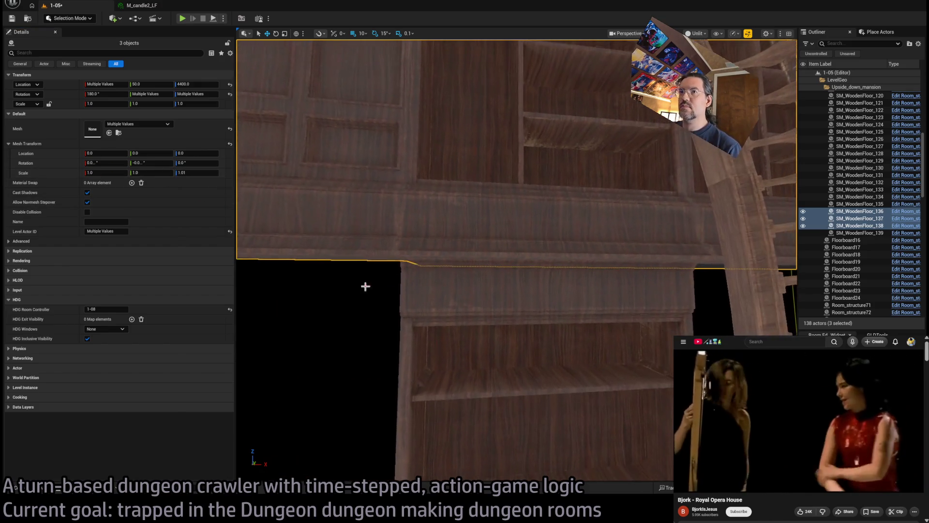
left_click(416, 300)
scroll(279, 197, "down", 2)
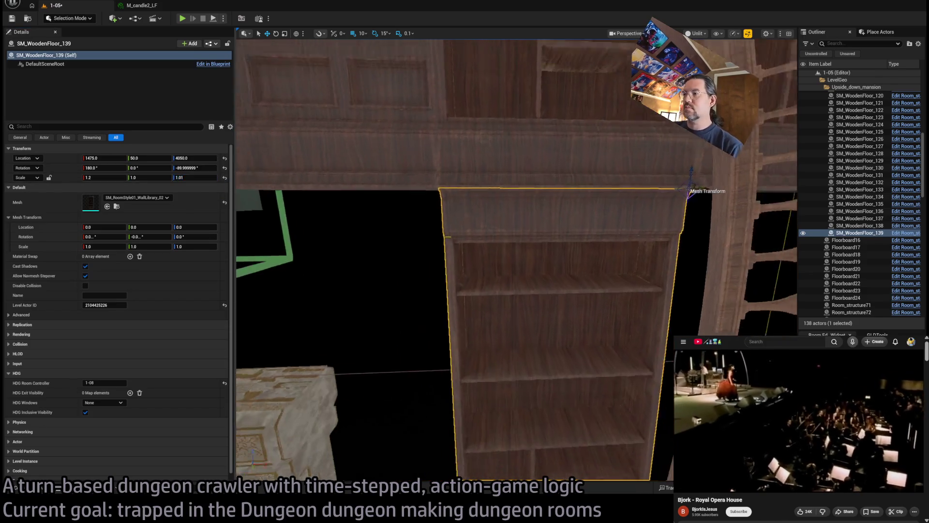
scroll(472, 263, "down", 2)
scroll(473, 263, "down", 3)
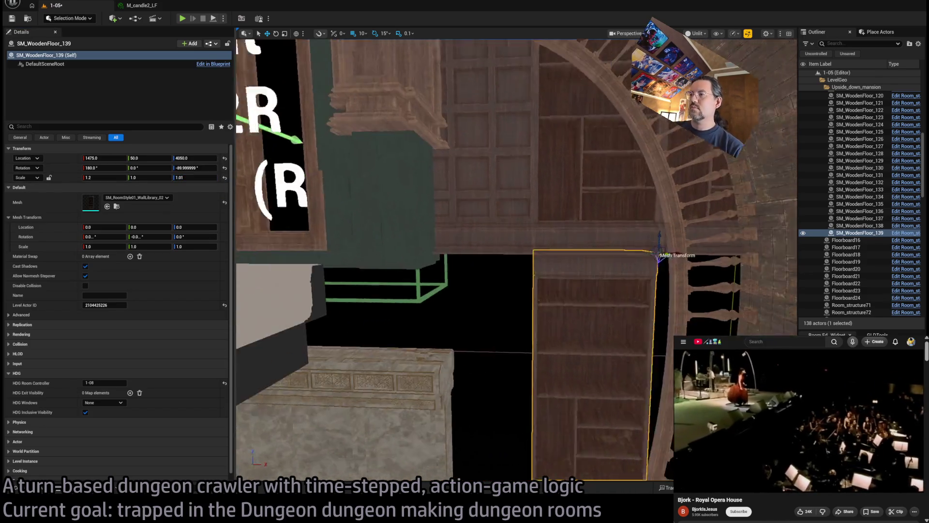
left_click_drag(512, 257, 493, 232)
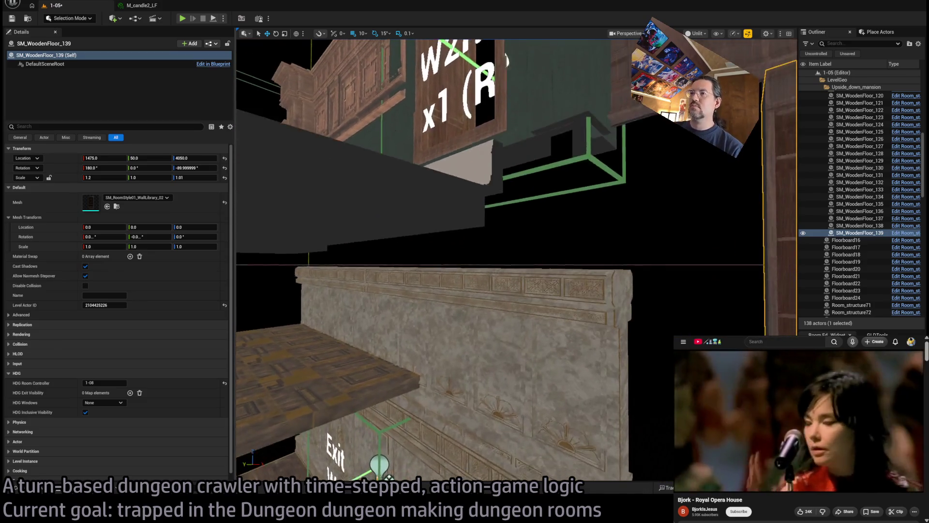
key("f")
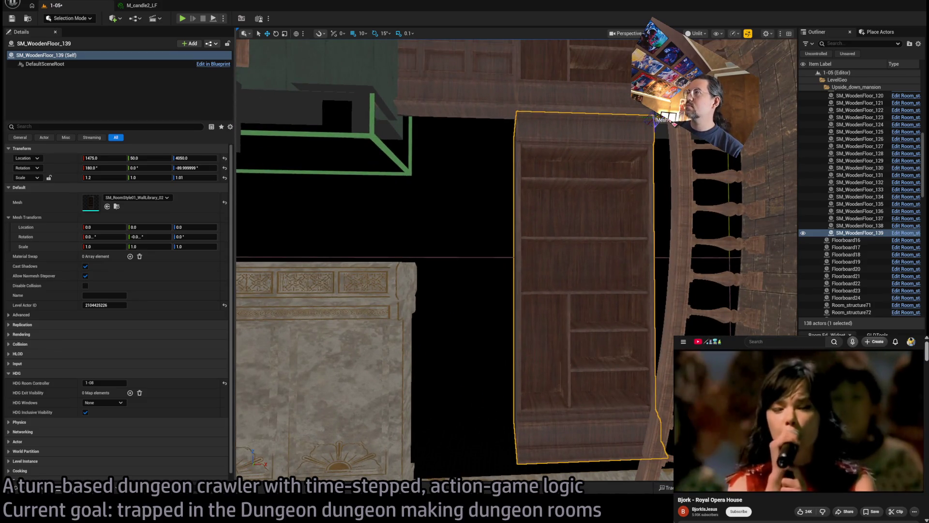
left_click_drag(673, 141, 558, 131)
left_click_drag(573, 191, 574, 186)
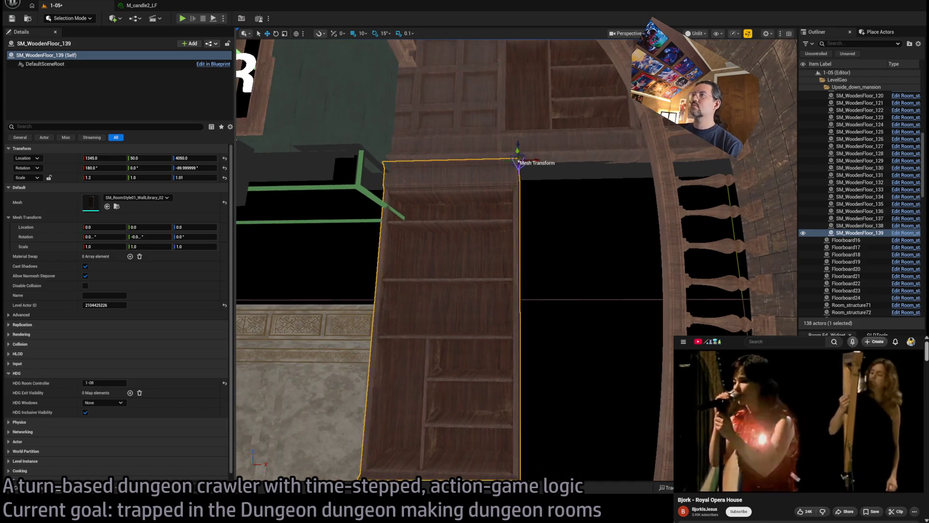
Step: Copy the lower bookshelf to its right and make the middle one the SM_RoomStyle01_WallLibrary_03 cabinet
left_click_drag(531, 159, 710, 167, "alt")
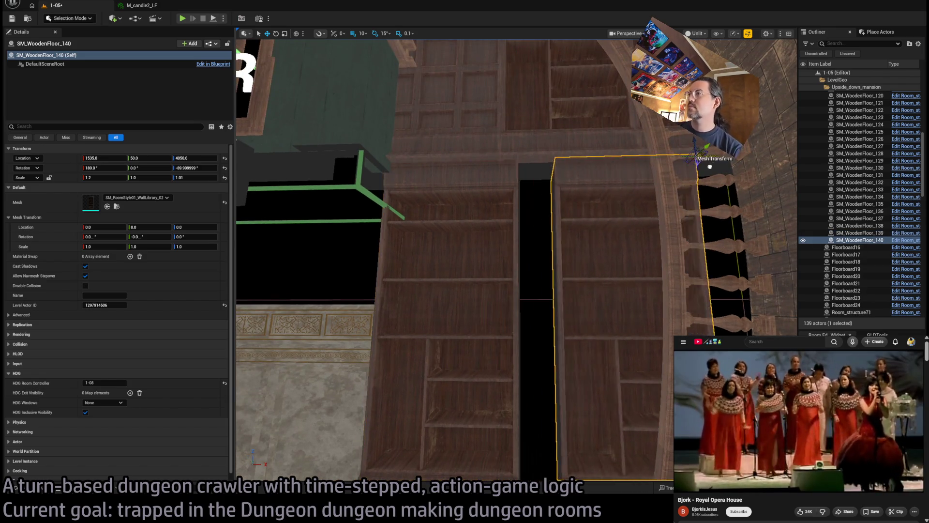
left_click_drag(660, 183, 661, 184)
mouse_move(439, 160)
left_mouse_down()
mouse_move(534, 160)
mouse_move(522, 133)
mouse_move(547, 146)
left_mouse_up()
left_click_drag(447, 249, 446, 248)
left_click(447, 249)
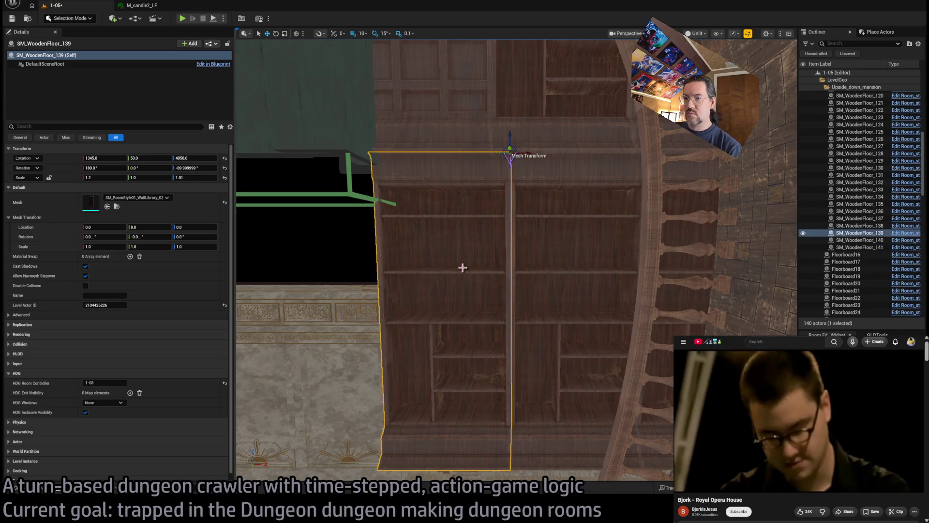
key("Right")
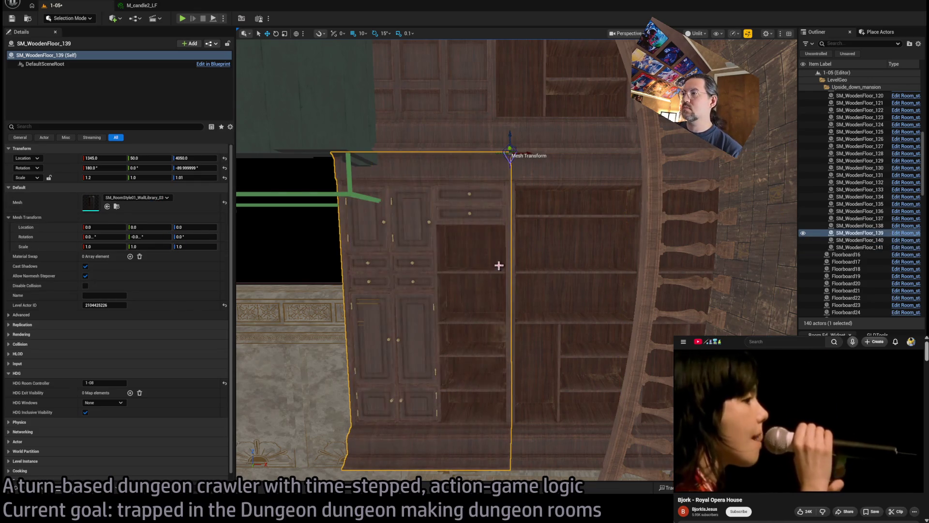
left_click(558, 296)
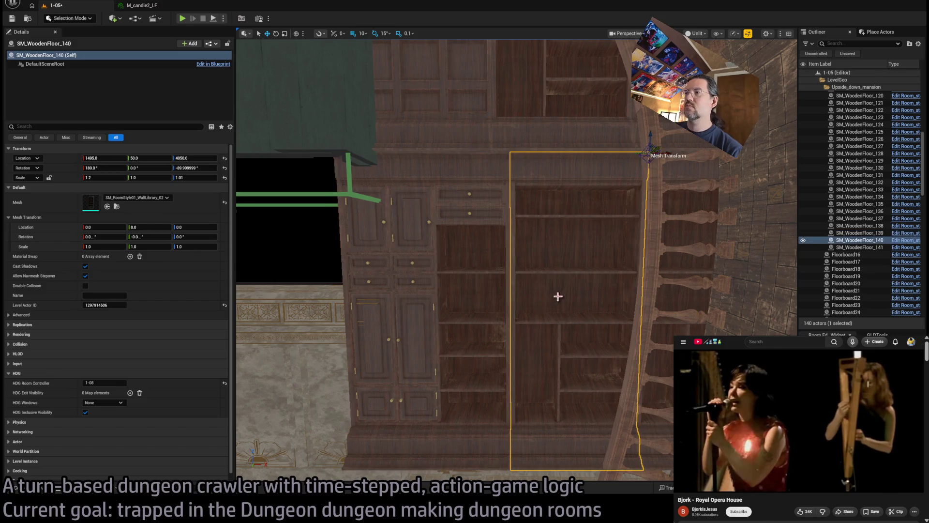
key("ctrl+z")
key("ctrl+z")
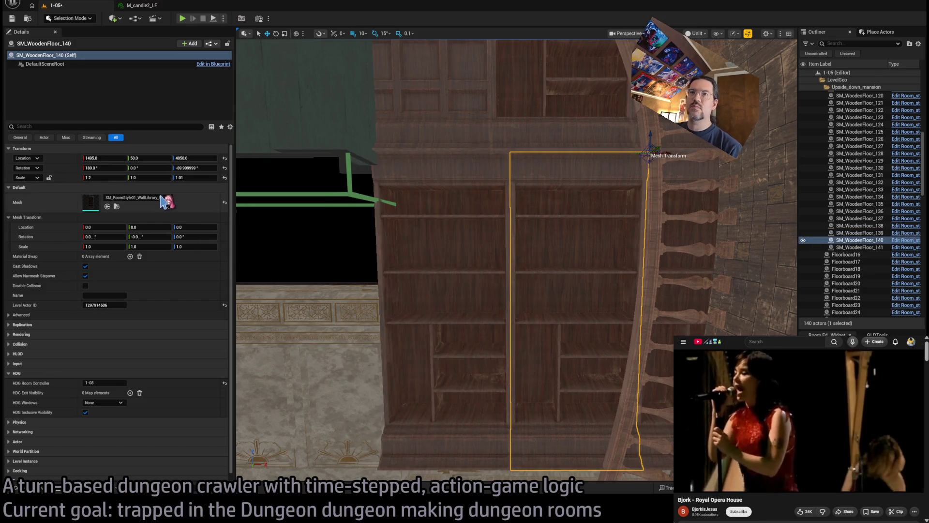
key("ctrl+y")
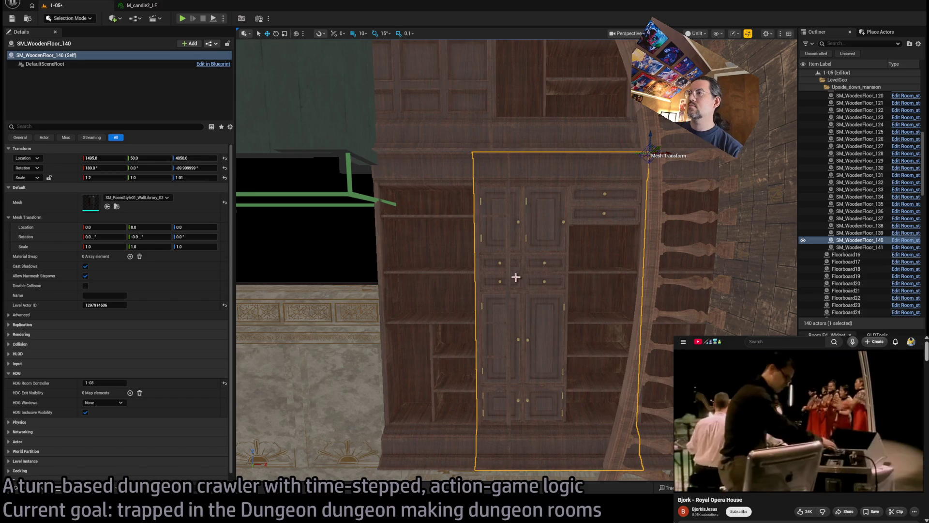
Step: Select the right and middle lower bookshelves, then frame upper wall piece SM_WoodenFloor_138
left_click(686, 257)
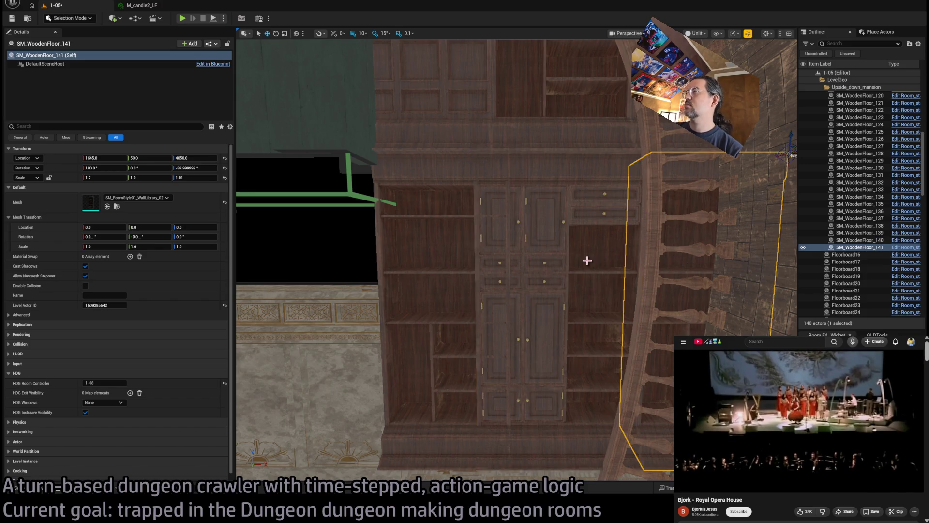
left_click(587, 260, "ctrl")
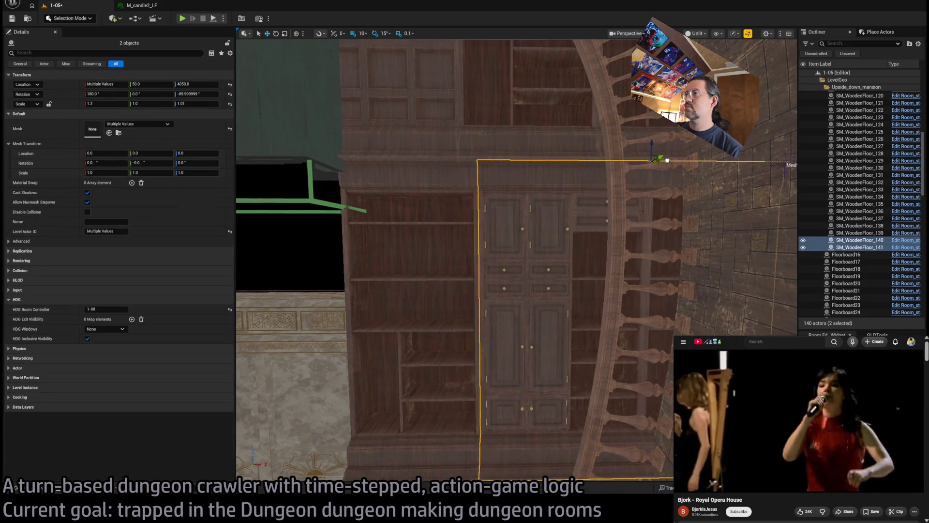
left_click_drag(644, 262, 644, 236)
left_click(646, 237)
key("f")
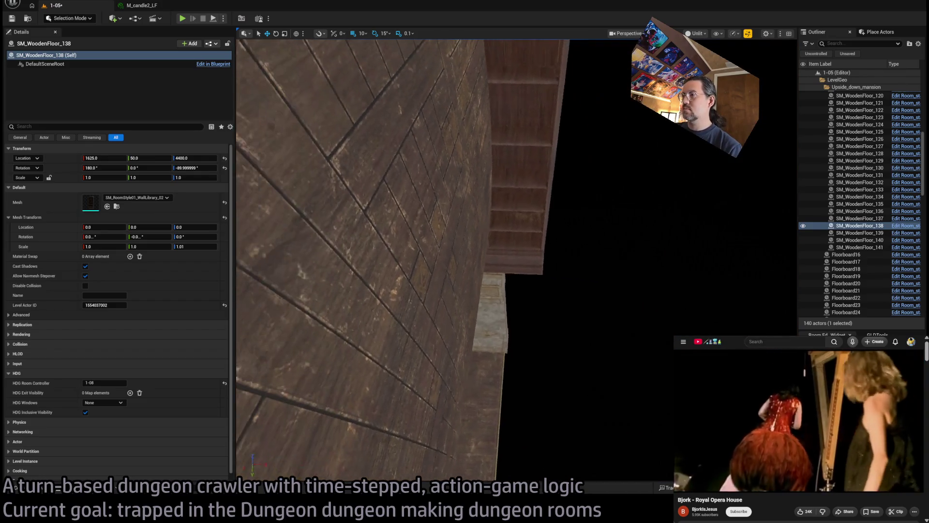
Step: Scale SM_WoodenFloor_141 to Y 0.5 and move it to X 1610 against the balcony arch
left_click(557, 165)
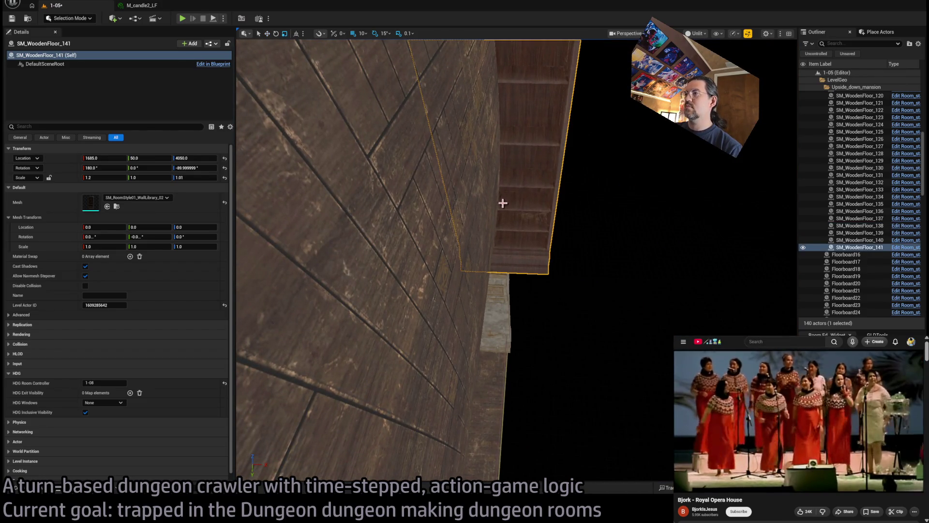
scroll(503, 204, "down", 3)
key("e")
key("r")
mouse_move(544, 151)
left_mouse_down()
mouse_move(519, 151)
mouse_move(508, 114)
left_mouse_up()
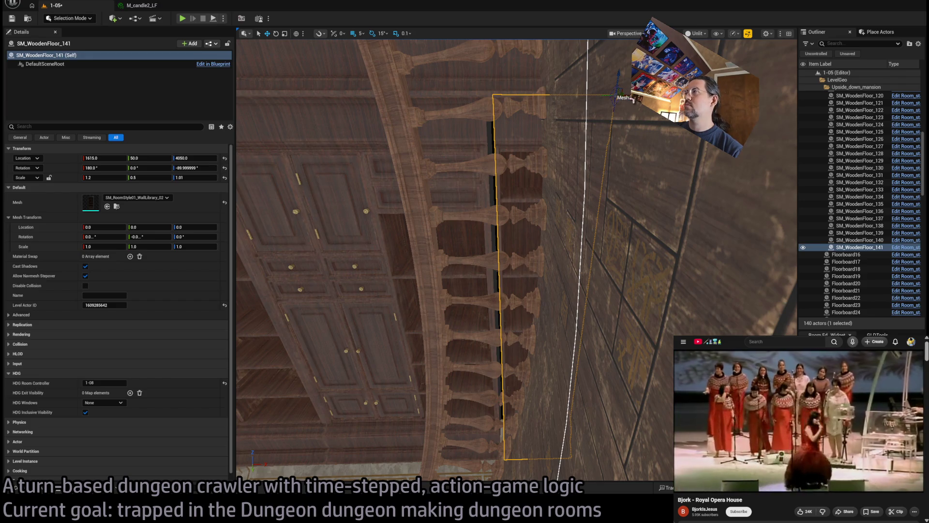
mouse_move(618, 94)
left_mouse_down()
mouse_move(599, 137)
mouse_move(554, 183)
left_mouse_up()
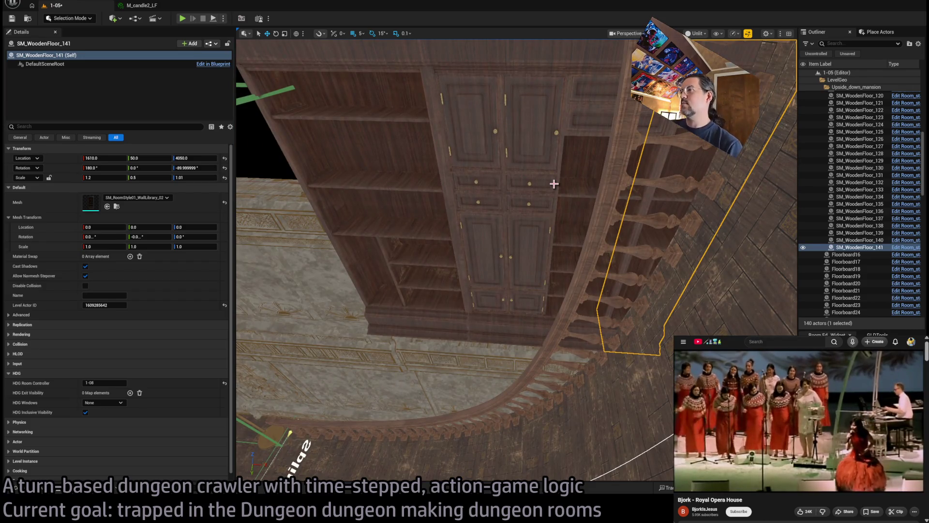
mouse_move(554, 184)
left_mouse_down()
mouse_move(544, 165)
mouse_move(486, 157)
mouse_move(467, 168)
left_mouse_up()
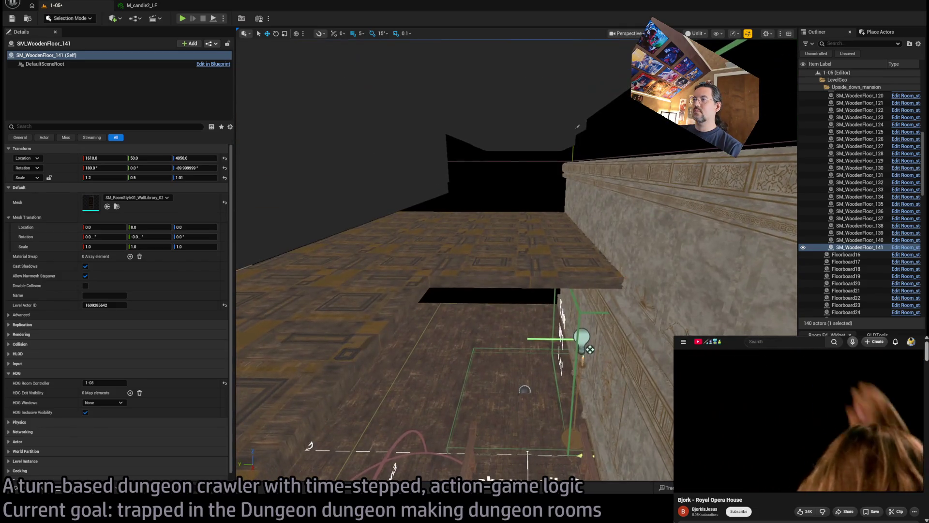
left_click(532, 232)
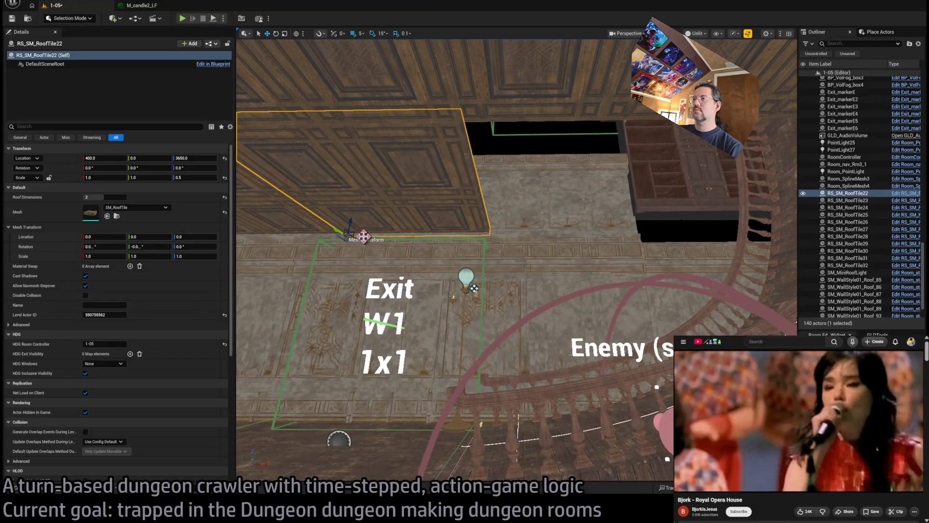
Step: Duplicate the ceiling roof tile and move the copy to the right
left_click_drag(364, 236, 504, 233)
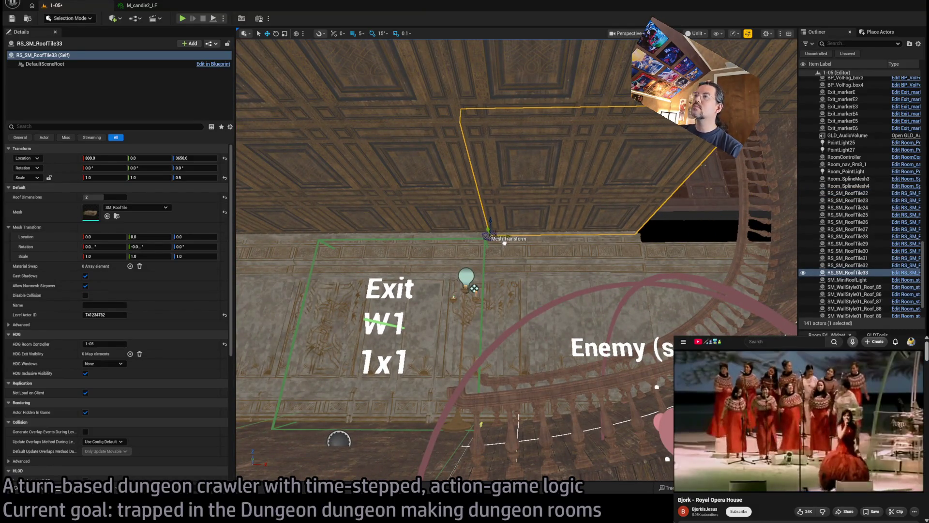
scroll(505, 242, "up", 5)
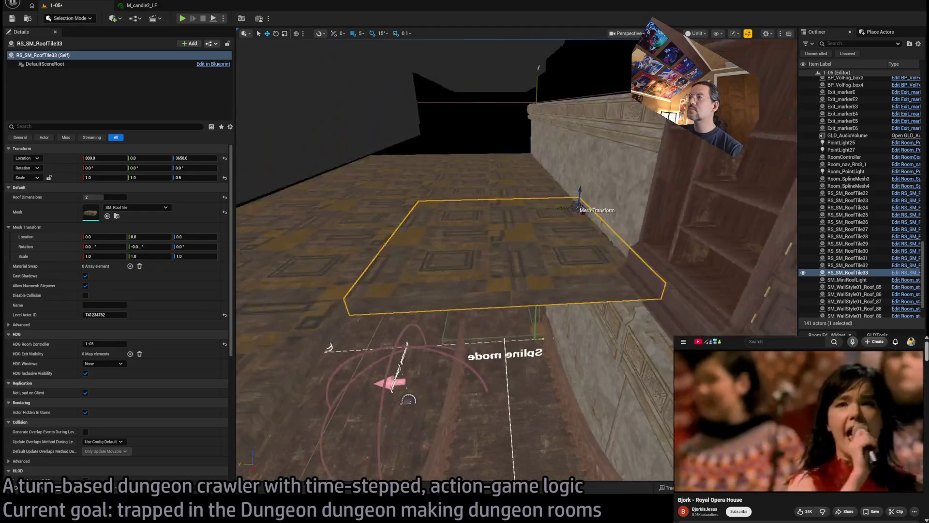
mouse_move(483, 252)
left_mouse_down()
mouse_move(484, 233)
mouse_move(483, 271)
left_mouse_up()
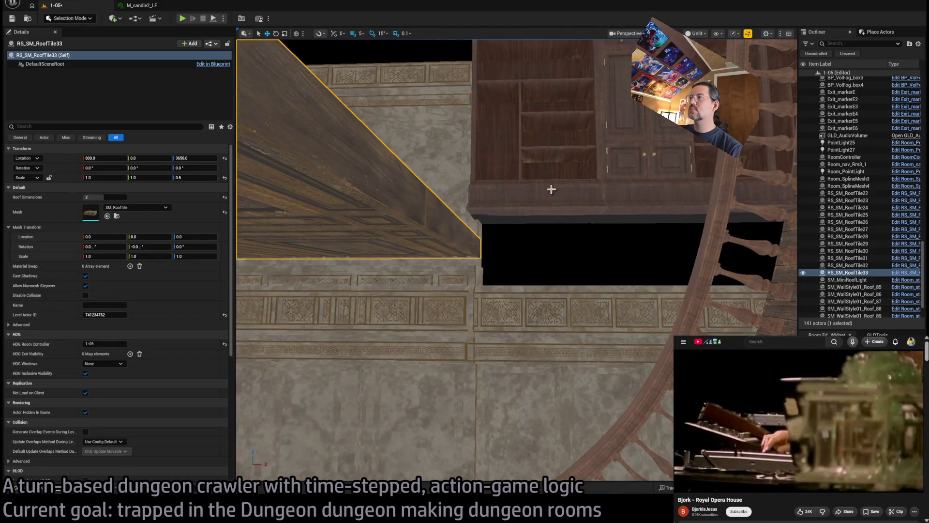
Step: Select all three bookcase pieces for Scale Z 1.01, then pick SM_WoodenFloor_137 alone
left_click(551, 189)
key("f")
left_click(614, 195, "ctrl")
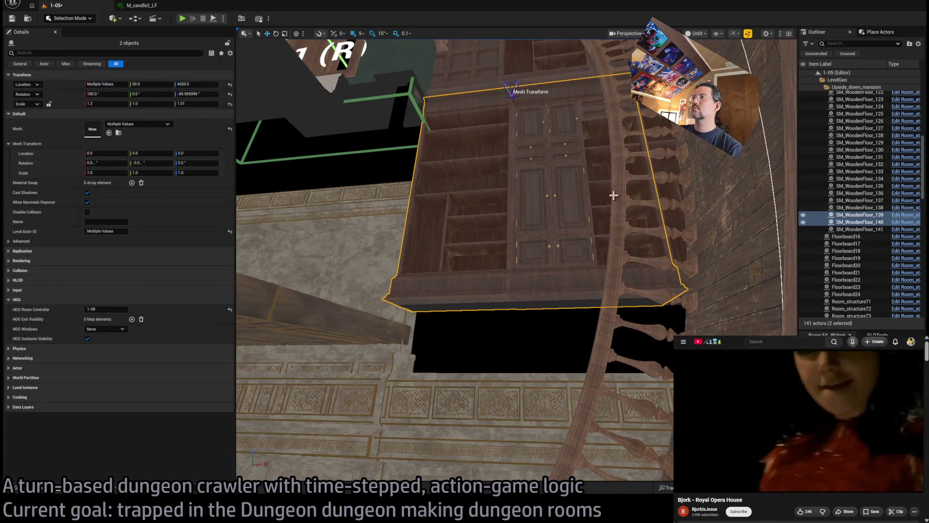
left_click(679, 198, "ctrl")
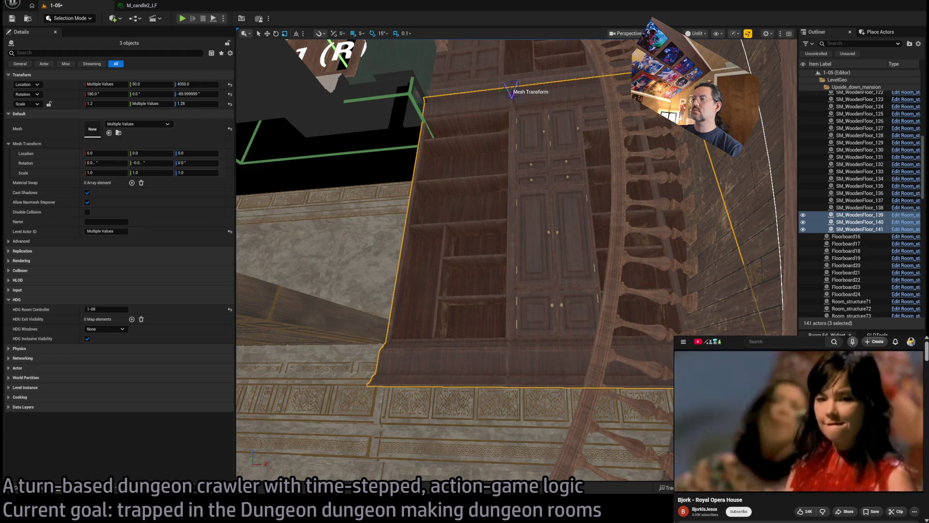
left_click_drag(517, 261, 611, 151)
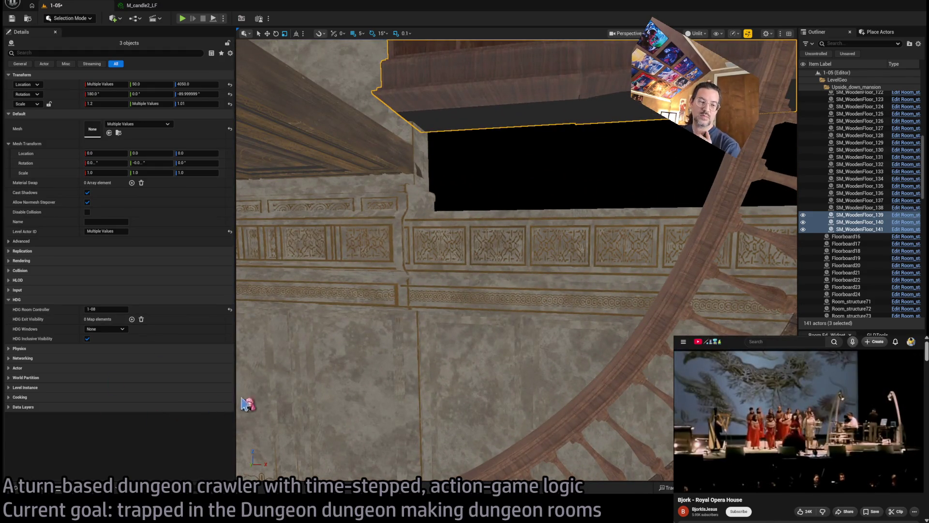
left_click_drag(383, 289, 383, 289)
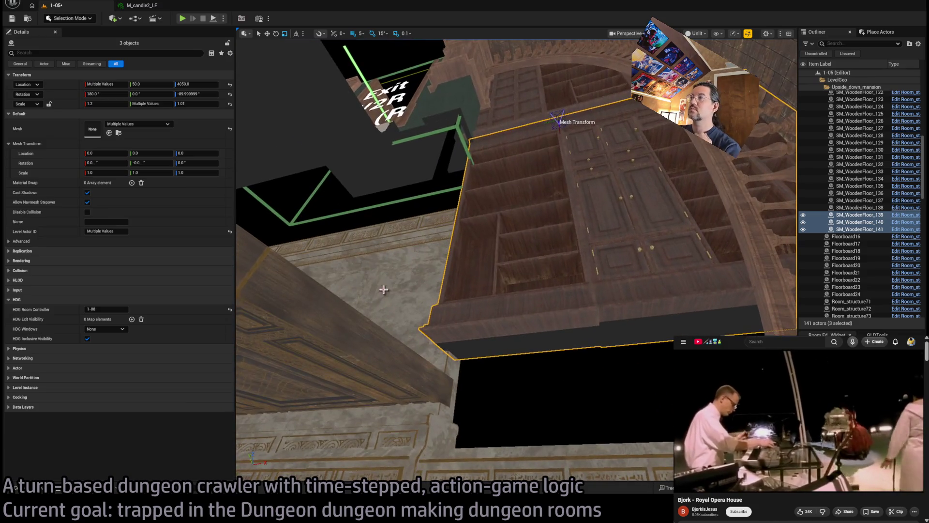
left_click(511, 110)
left_click_drag(528, 270, 529, 270)
Step: Duplicate the wood-panel piece turned -90° and lower it onto the stone wall below the bookshelves
key("e")
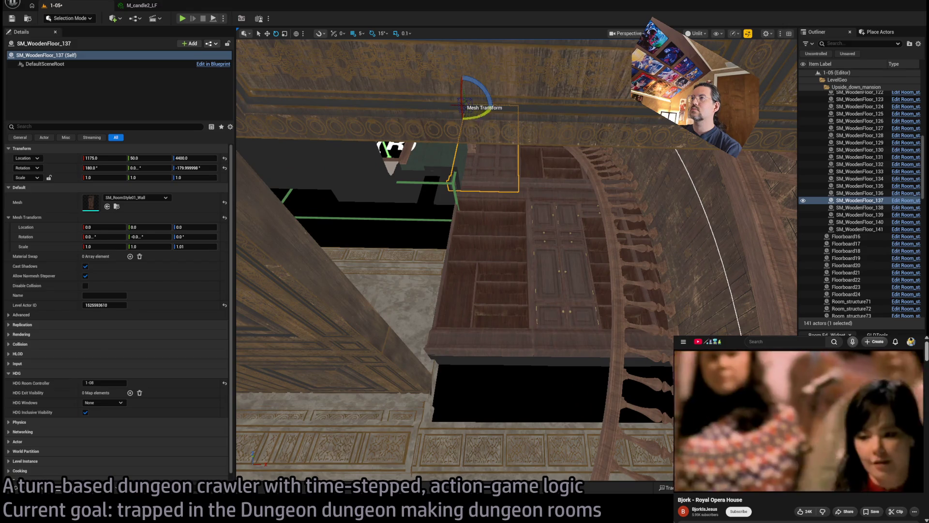
mouse_move(464, 104)
left_mouse_down()
mouse_move(479, 90)
mouse_move(477, 97)
left_mouse_up()
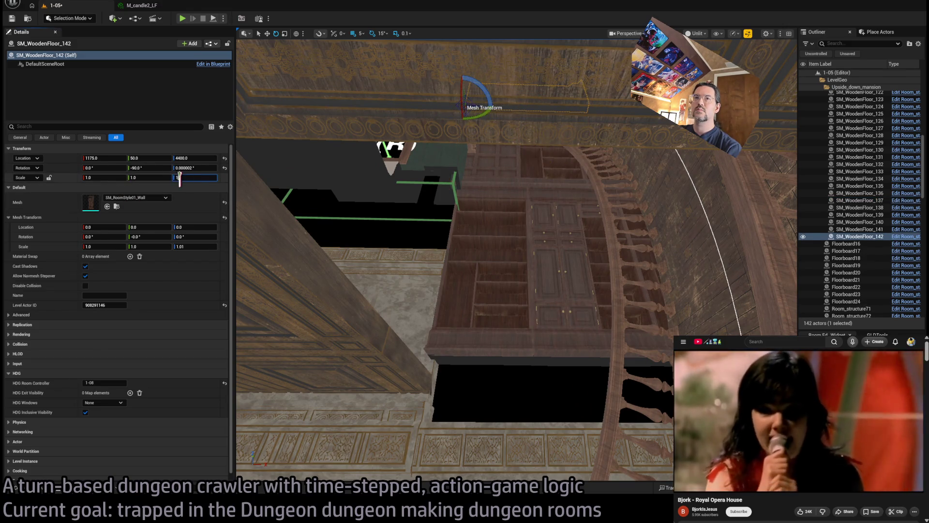
key("Return")
key("w")
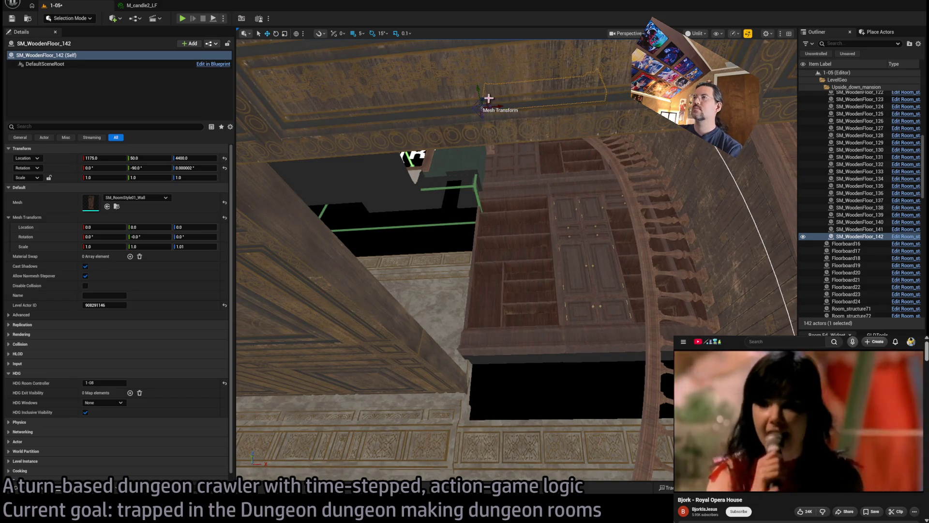
mouse_move(478, 100)
left_mouse_down()
mouse_move(452, 425)
mouse_move(420, 397)
mouse_move(412, 358)
mouse_move(445, 346)
mouse_move(368, 343)
left_mouse_up()
scroll(426, 349, "up", 5)
left_click_drag(495, 356, 485, 303)
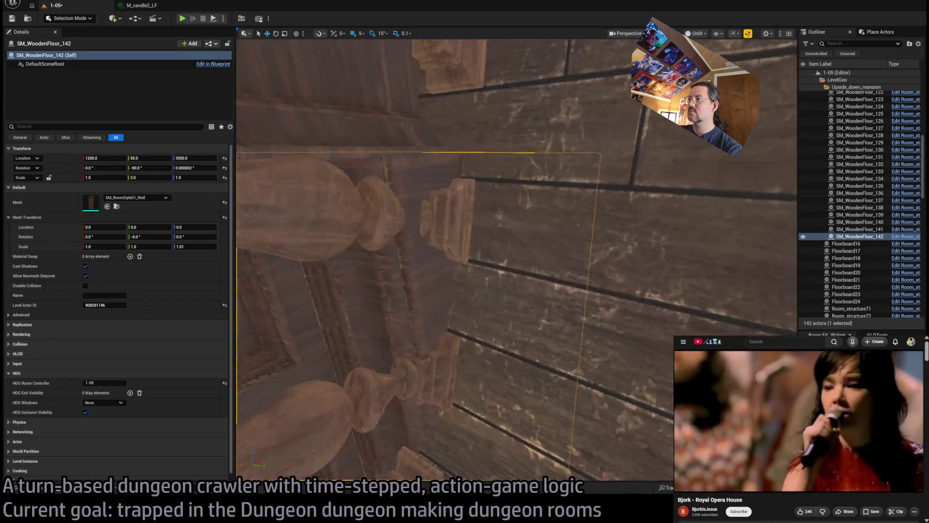
Step: Set the copied wall panel SM_WoodenFloor_142 to scale 1.0 at 1200, 55, 3580
mouse_move(517, 260)
left_mouse_down()
mouse_move(520, 252)
mouse_move(499, 261)
mouse_move(502, 306)
mouse_move(479, 300)
mouse_move(489, 303)
mouse_move(479, 310)
mouse_move(484, 303)
left_mouse_up()
key("r")
key("Delete")
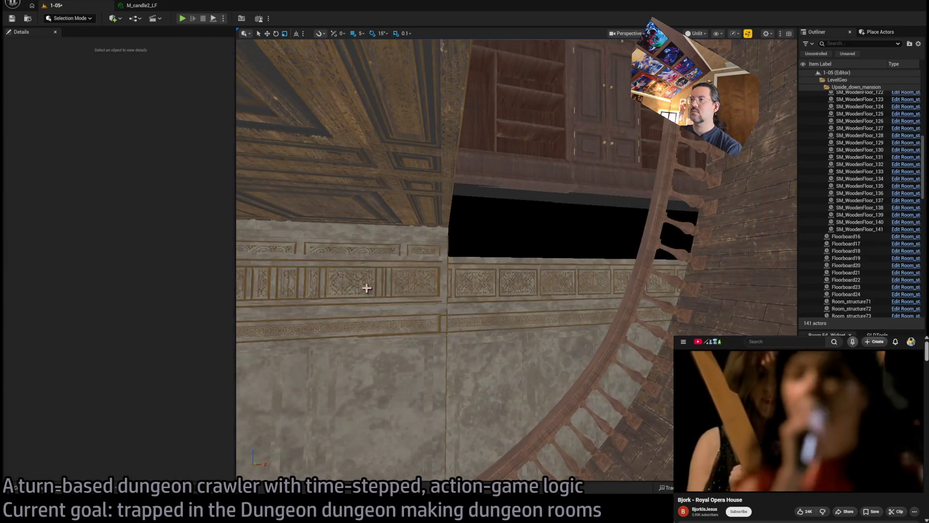
key("ctrl+z")
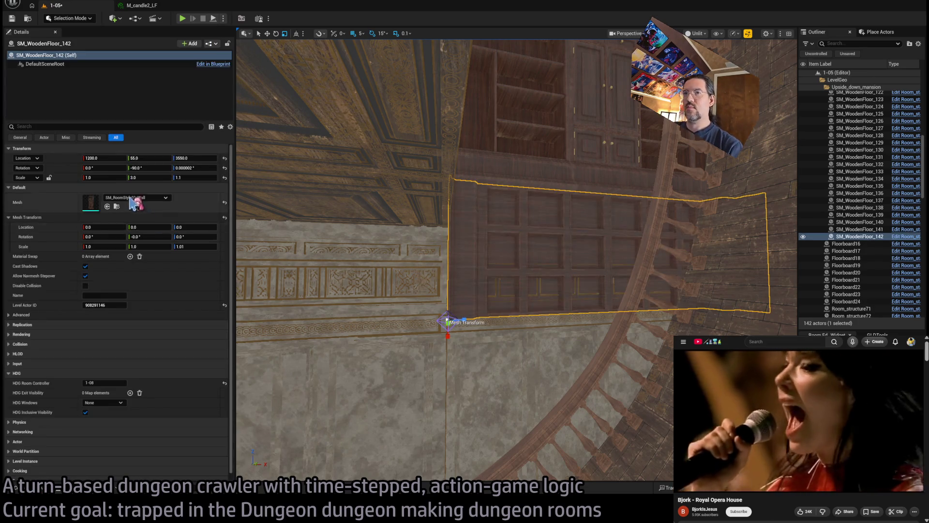
left_click(104, 177)
key("Tab")
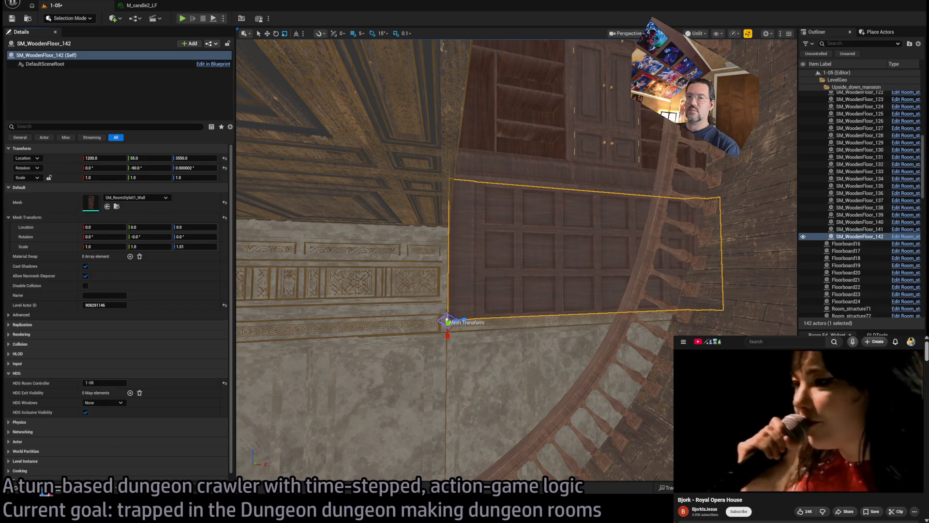
left_click(16, 487)
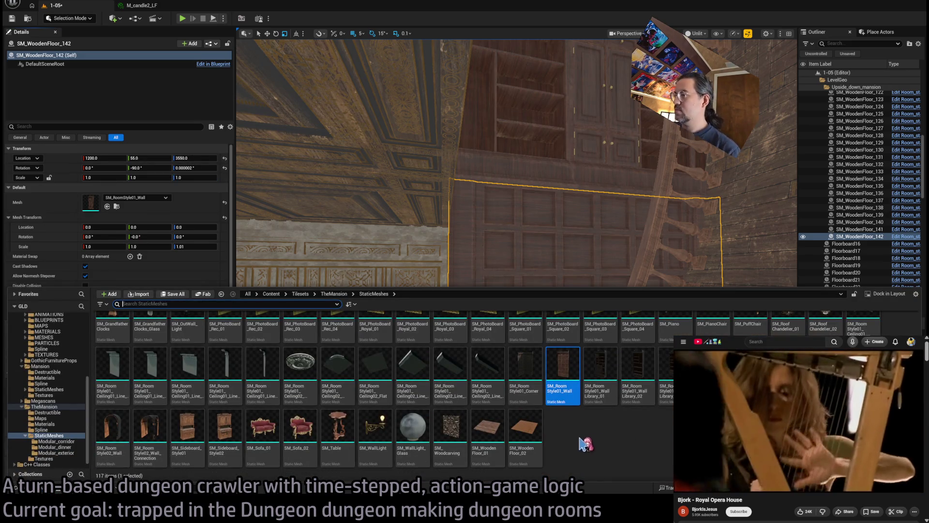
Step: Assign SM_Woodcarving as the panel's mesh and move it toward the dark opening
left_click(450, 428)
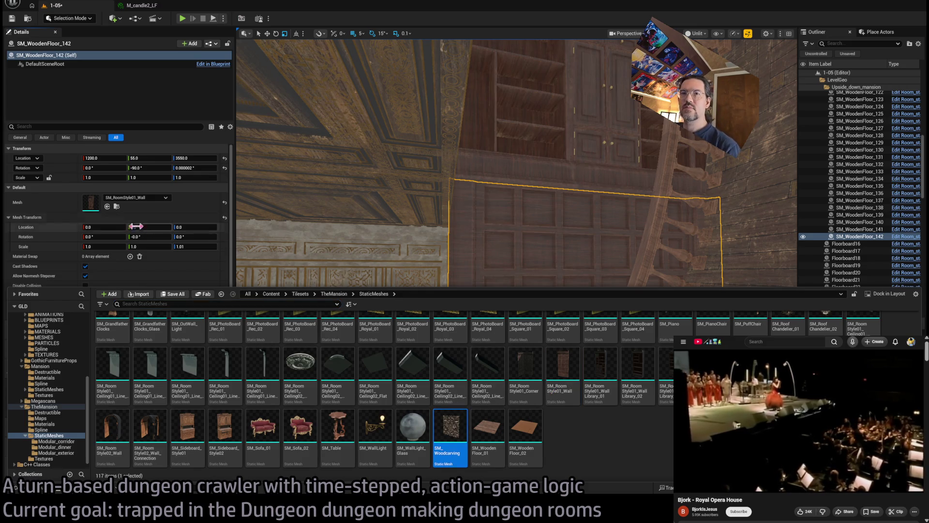
left_click_drag(127, 249, 116, 199)
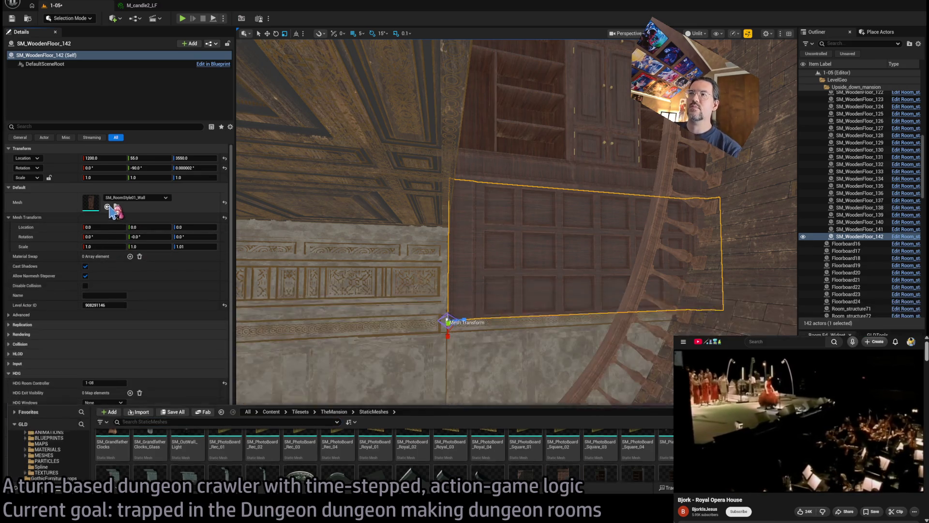
mouse_move(488, 291)
left_mouse_down()
mouse_move(455, 320)
mouse_move(440, 321)
mouse_move(502, 213)
left_mouse_up()
key("w")
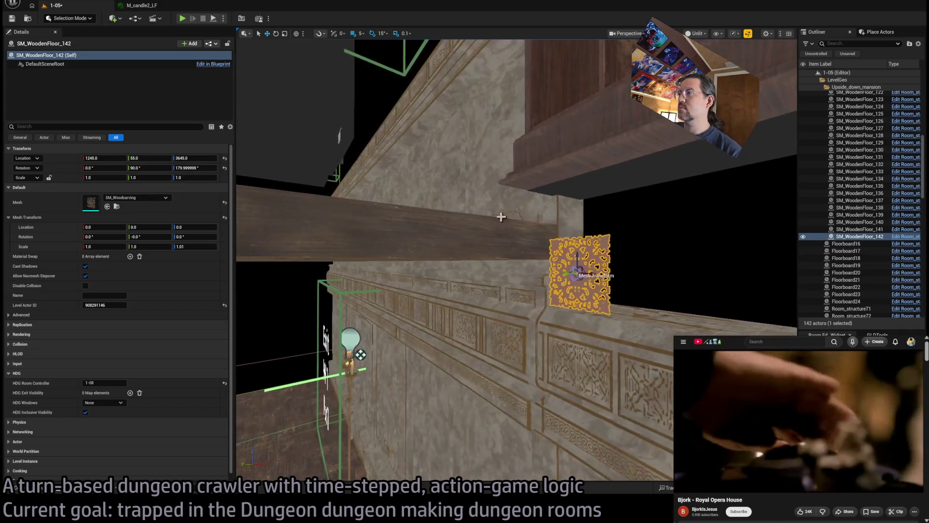
key("Delete")
key("ctrl+z")
Step: Replace the mesh with SM_ClassicConsole, placed at 1245, 55, 3645
key("ctrl+space")
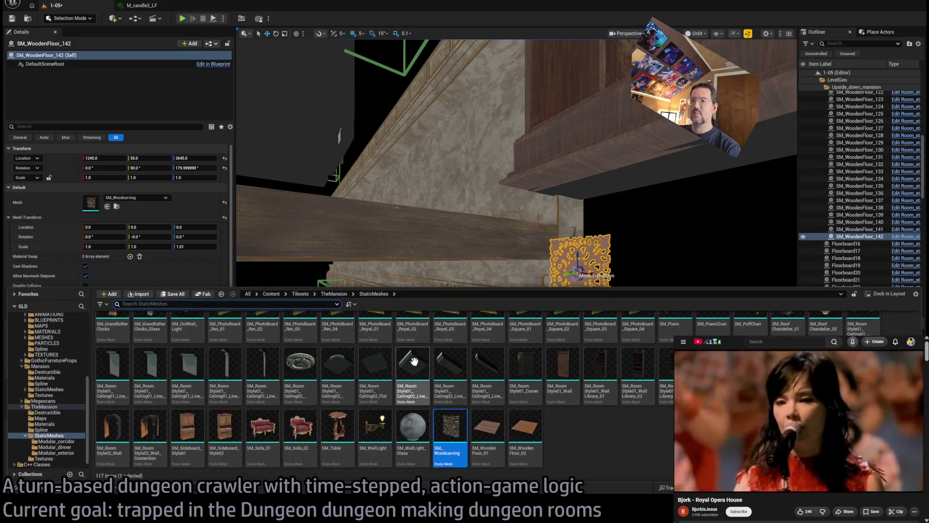
scroll(556, 382, "up", 10)
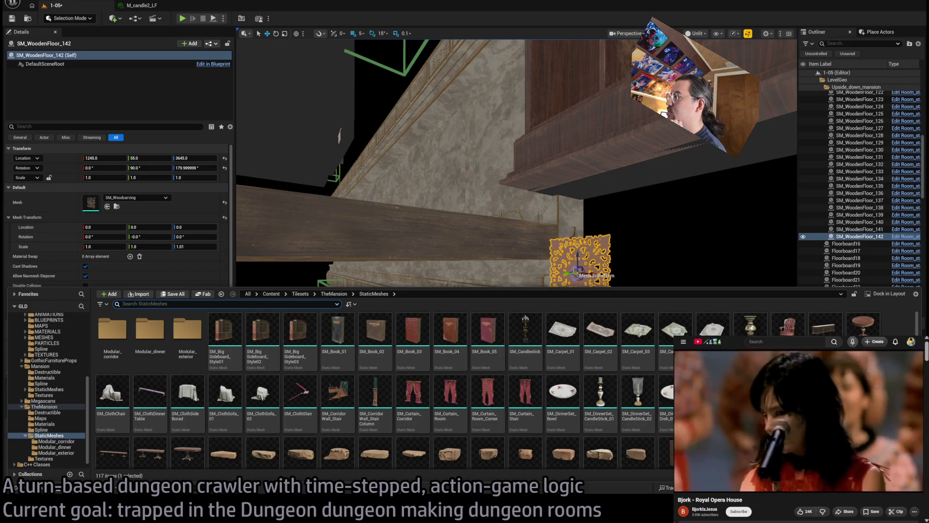
scroll(784, 322, "down", 1)
scroll(373, 385, "up", 3)
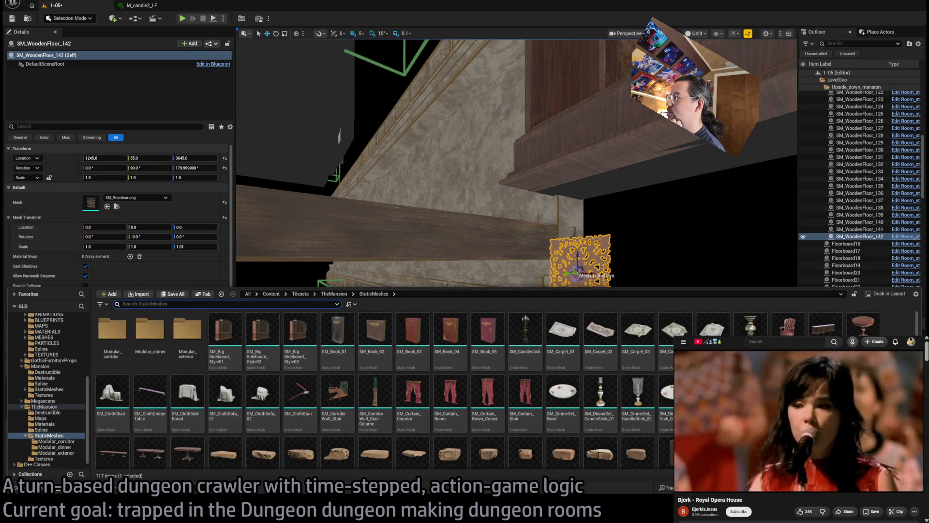
key("ctrl+space")
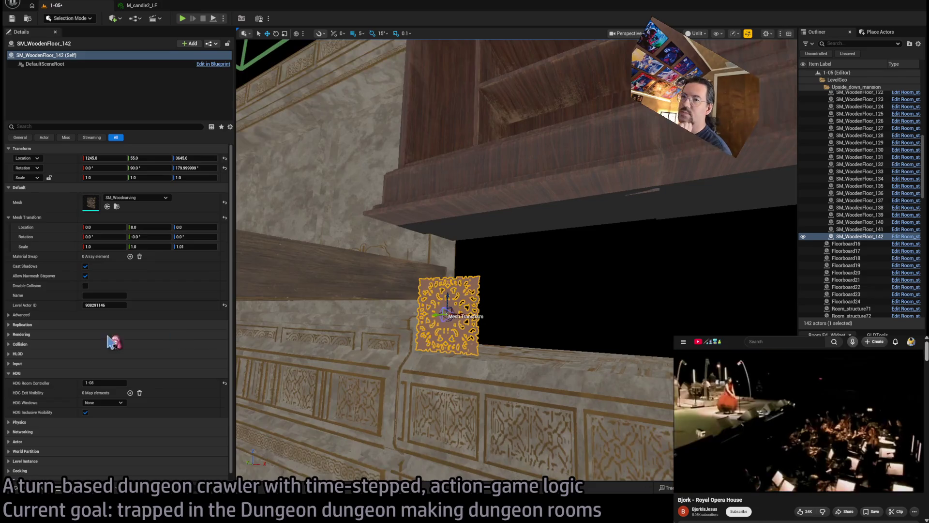
key("ctrl+z")
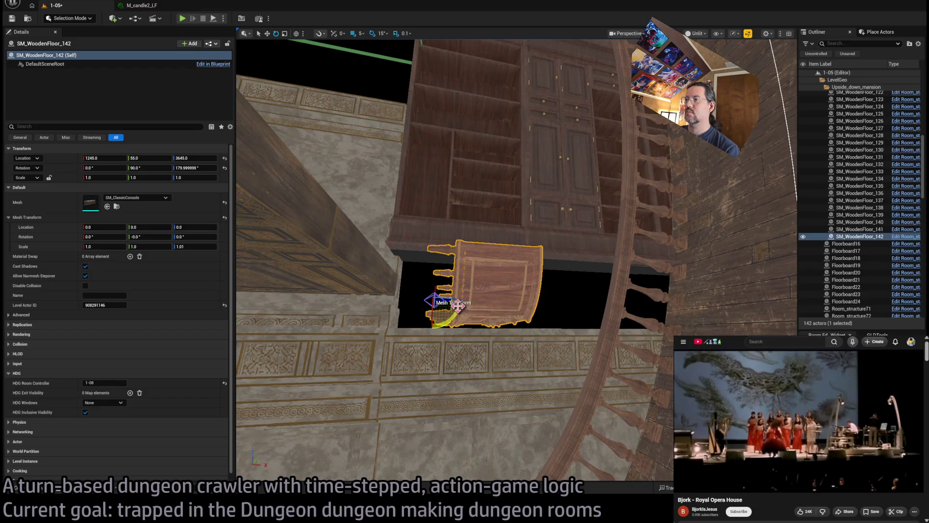
Step: Rotate the console -90° upright and shift it to X 1320 under the shelves
key("e")
mouse_move(442, 278)
left_mouse_down()
mouse_move(460, 296)
mouse_move(436, 274)
mouse_move(438, 315)
mouse_move(484, 271)
mouse_move(518, 259)
left_mouse_up()
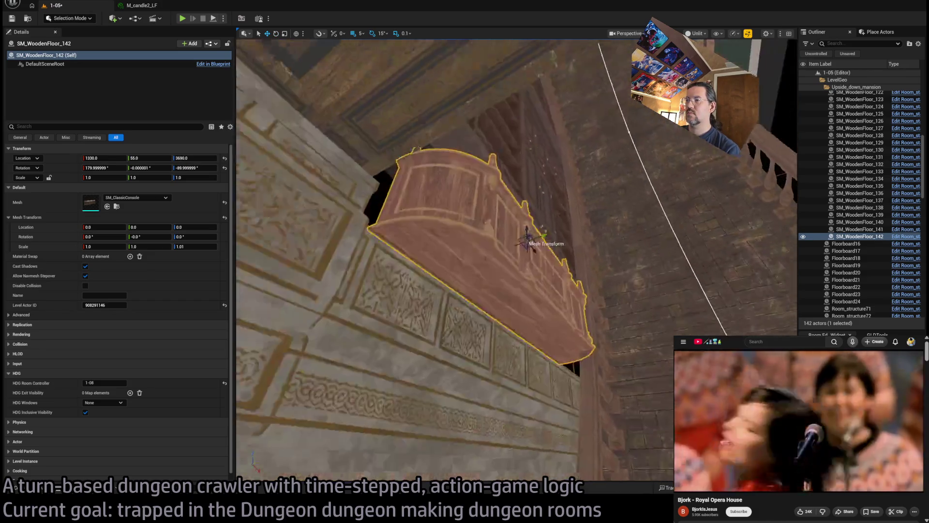
key("f")
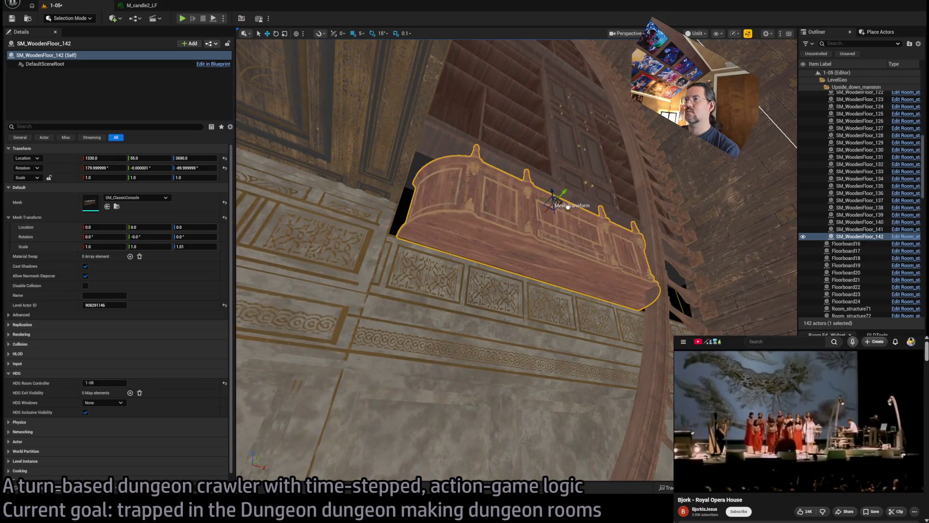
left_click_drag(567, 207, 560, 209)
key("f")
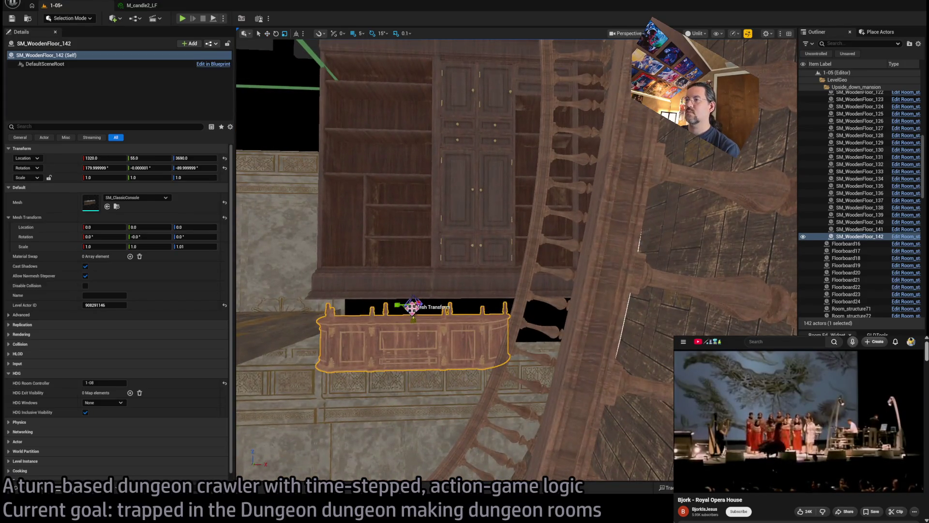
Step: Scale the console to 1.5 and raise it to 1375, 25, 3725 beneath the bookshelves
left_click_drag(102, 177, 121, 177)
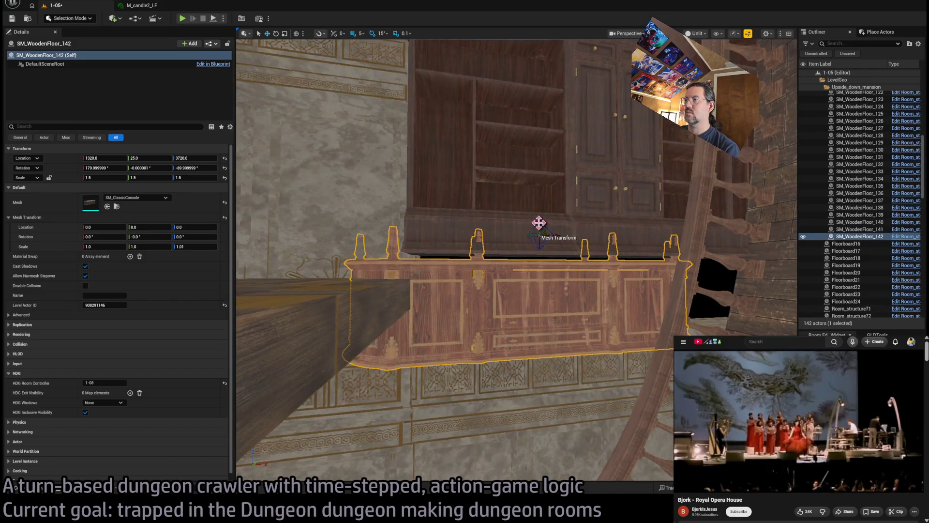
mouse_move(538, 222)
left_mouse_down()
mouse_move(489, 217)
mouse_move(611, 224)
mouse_move(443, 224)
mouse_move(524, 225)
mouse_move(515, 227)
left_mouse_up()
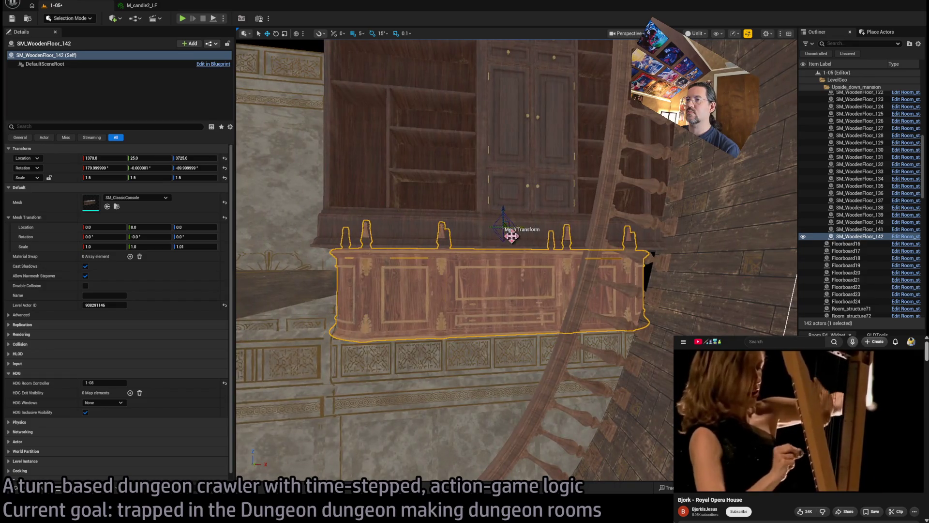
scroll(511, 235, "up", 4)
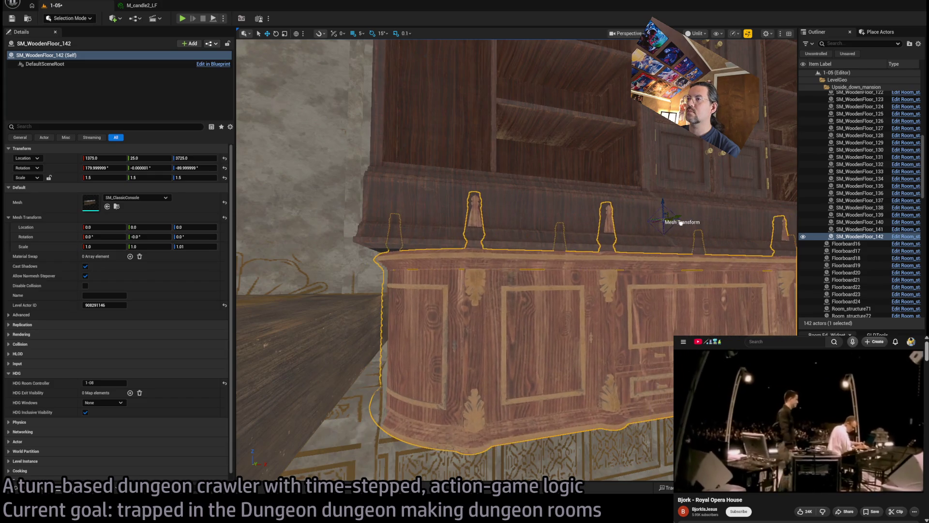
scroll(626, 262, "down", 5)
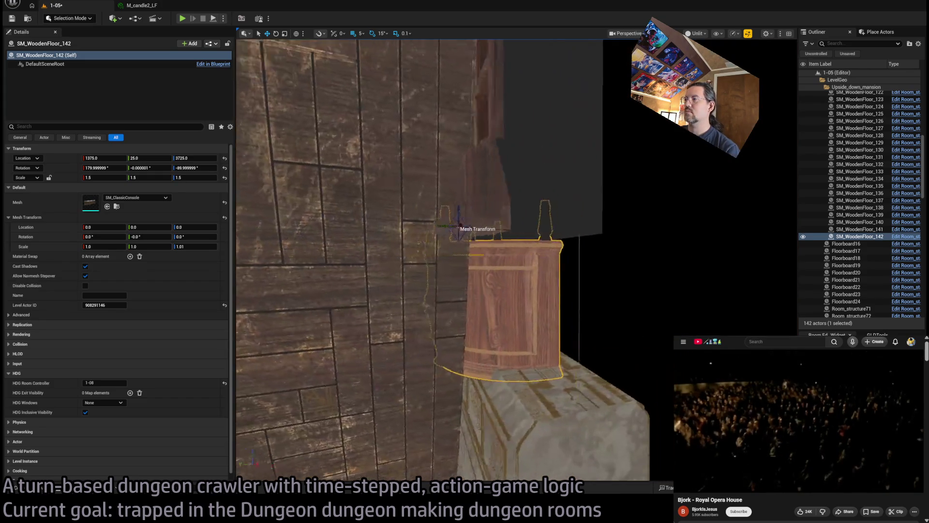
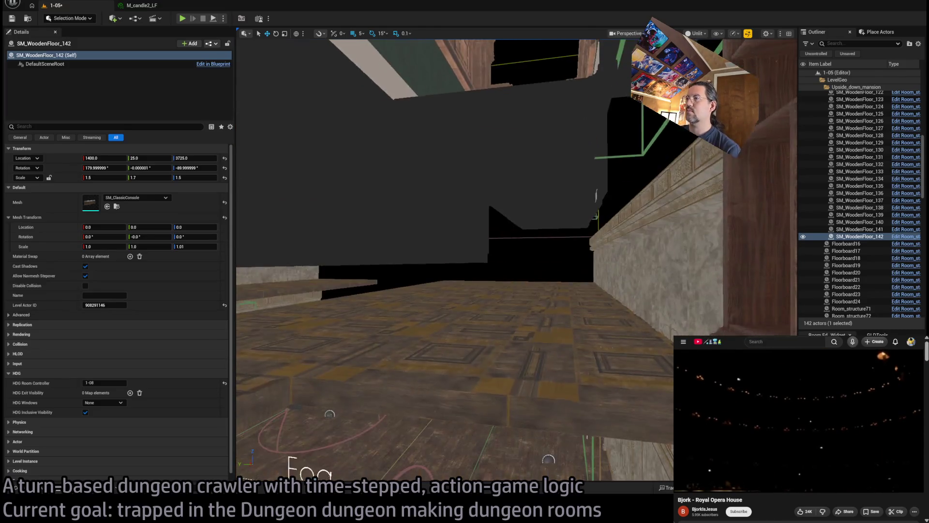
Step: Duplicate the bookshelf turned 90 degrees and move the copy down into the room
key("s")
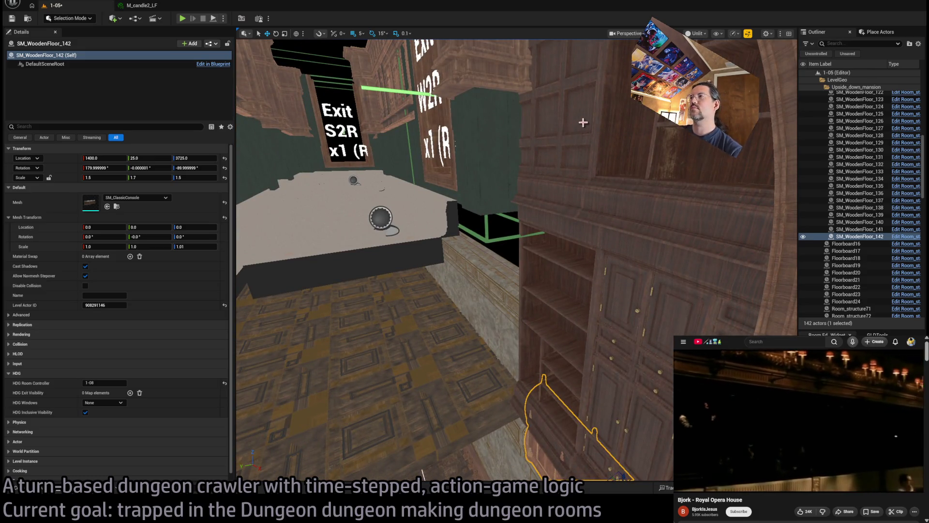
left_click(580, 199)
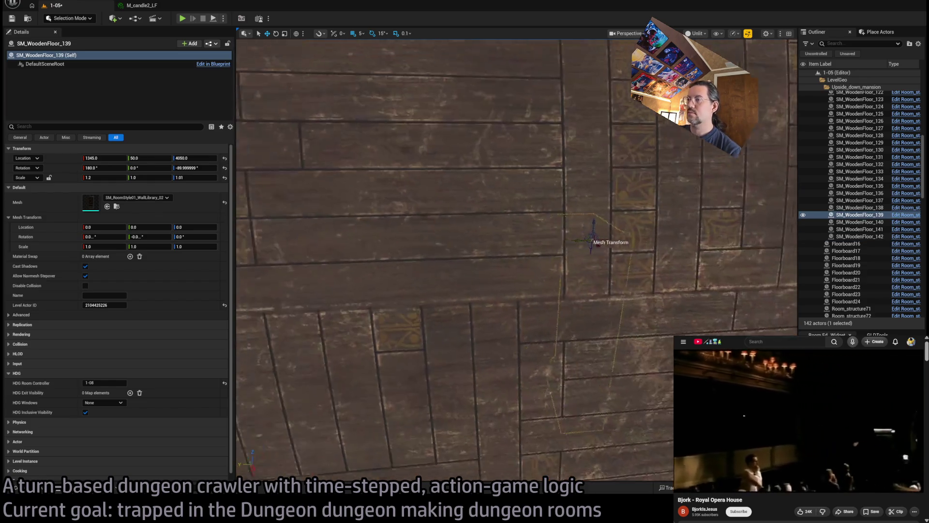
key("w")
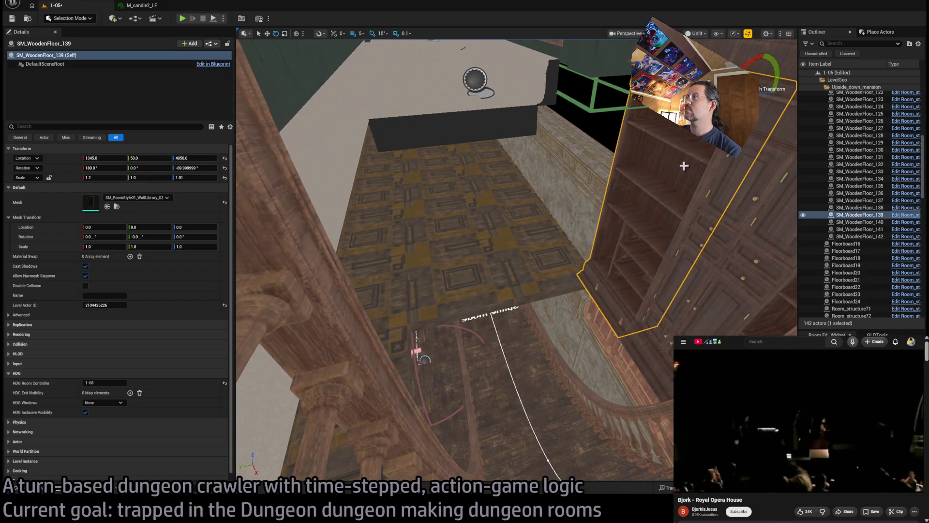
left_click_drag(774, 72, 731, 121)
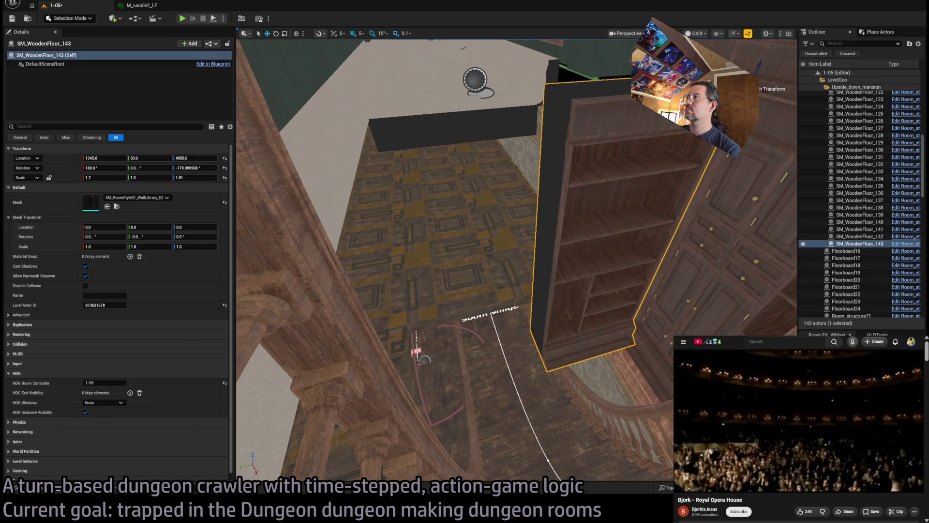
left_click_drag(747, 66, 762, 58)
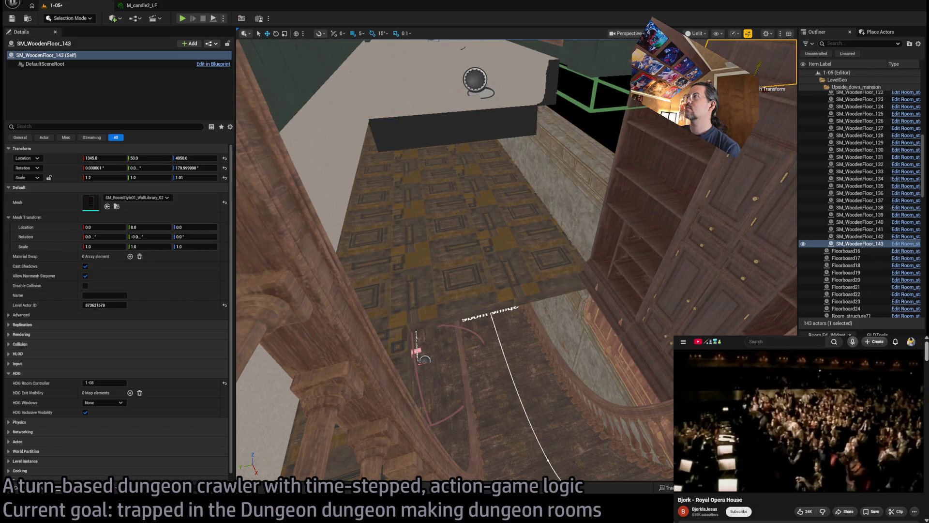
mouse_move(759, 92)
left_mouse_down()
mouse_move(469, 265)
mouse_move(477, 396)
mouse_move(481, 376)
mouse_move(474, 440)
mouse_move(472, 385)
mouse_move(499, 326)
mouse_move(504, 343)
left_mouse_up()
Step: Lower the new bookshelf so it stands on the floor
key("f")
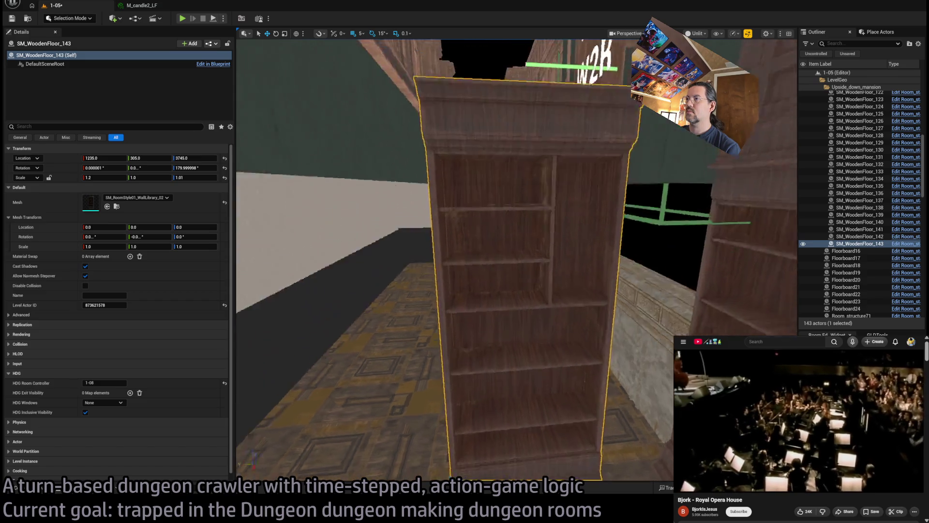
left_click_drag(508, 300, 508, 265)
mouse_move(451, 265)
left_mouse_down()
mouse_move(451, 363)
mouse_move(357, 379)
mouse_move(496, 333)
mouse_move(415, 327)
mouse_move(429, 332)
left_mouse_up()
key("f")
Step: Duplicate the bookshelf again and place the copy beside it against the wall
mouse_move(508, 271)
left_mouse_down()
mouse_move(474, 300)
mouse_move(426, 314)
mouse_move(451, 259)
left_mouse_up()
mouse_move(490, 411)
left_mouse_down()
mouse_move(491, 397)
mouse_move(490, 411)
left_mouse_up()
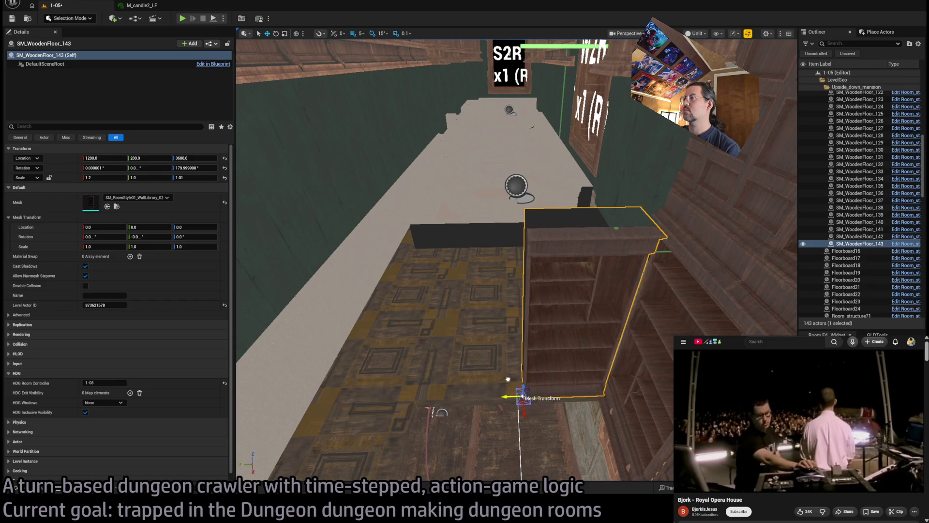
left_click_drag(514, 395, 356, 395, "alt")
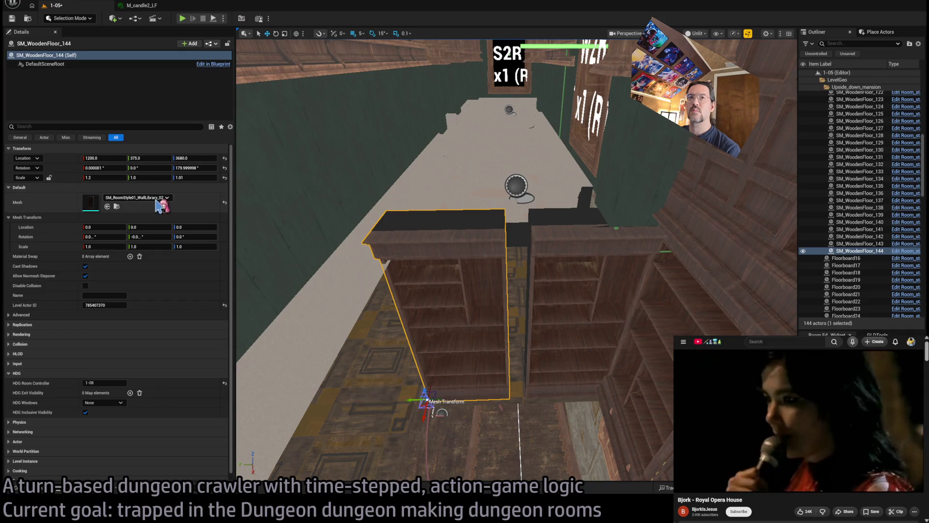
Step: Change the copy's Static Mesh to SM_RoomStyle01_WallLibrary_03, the cabinet with side shelves
left_click(107, 206)
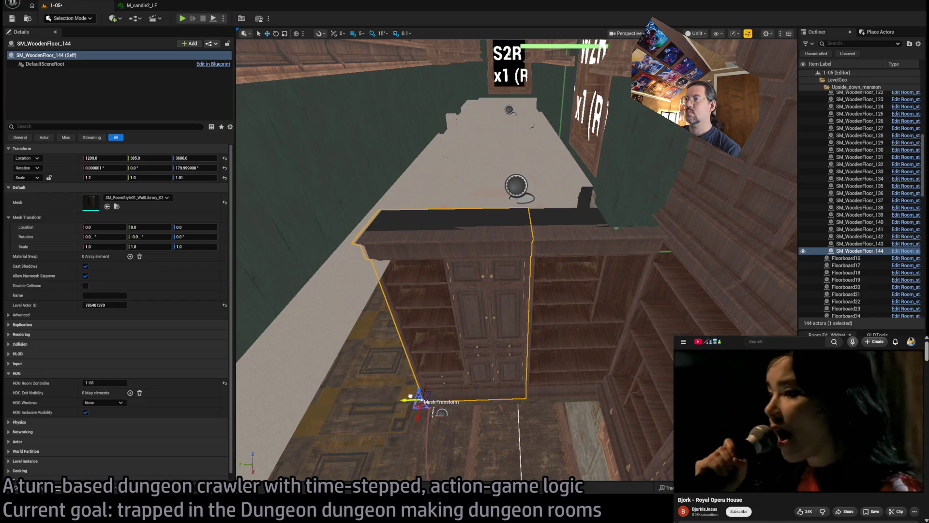
scroll(410, 396, "up", 10)
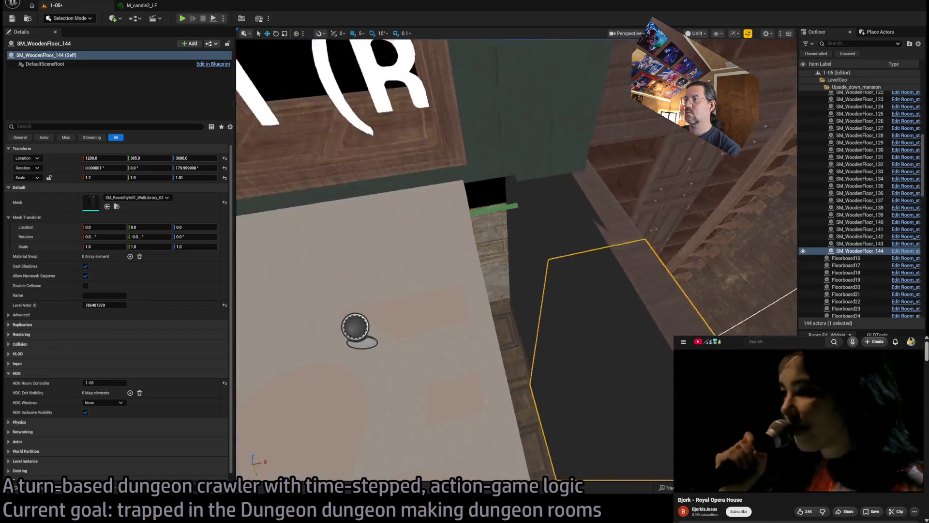
key("f")
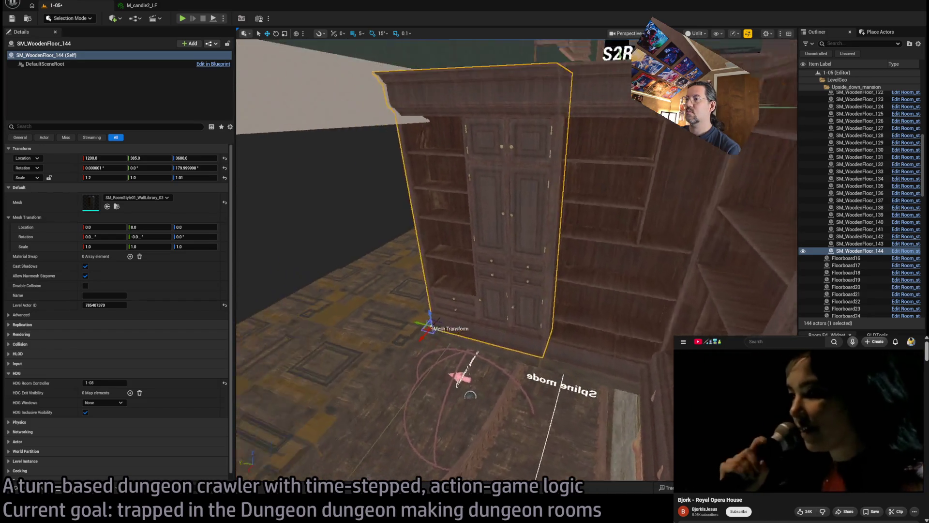
scroll(457, 375, "up", 10)
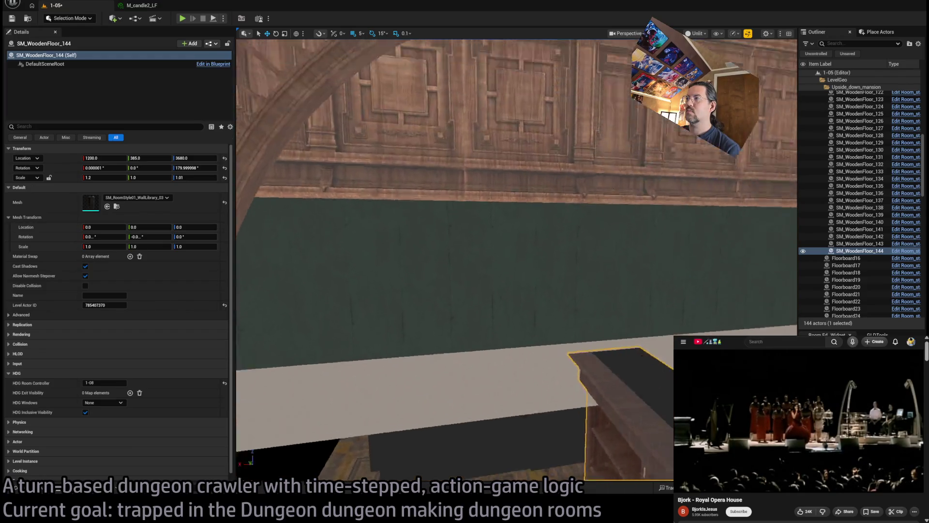
mouse_move(516, 260)
left_mouse_down()
mouse_move(560, 373)
mouse_move(532, 398)
mouse_move(493, 320)
mouse_move(455, 280)
mouse_move(463, 321)
left_mouse_up()
left_click(453, 317)
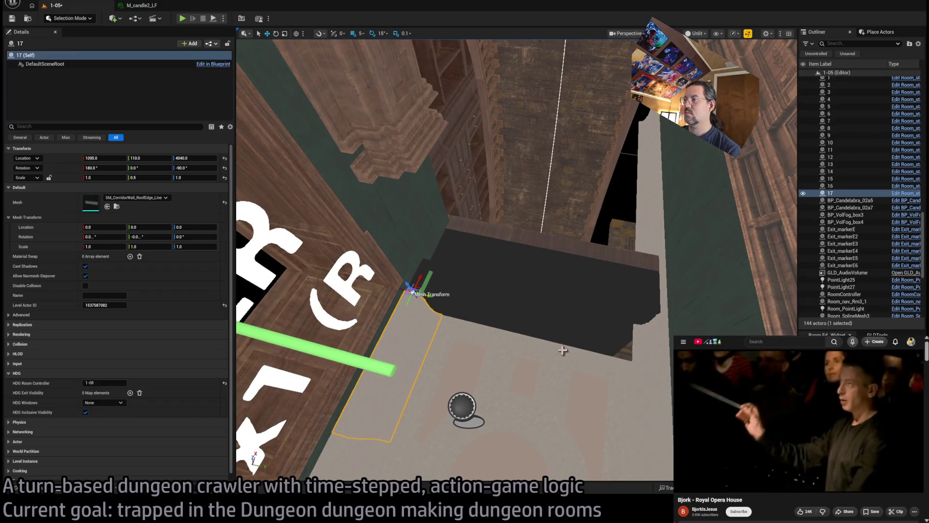
Step: Duplicate ledge piece 17 turned 90 degrees and set its Scale Y to 1
mouse_move(409, 293)
left_mouse_down()
mouse_move(601, 303)
mouse_move(600, 314)
left_mouse_up()
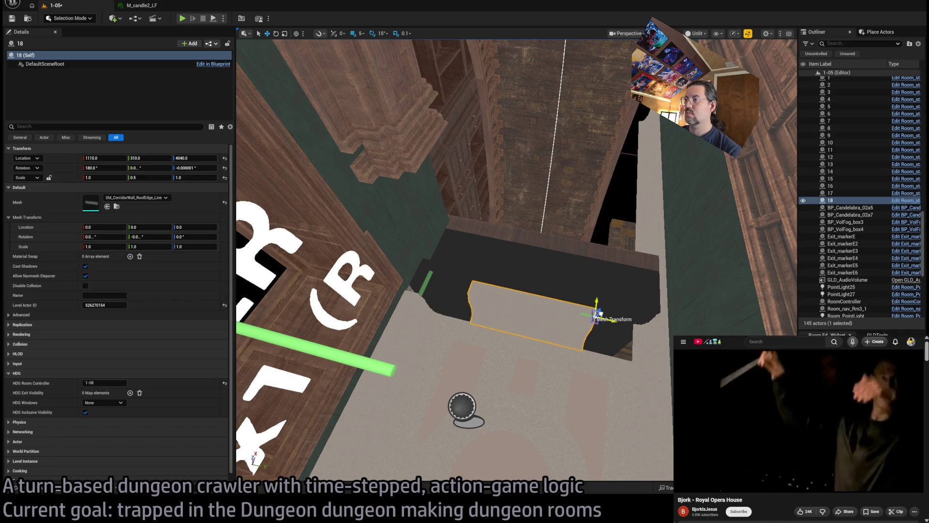
left_click(138, 179)
type("1")
key("Return")
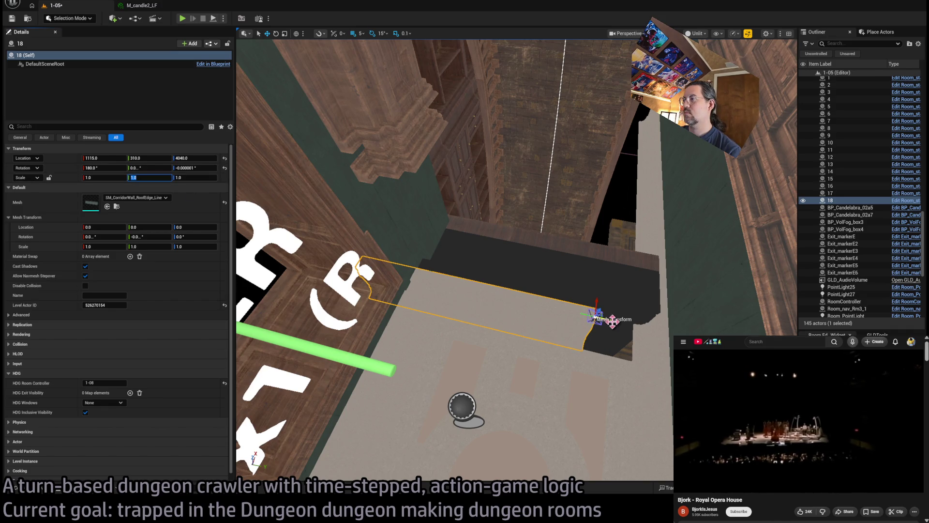
Step: Slide the new ledge along Y flush against the wall and check the corner trim
left_click_drag(612, 322, 684, 335)
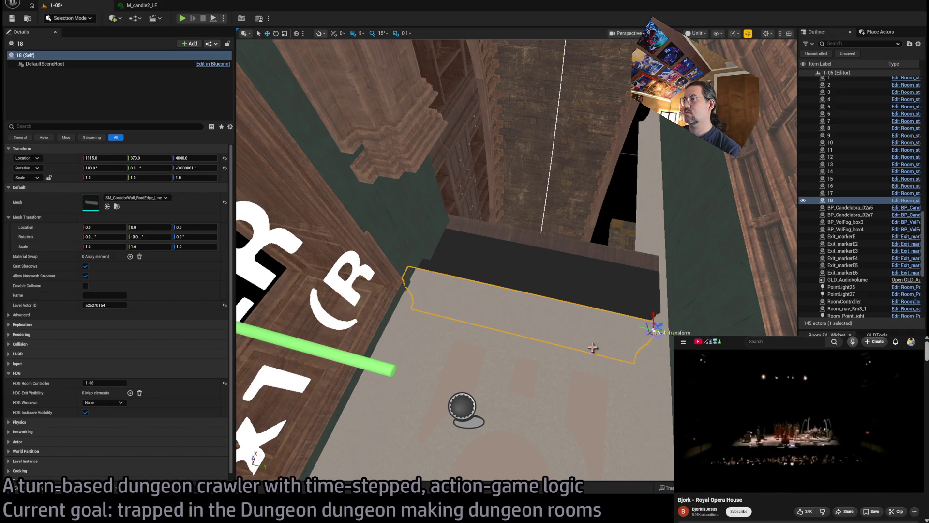
mouse_move(592, 347)
left_mouse_down()
mouse_move(592, 334)
mouse_move(586, 338)
mouse_move(576, 324)
mouse_move(581, 336)
left_mouse_up()
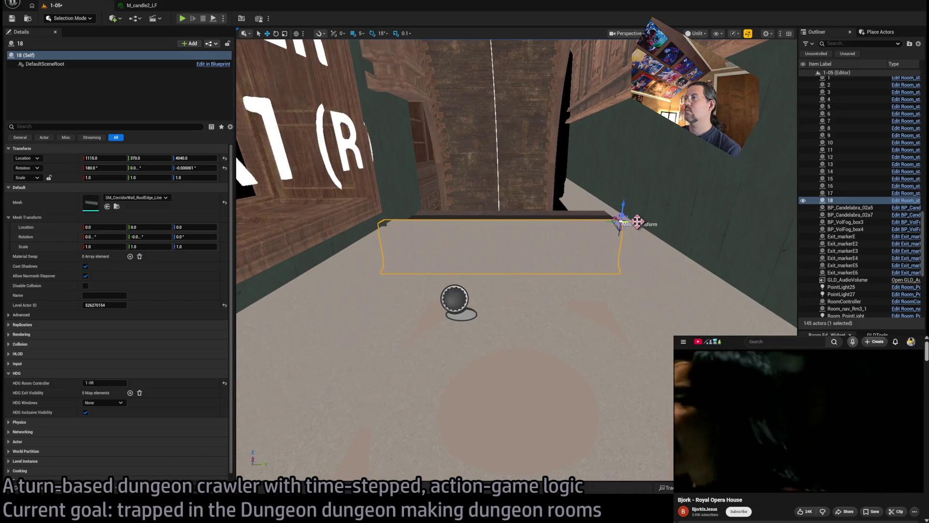
left_click_drag(637, 221, 654, 222)
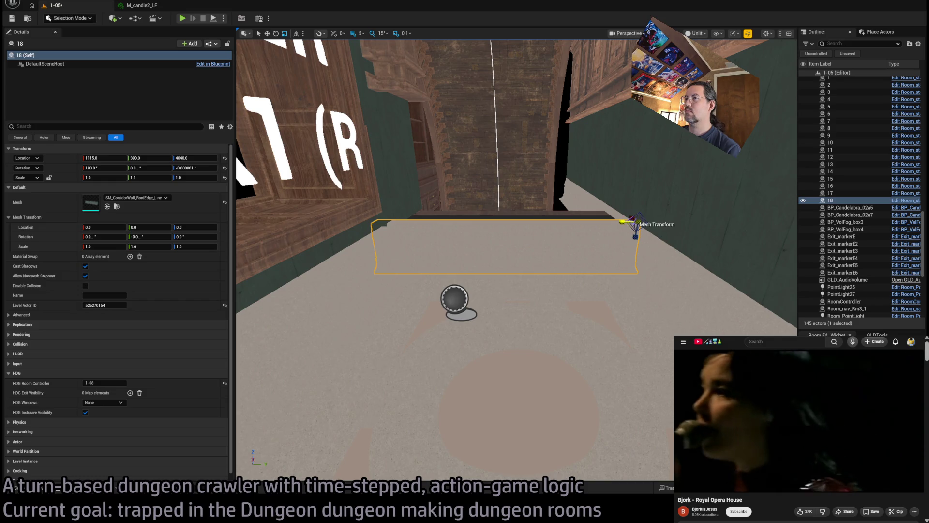
mouse_move(473, 214)
left_mouse_down()
mouse_move(498, 241)
mouse_move(563, 235)
left_mouse_up()
left_click(472, 215)
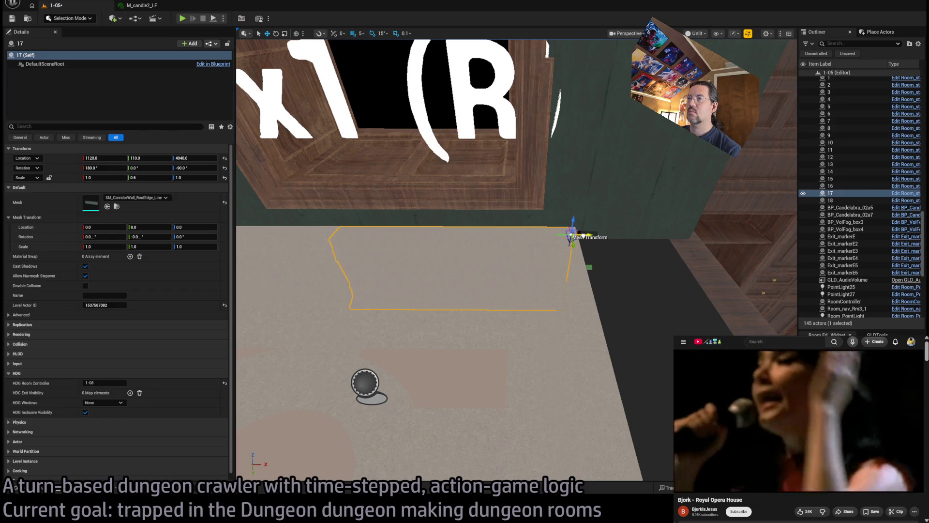
left_click_drag(572, 237, 571, 236)
left_click_drag(279, 233, 279, 234)
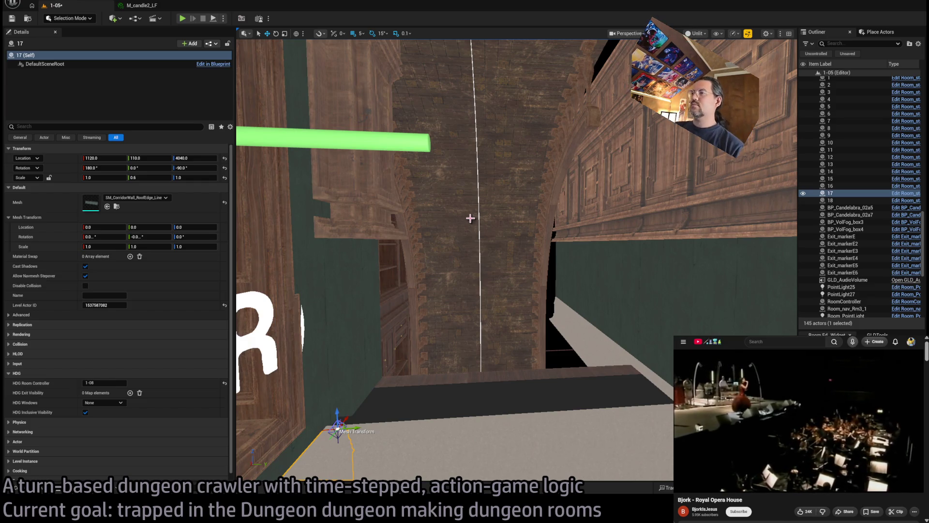
mouse_move(501, 223)
left_mouse_down()
mouse_move(540, 209)
mouse_move(541, 177)
mouse_move(602, 305)
mouse_move(580, 263)
left_mouse_up()
Step: Set the selected wall panel's scale to 2.0
left_click(541, 209)
scroll(396, 242, "up", 3)
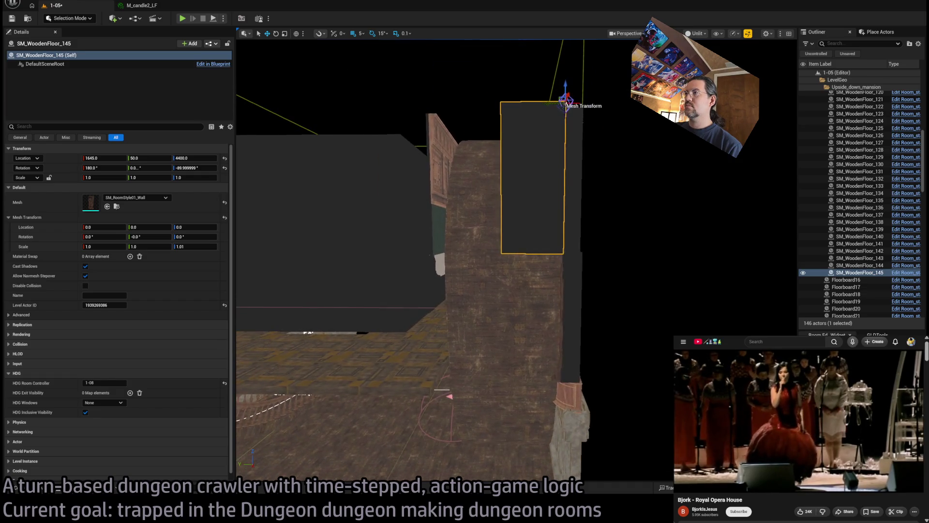
left_click_drag(436, 242, 436, 300)
mouse_move(556, 270)
left_mouse_down()
mouse_move(518, 273)
mouse_move(556, 269)
left_mouse_up()
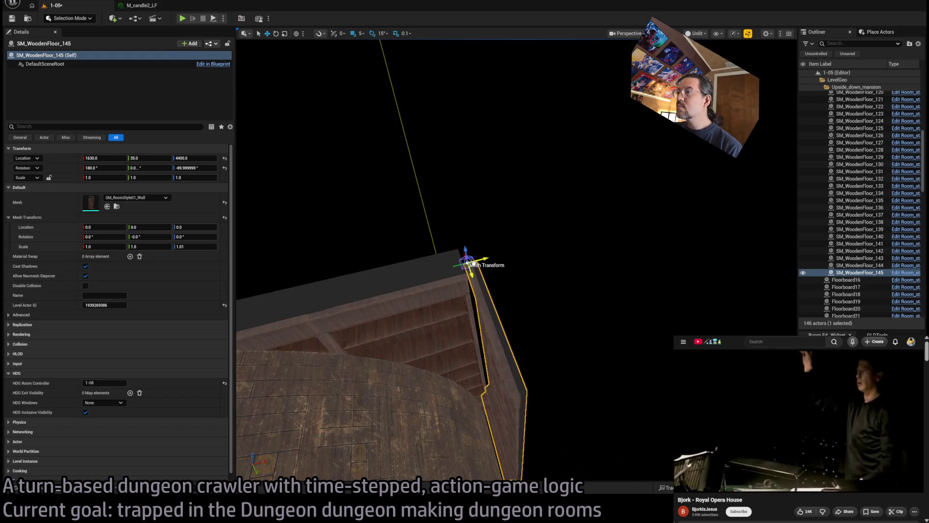
mouse_move(464, 252)
left_mouse_down()
mouse_move(513, 251)
mouse_move(535, 264)
left_mouse_up()
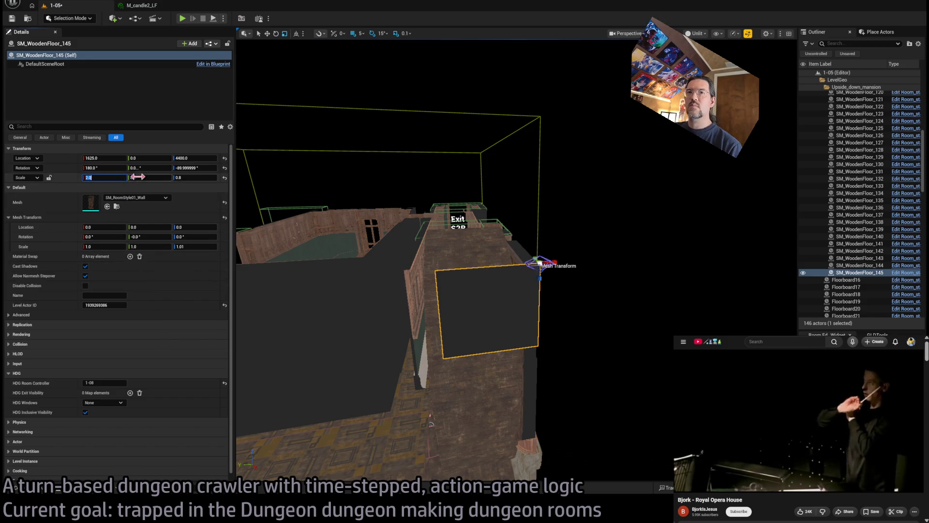
key("Return")
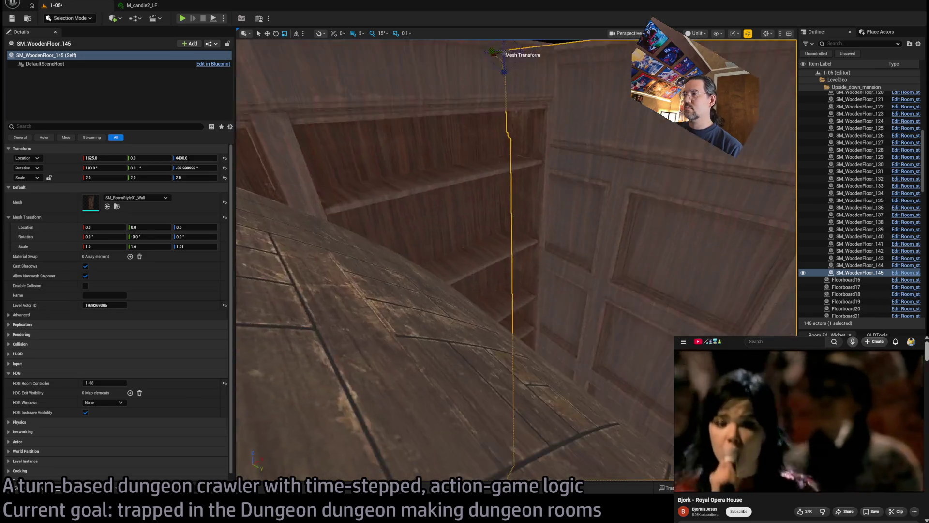
Step: Fly around the enlarged wall panel to inspect it beside the chandelier
left_click_drag(465, 287, 499, 334)
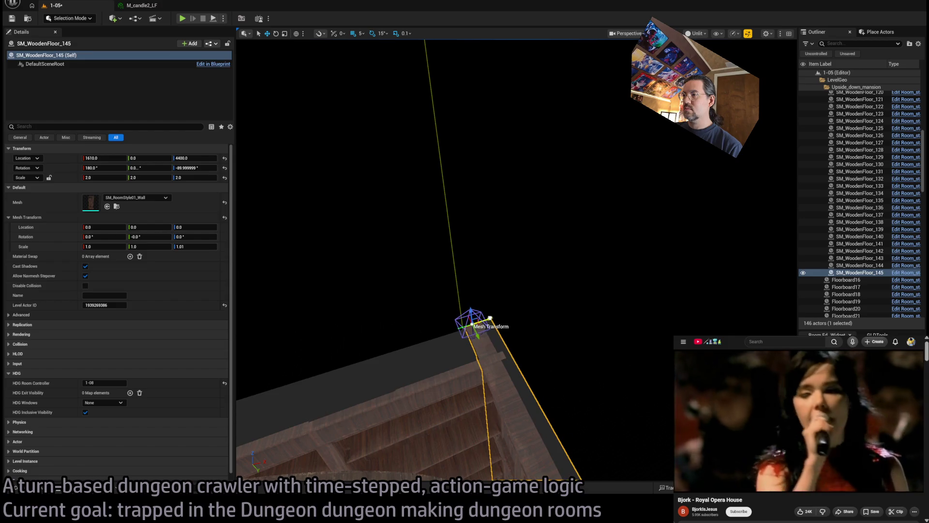
mouse_move(402, 385)
left_mouse_down()
mouse_move(387, 367)
mouse_move(416, 358)
mouse_move(397, 377)
mouse_move(402, 385)
mouse_move(560, 211)
left_mouse_up()
left_click_drag(593, 142, 608, 119)
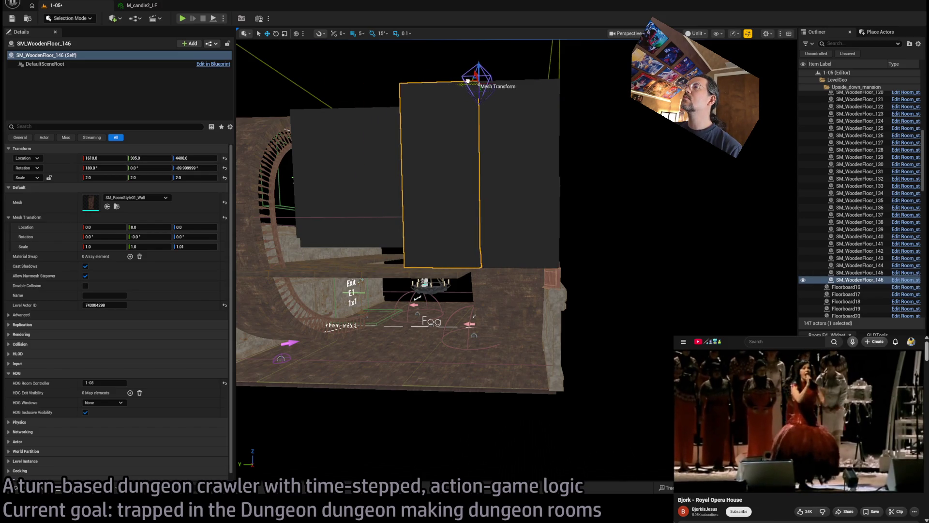
left_click_drag(479, 194, 479, 117)
mouse_move(375, 290)
left_mouse_down()
mouse_move(375, 273)
mouse_move(494, 324)
mouse_move(372, 286)
left_mouse_up()
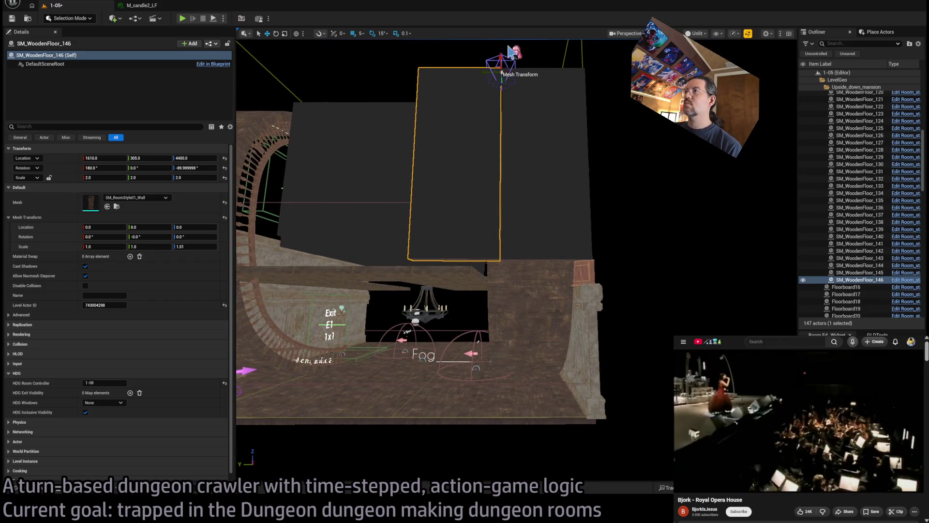